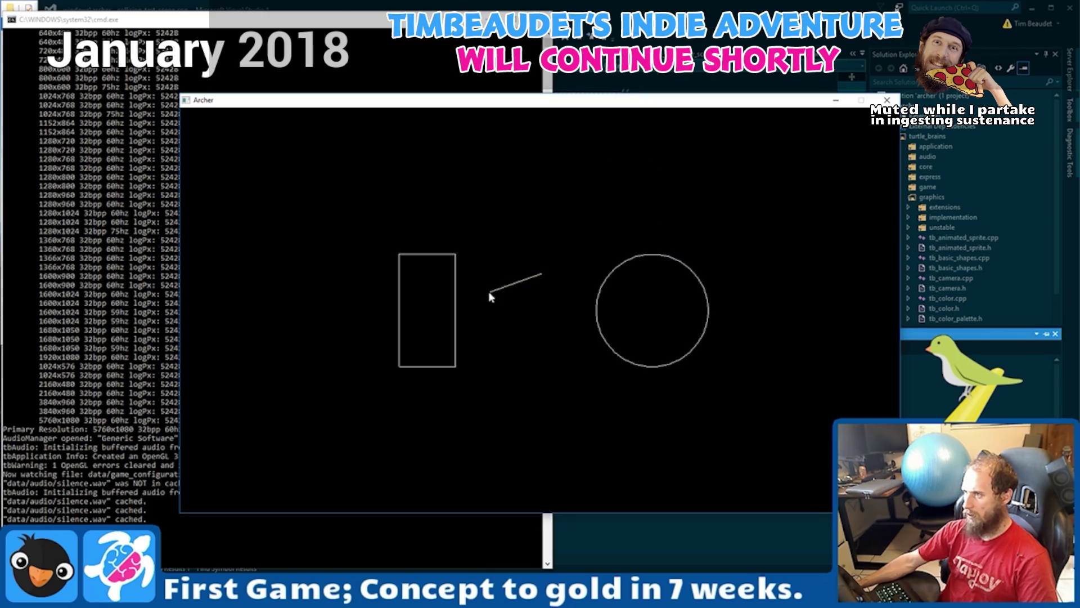
- Load Archer's cave level, advance to the next cave segment, and fire an arrow toward the upper right
{"action": "key", "text": "Escape"}
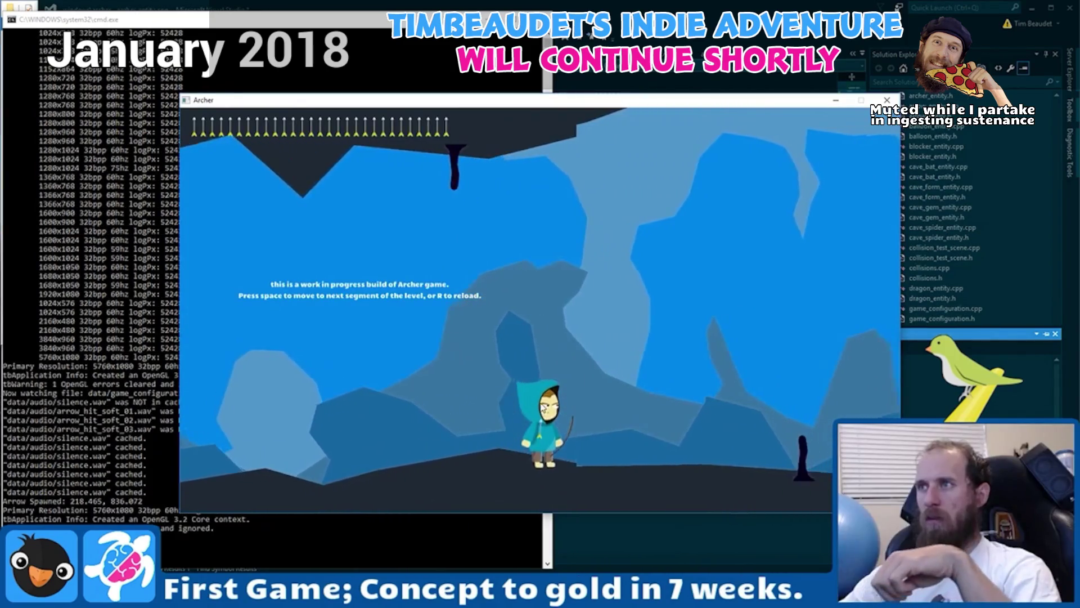
{"action": "left_click", "coordinate": [553, 441]}
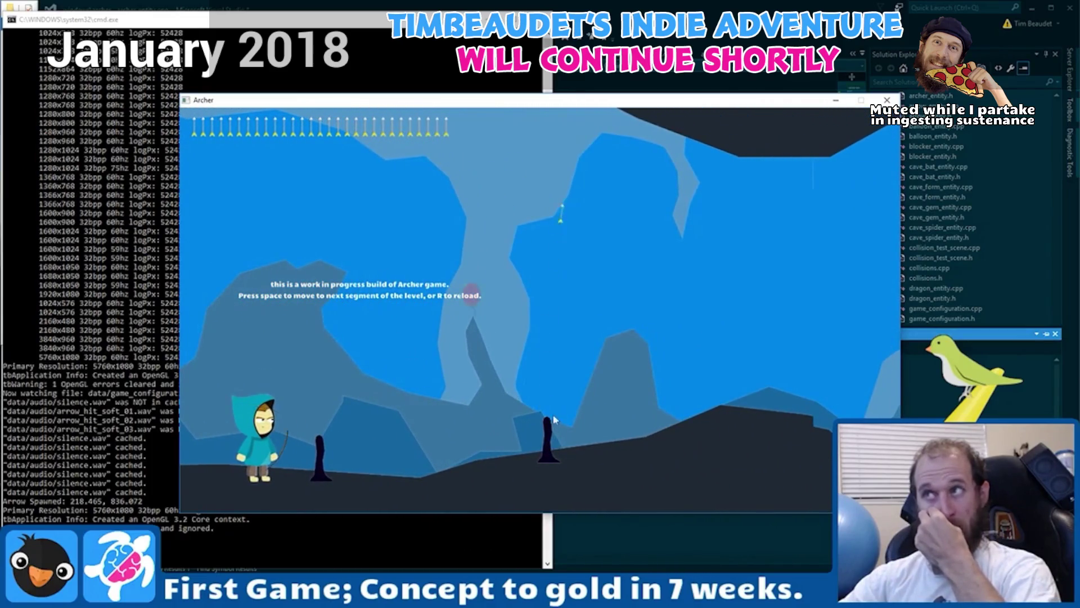
{"action": "mouse_move", "coordinate": [361, 436]}
{"action": "left_mouse_down"}
{"action": "mouse_move", "coordinate": [243, 444]}
{"action": "mouse_move", "coordinate": [250, 459]}
{"action": "mouse_move", "coordinate": [241, 463]}
{"action": "left_mouse_up"}
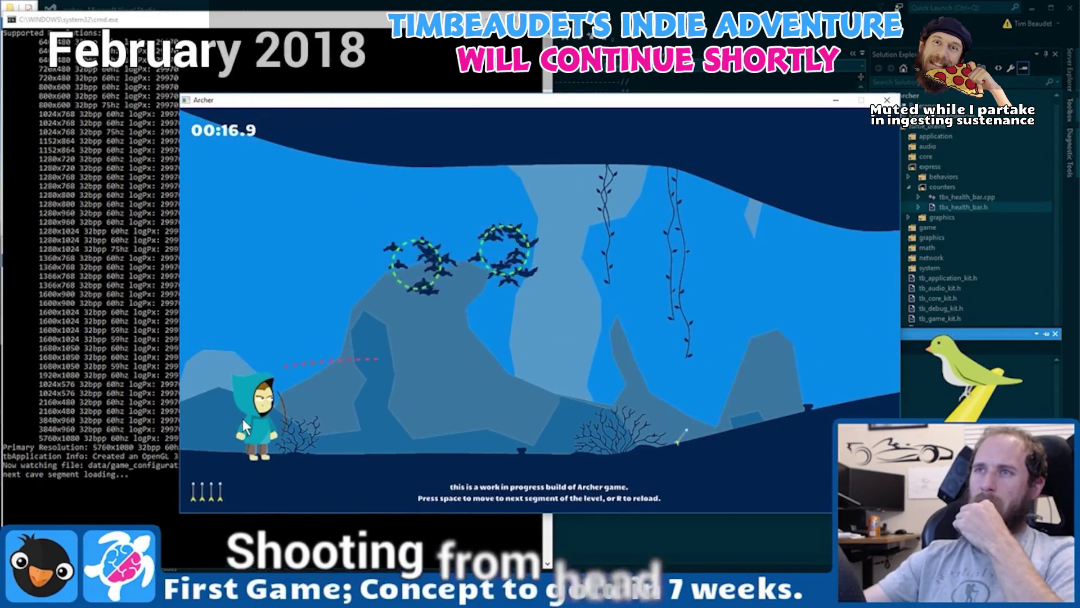
{"action": "left_click", "coordinate": [242, 419]}
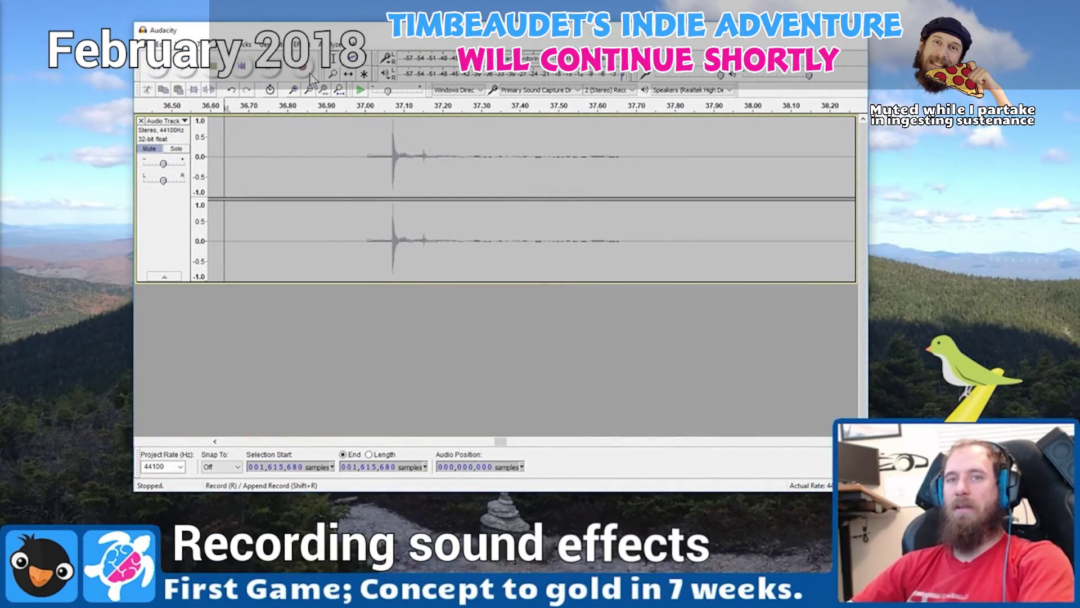
- Start recording a new stereo sound-effect track in Audacity below the existing track
{"action": "key", "text": "r"}
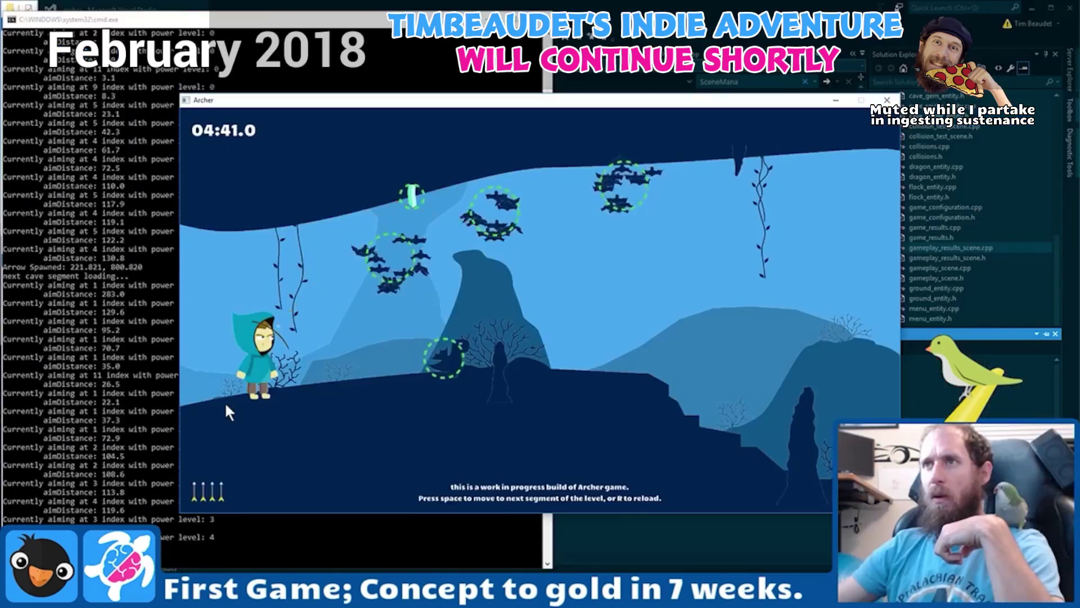
{"action": "left_click", "coordinate": [236, 377]}
{"action": "mouse_move", "coordinate": [248, 354]}
{"action": "left_mouse_down"}
{"action": "mouse_move", "coordinate": [197, 387]}
{"action": "mouse_move", "coordinate": [188, 413]}
{"action": "left_mouse_up"}
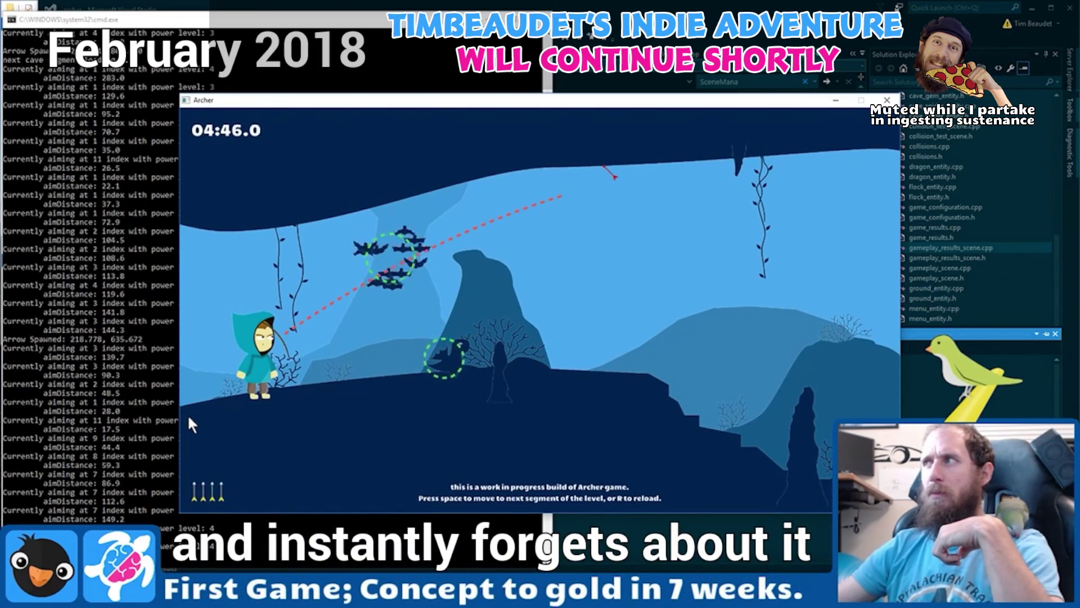
- Fire two arrows at the bat flocks, reload the quiver, and walk the archer right
{"action": "left_click_drag", "start_coordinate": [189, 418], "coordinate": [188, 418]}
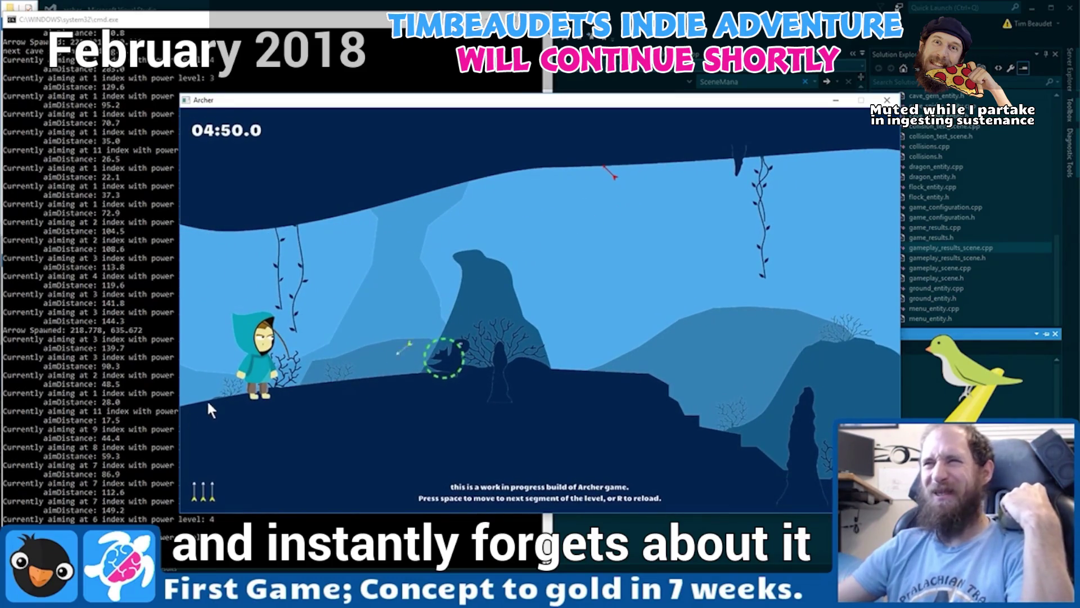
{"action": "left_click_drag", "start_coordinate": [249, 357], "coordinate": [233, 358]}
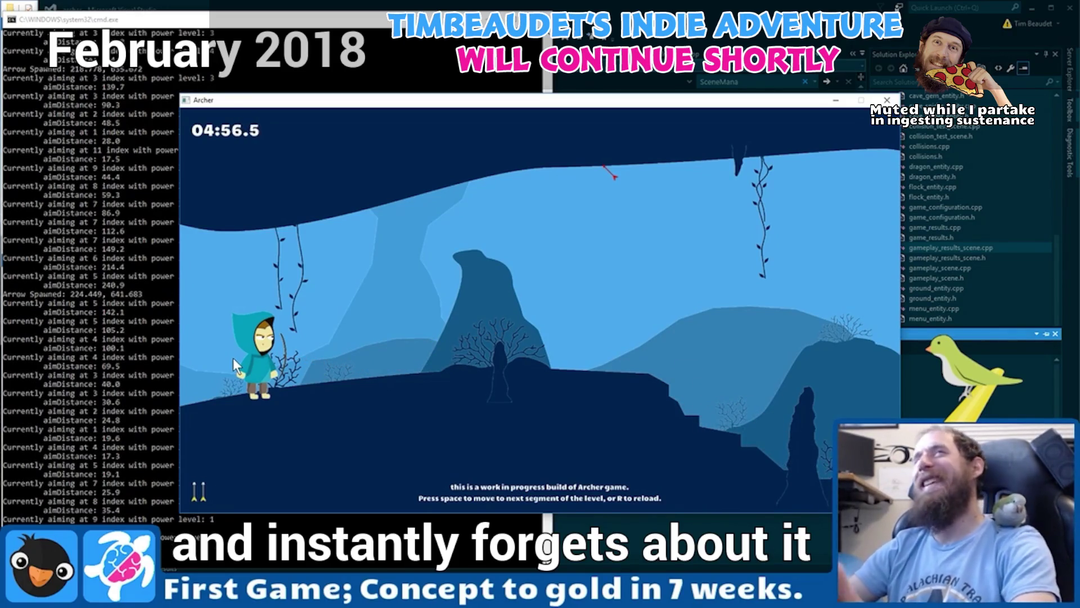
{"action": "key", "text": "r"}
{"action": "key", "text": "space"}
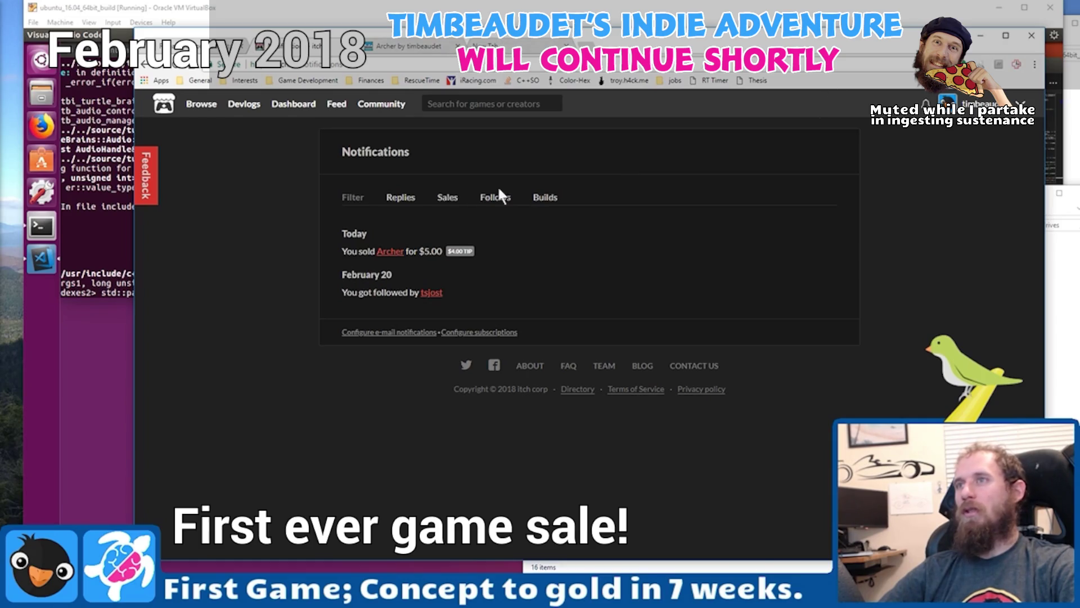
- Go back to itch.io's Release Announcements board, then switch to the 'Archer by timbeaudet' page
{"action": "key", "text": "alt+Left"}
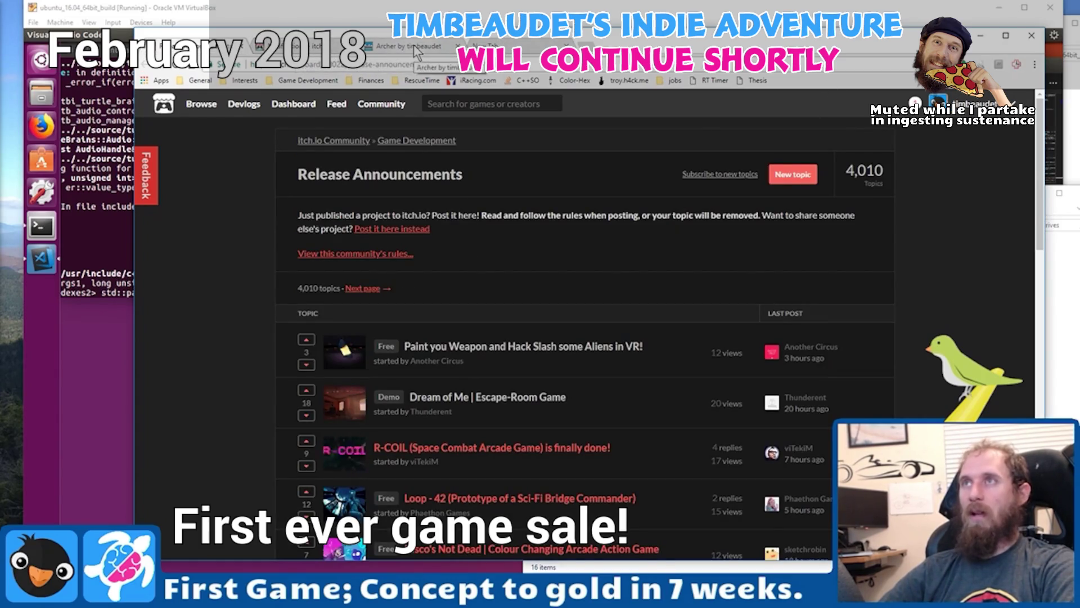
{"action": "left_click", "coordinate": [415, 49]}
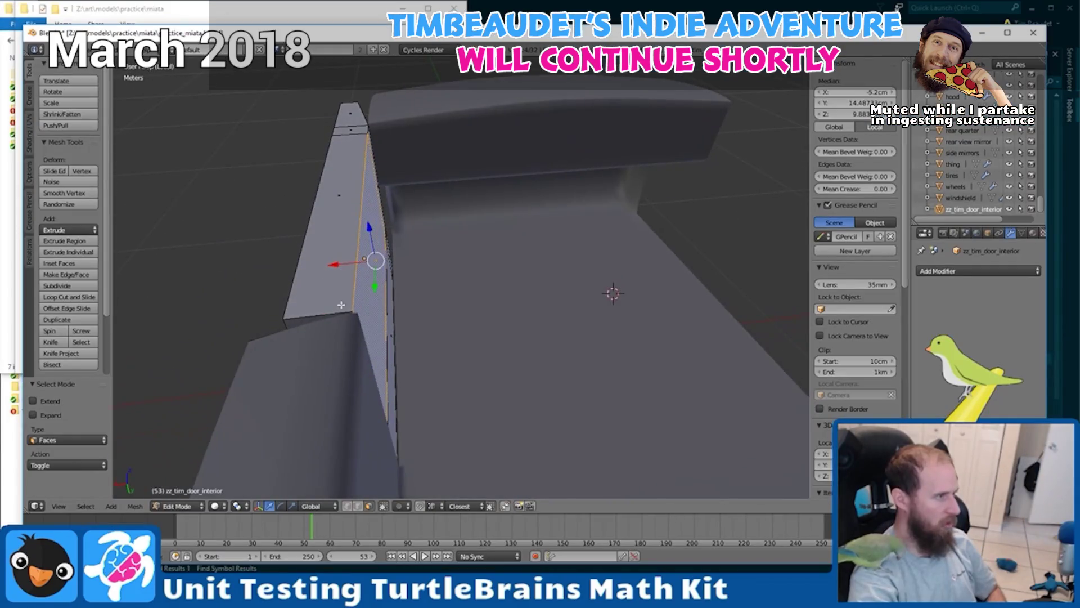
- Shift the Miata door-interior face along X, select the strip face beside it, and orbit around the race track
{"action": "left_click_drag", "start_coordinate": [335, 264], "coordinate": [306, 264]}
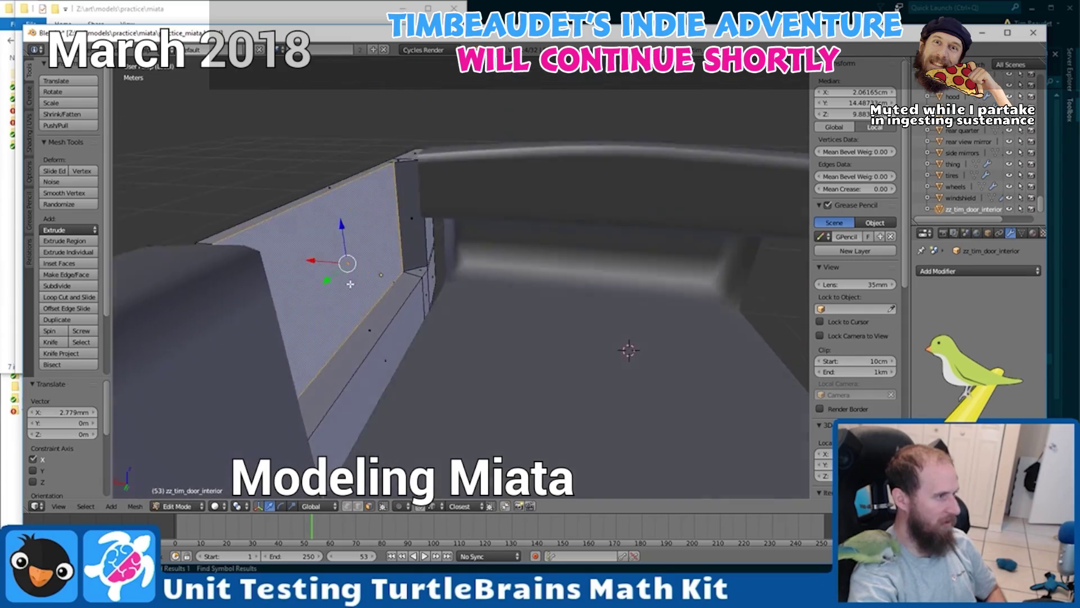
{"action": "right_click", "coordinate": [367, 332]}
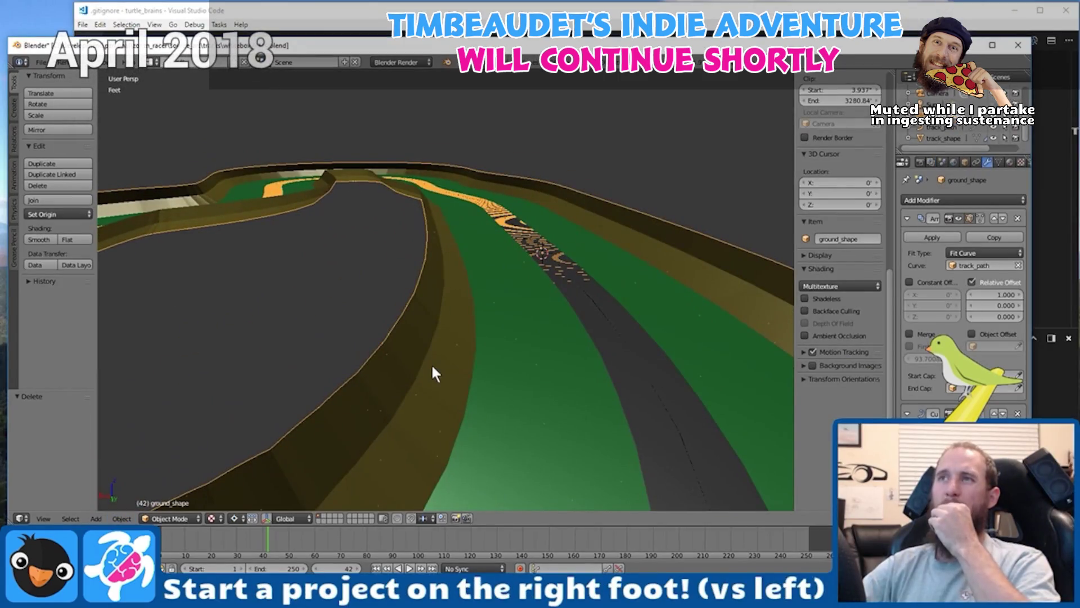
{"action": "scroll", "coordinate": [490, 365], "scroll_direction": "down", "scroll_amount": 5}
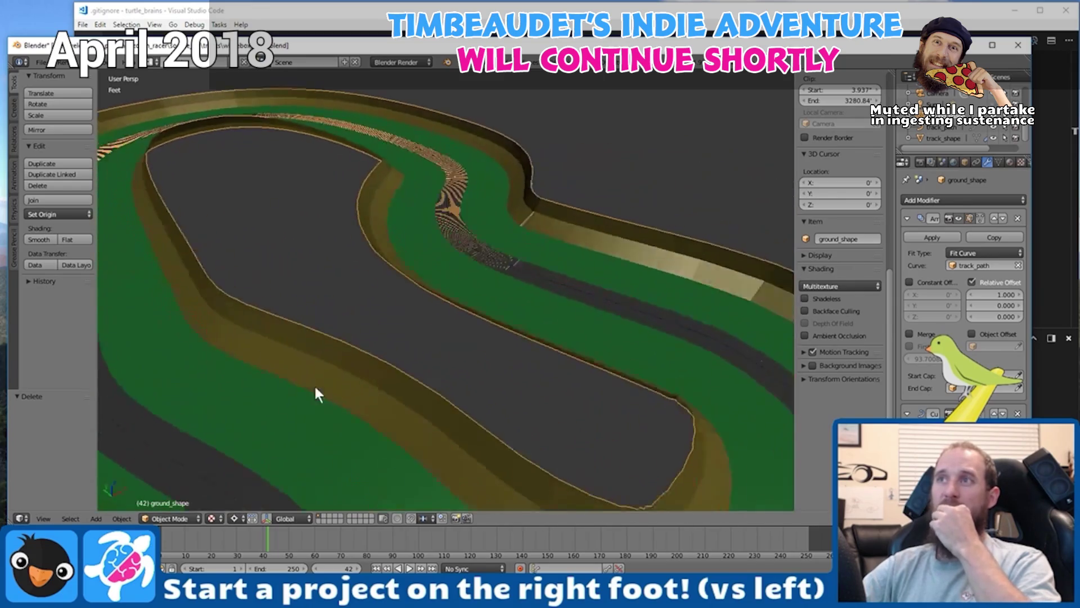
{"action": "left_click_drag", "start_coordinate": [315, 388], "coordinate": [368, 363]}
{"action": "left_click_drag", "start_coordinate": [192, 392], "coordinate": [289, 383]}
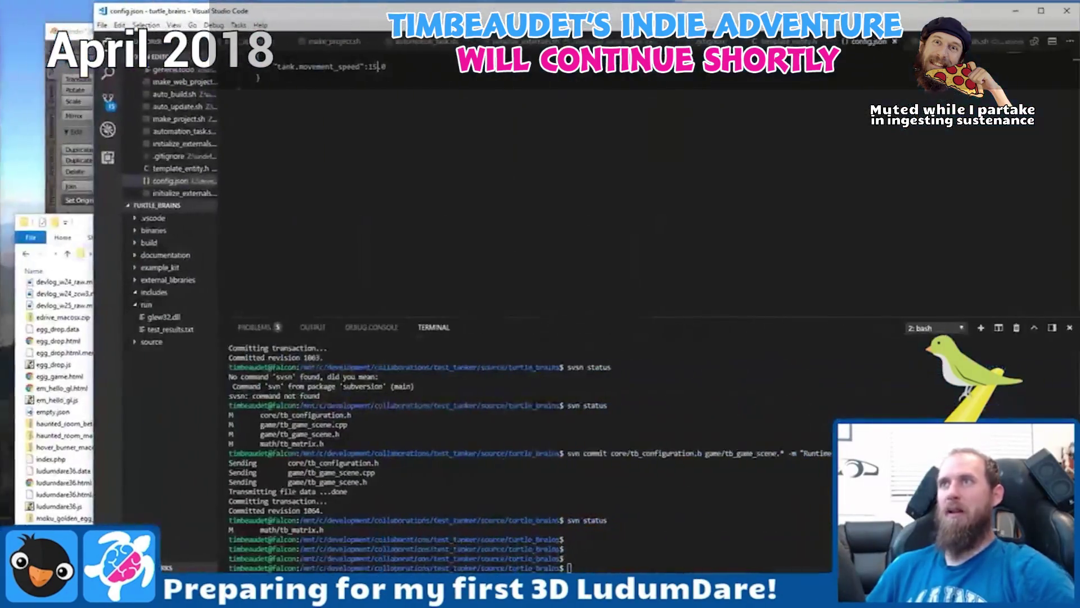
- Delete the 15 from "tank.movement_speed":15.0 in config.json
{"action": "key", "text": "BackSpace"}
{"action": "key", "text": "BackSpace"}
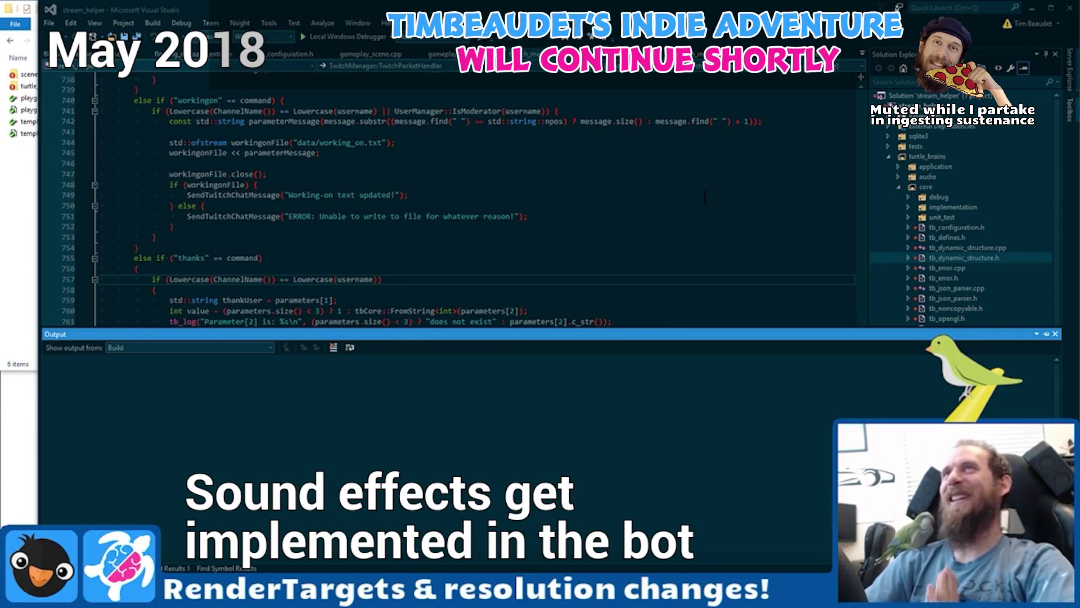
- Auto-hide the Output pane to expand the chat bot command code editor
{"action": "left_click", "coordinate": [444, 227]}
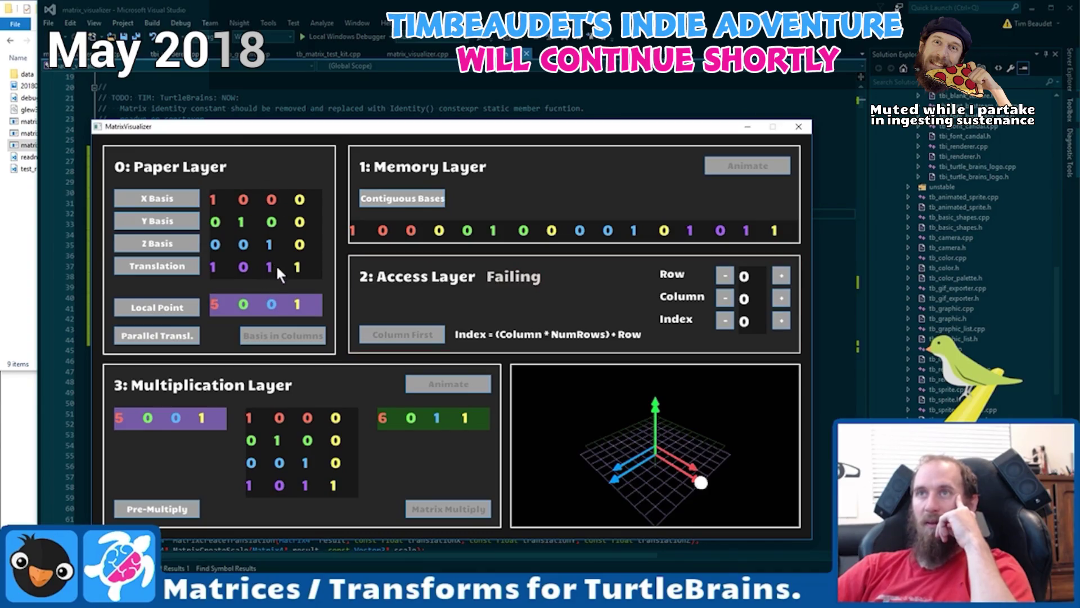
- Set Basis in Columns, toggle Pre-Multiply off, and highlight the MatrixCreateRotationTest result line
{"action": "left_click", "coordinate": [126, 341]}
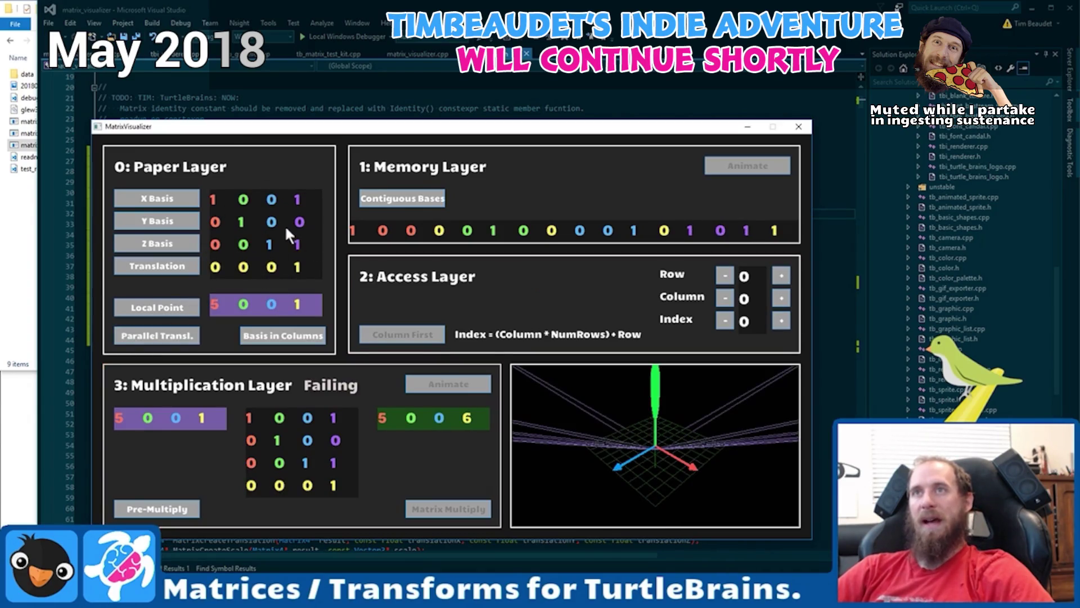
{"action": "key", "text": "p"}
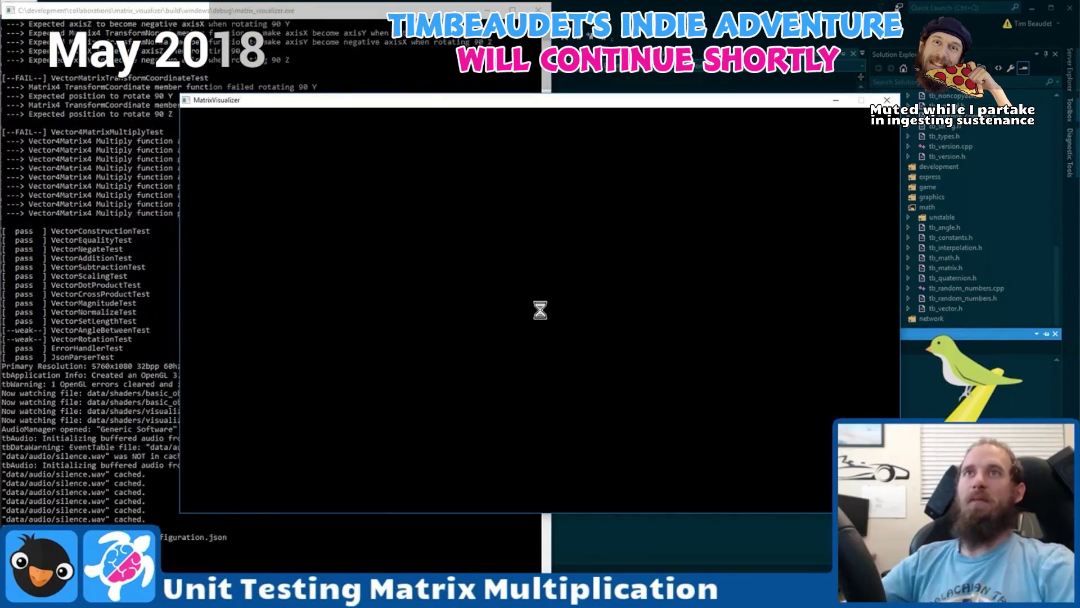
{"action": "left_click", "coordinate": [121, 273]}
{"action": "scroll", "coordinate": [120, 272], "scroll_direction": "up", "scroll_amount": 15}
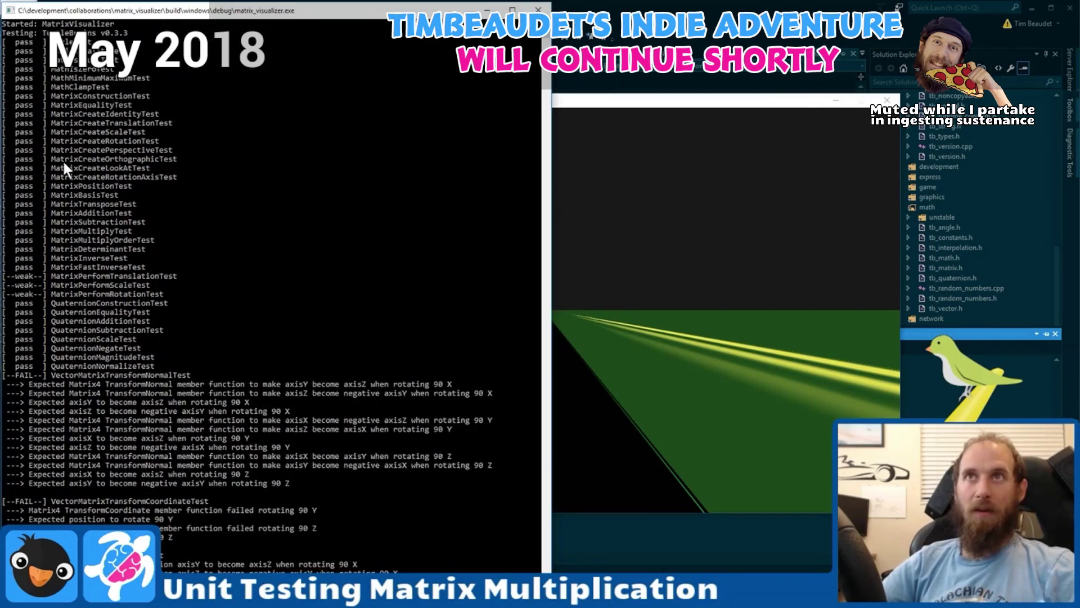
{"action": "left_click_drag", "start_coordinate": [49, 141], "coordinate": [190, 142]}
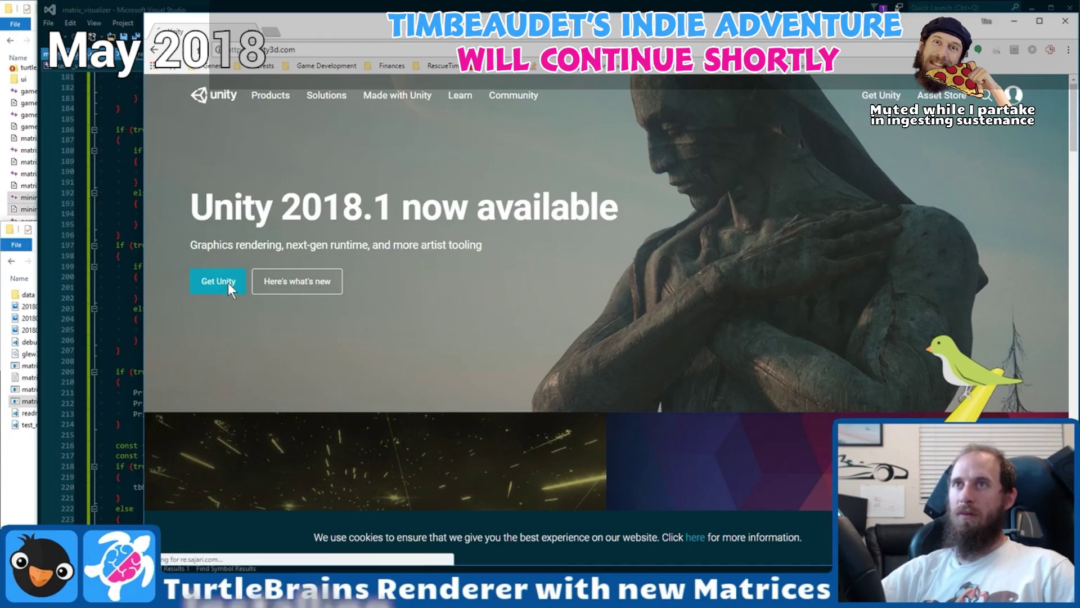
{"action": "left_click", "coordinate": [228, 283]}
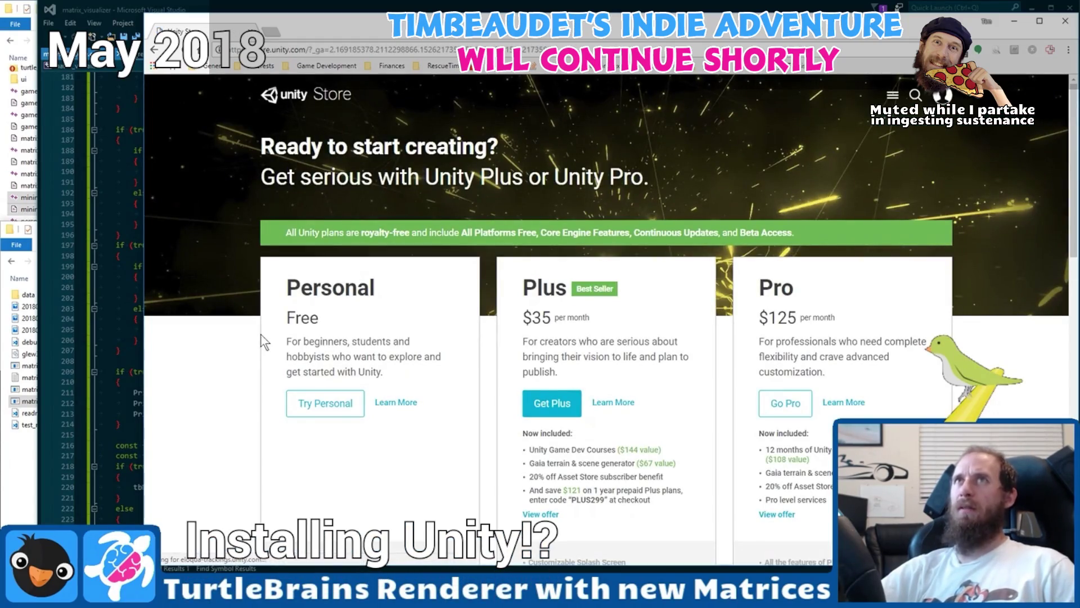
- Pick Try Personal under the free Personal plan on the Unity plans page
{"action": "scroll", "coordinate": [262, 334], "scroll_direction": "down", "scroll_amount": 2}
{"action": "left_click", "coordinate": [311, 294]}
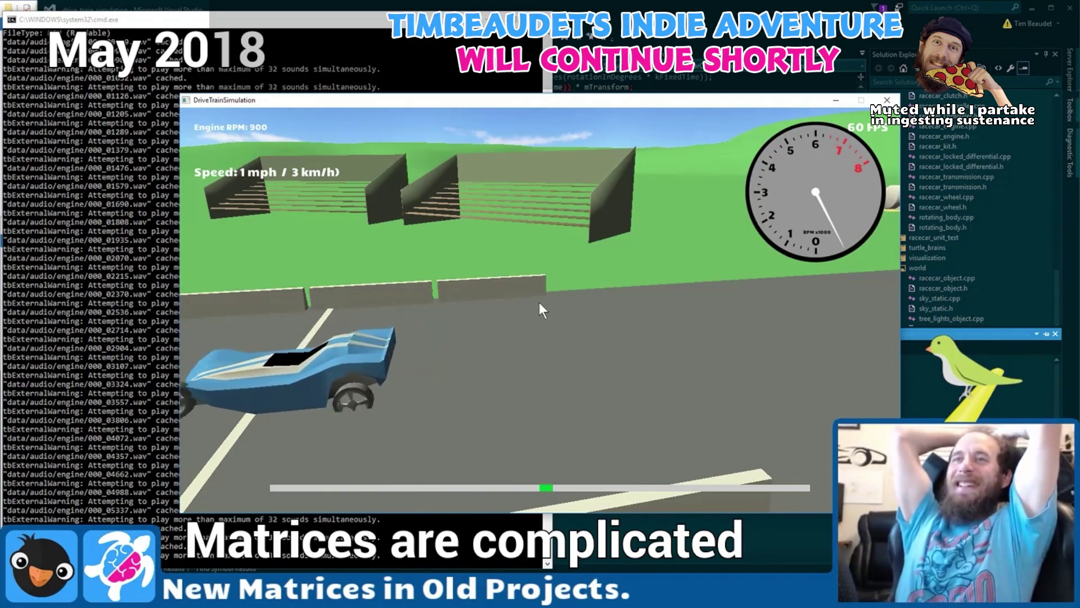
- Reset the flipped racecar onto its wheels, drive it around the track, and switch to the side camera
{"action": "key", "text": "r"}
{"action": "key", "text": "Left"}
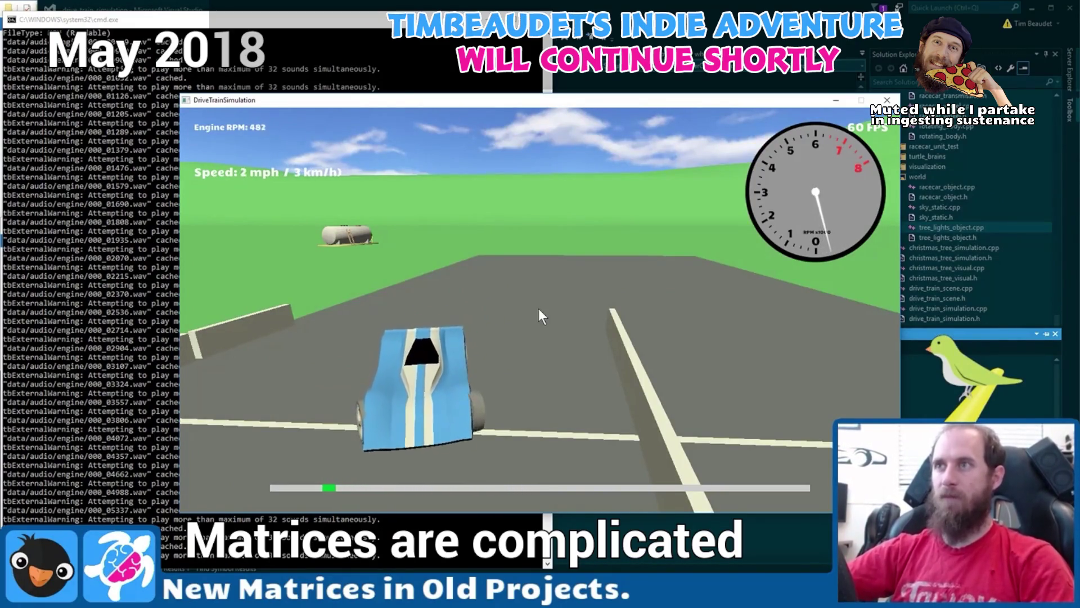
{"action": "key", "text": "Right"}
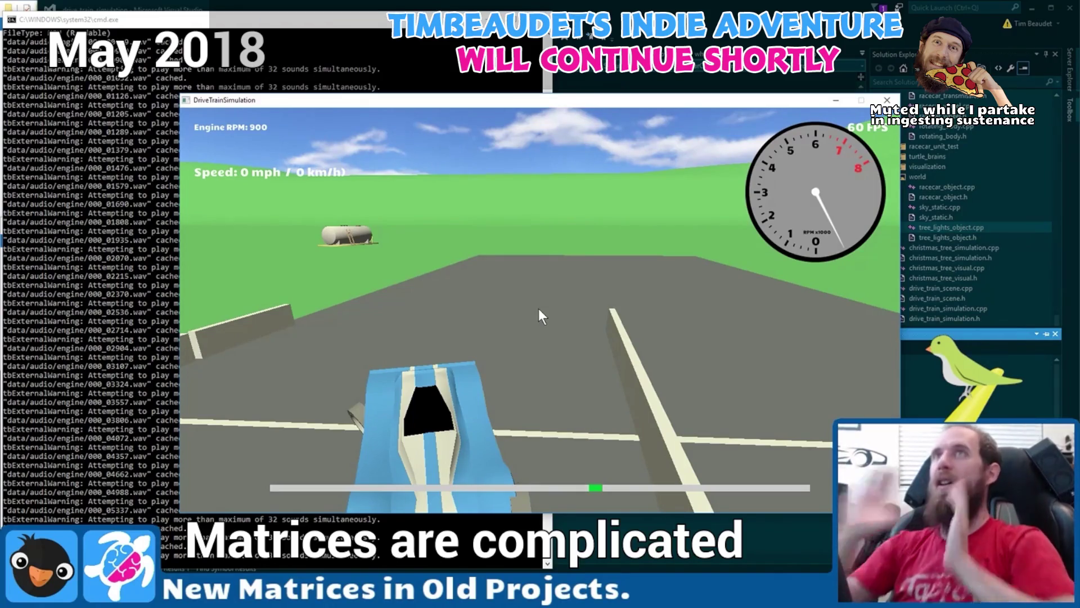
{"action": "key", "text": "Right"}
{"action": "key", "text": "Up"}
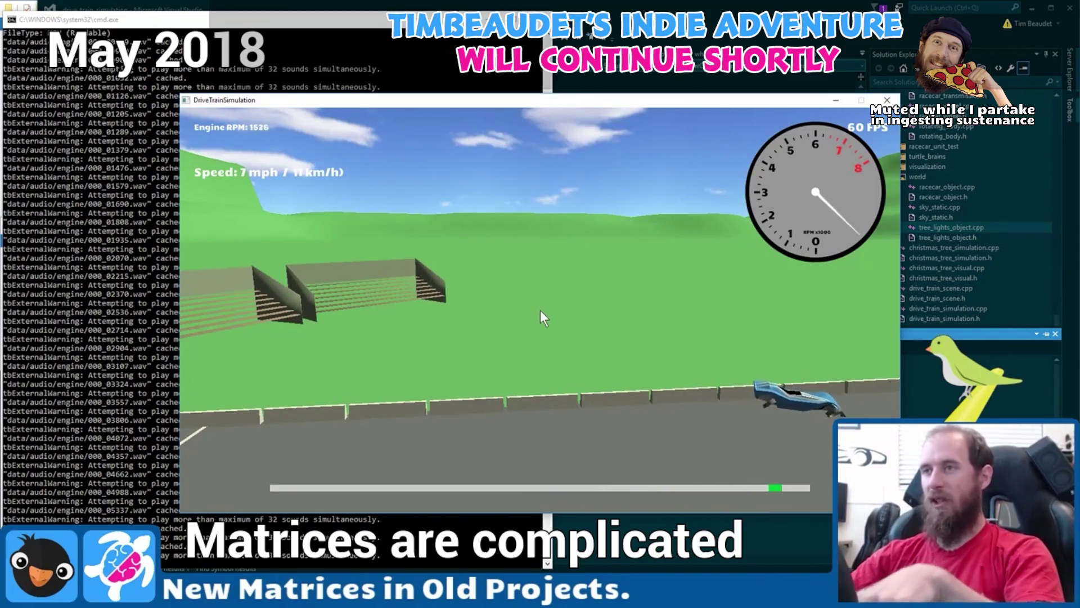
{"action": "key", "text": "Left"}
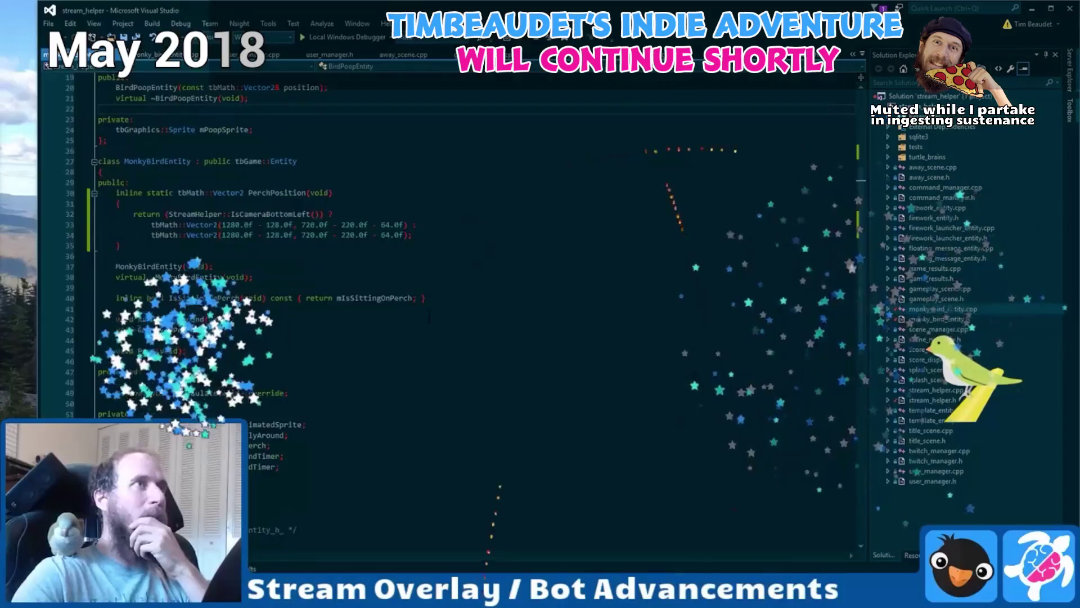
- Select lines 33–34, the two tbMath::Vector2 return lines in PerchPosition
{"action": "left_click_drag", "start_coordinate": [151, 224], "coordinate": [411, 235]}
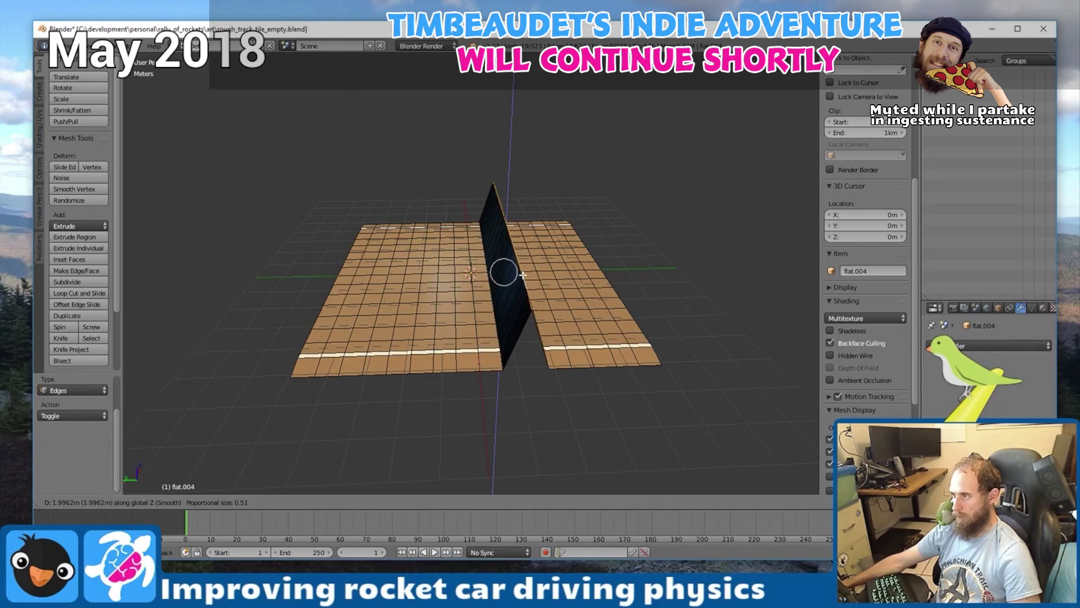
- Adjust the proportional falloff, confirm the centre edge as a broad 2 m hill, and orbit to inspect it
{"action": "scroll", "coordinate": [523, 273], "scroll_direction": "down", "scroll_amount": 15}
{"action": "scroll", "coordinate": [523, 274], "scroll_direction": "up", "scroll_amount": 1}
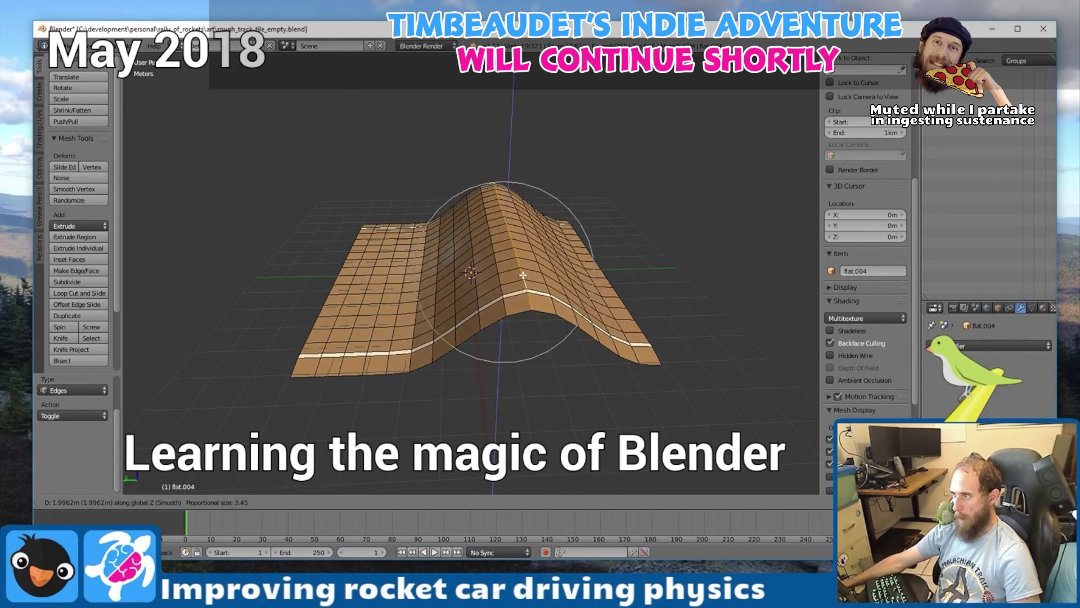
{"action": "left_click", "coordinate": [523, 274]}
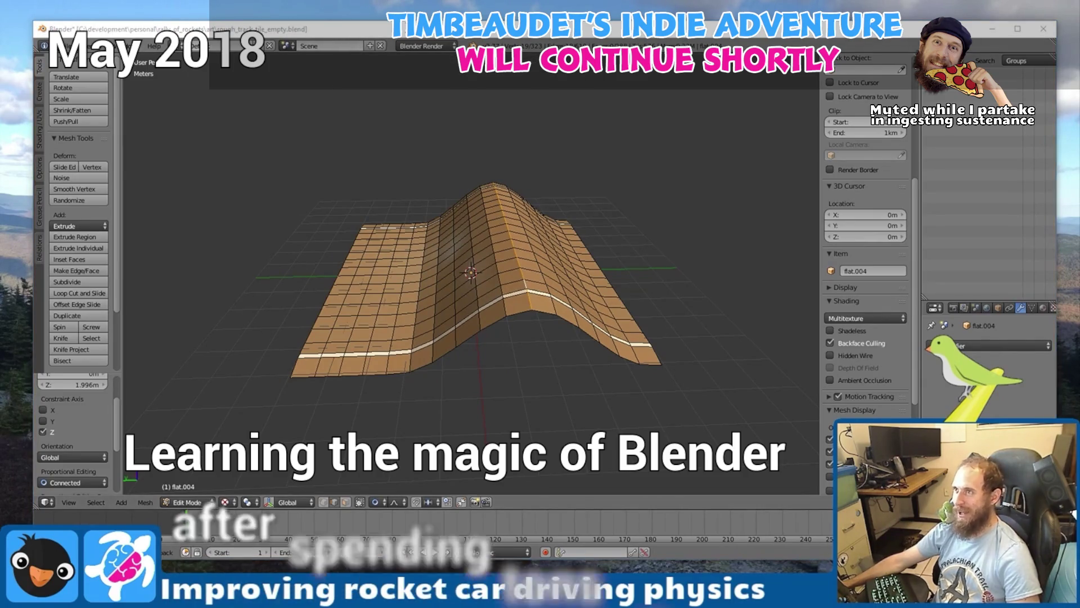
{"action": "mouse_move", "coordinate": [535, 145]}
{"action": "left_mouse_down"}
{"action": "mouse_move", "coordinate": [626, 243]}
{"action": "mouse_move", "coordinate": [565, 243]}
{"action": "mouse_move", "coordinate": [483, 356]}
{"action": "left_mouse_up"}
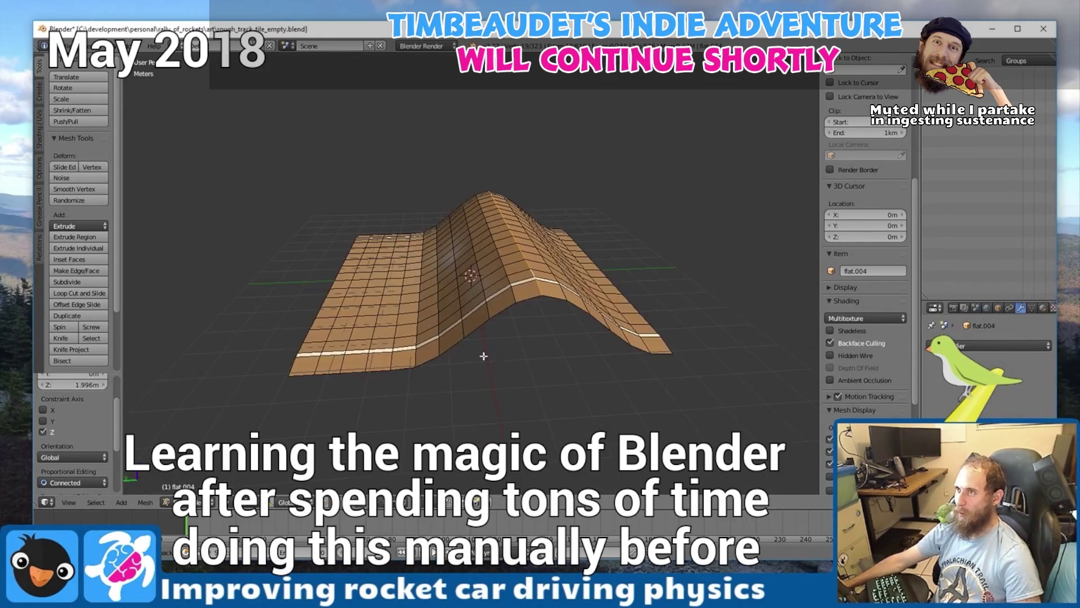
{"action": "mouse_move", "coordinate": [582, 314]}
{"action": "left_mouse_down"}
{"action": "mouse_move", "coordinate": [478, 323]}
{"action": "mouse_move", "coordinate": [429, 250]}
{"action": "left_mouse_up"}
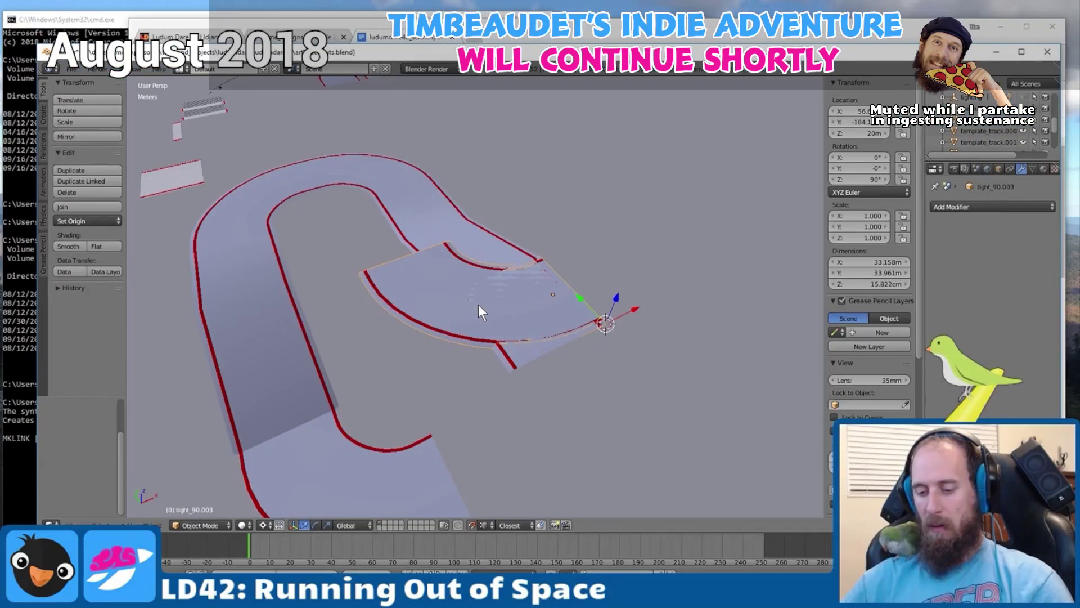
- Rotate tight_90.003 another 90° about Z with rz90, bringing it to 180°
{"action": "type", "text": "r"}
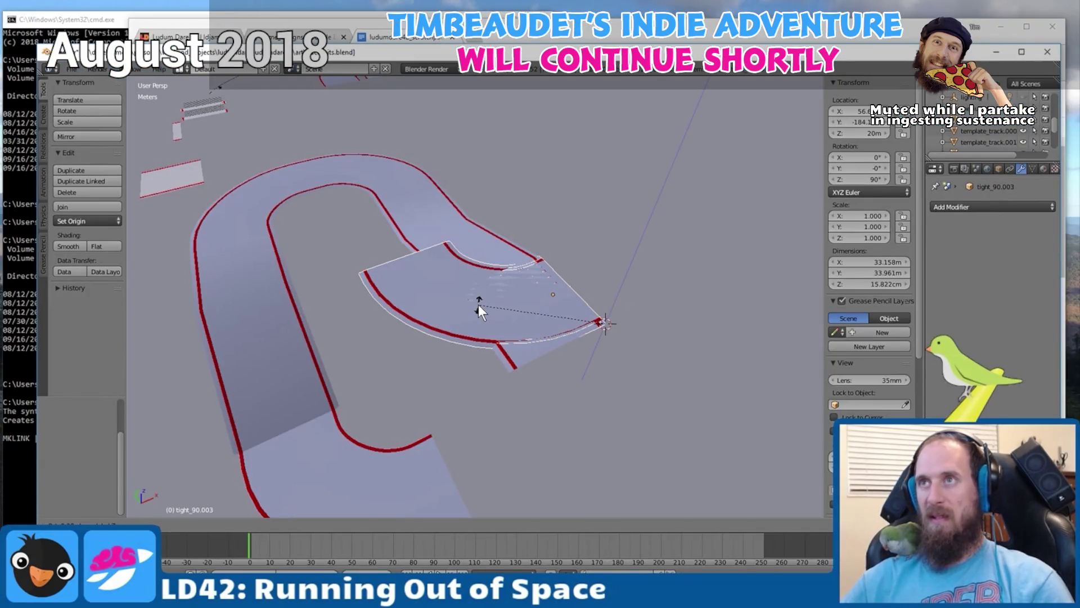
{"action": "type", "text": "z90"}
{"action": "key", "text": "Return"}
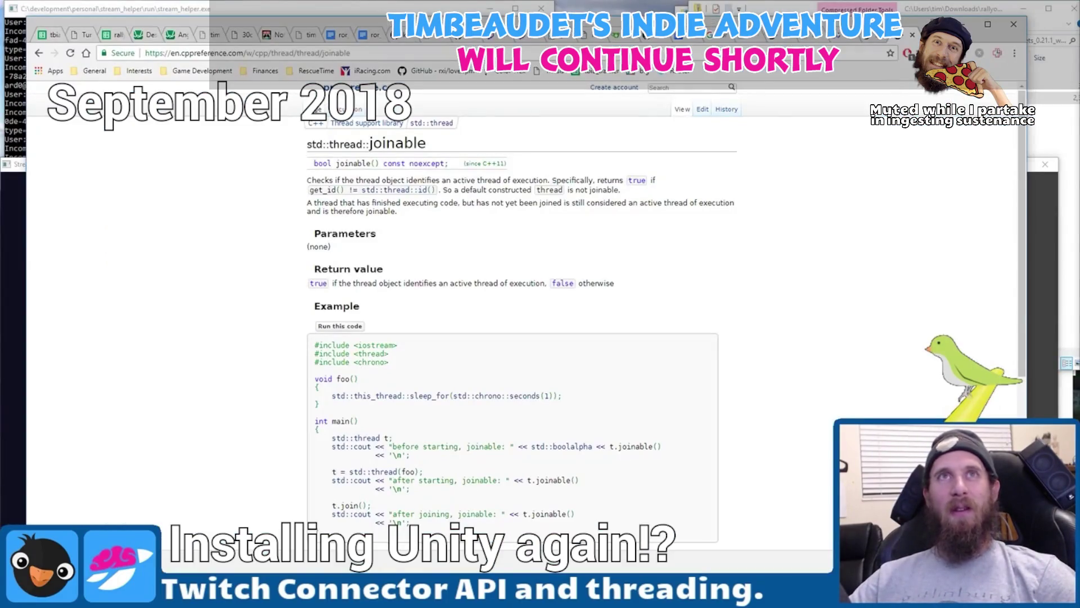
- Open a new browser tab and type 'unit' in the address bar
{"action": "key", "text": "ctrl+t"}
{"action": "type", "text": "unit"}
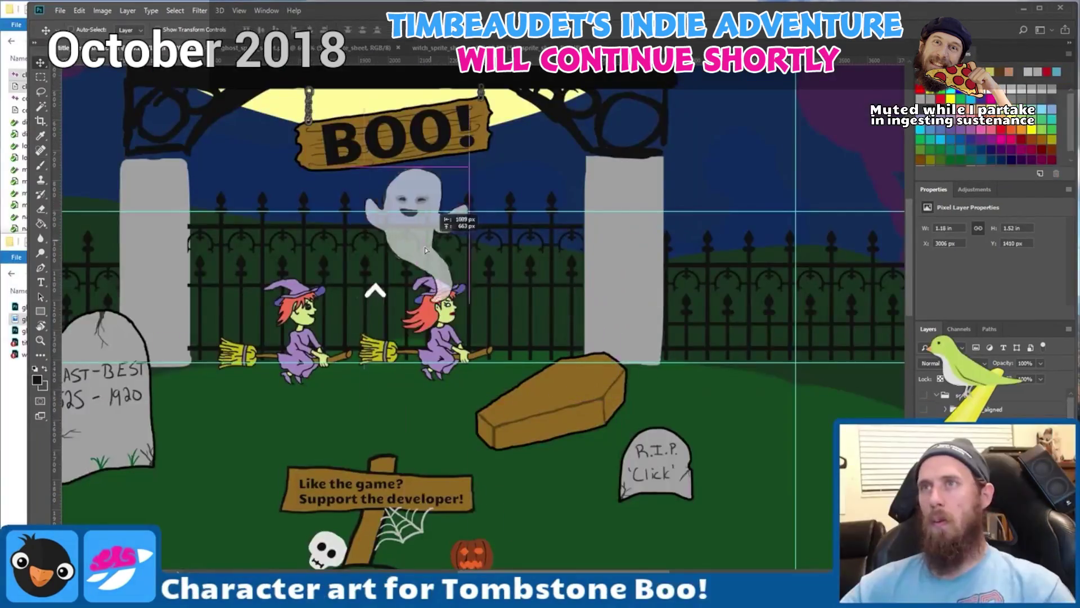
- Drag the ghost sprite further right in the Tombstone Boo scene
{"action": "mouse_move", "coordinate": [456, 221]}
{"action": "left_mouse_down"}
{"action": "mouse_move", "coordinate": [527, 318]}
{"action": "mouse_move", "coordinate": [624, 330]}
{"action": "mouse_move", "coordinate": [740, 287]}
{"action": "mouse_move", "coordinate": [854, 293]}
{"action": "mouse_move", "coordinate": [684, 280]}
{"action": "mouse_move", "coordinate": [612, 316]}
{"action": "left_mouse_up"}
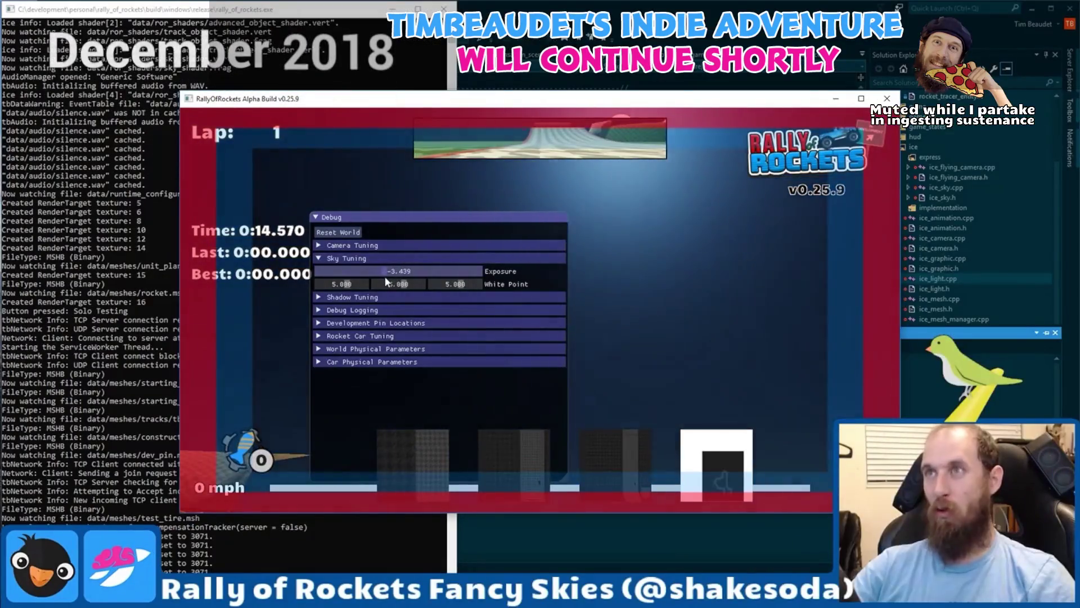
- Drag the Sky Tuning Exposure slider from -3.439 up to about -1.953
{"action": "left_click_drag", "start_coordinate": [386, 281], "coordinate": [395, 274]}
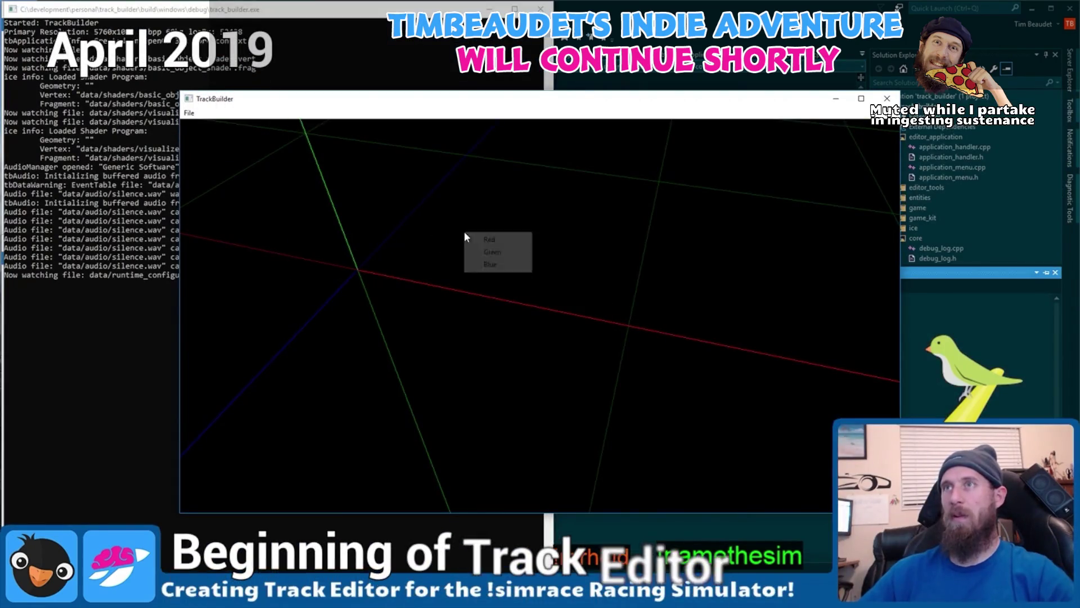
- Choose Green from the colour menu and dismiss the duplicate-item error with OK
{"action": "left_click", "coordinate": [500, 258]}
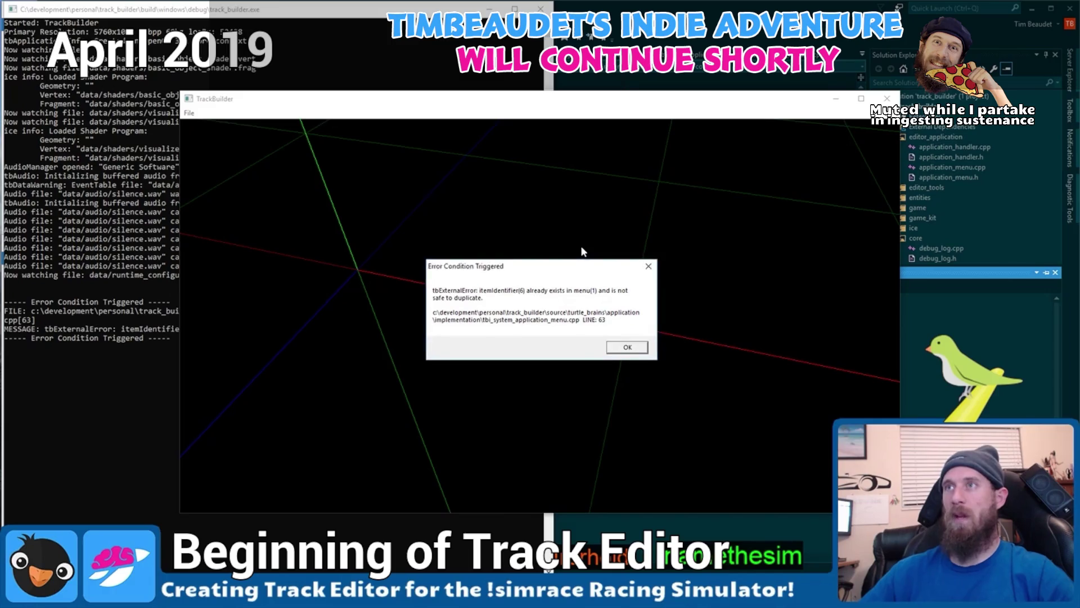
{"action": "left_click", "coordinate": [648, 266]}
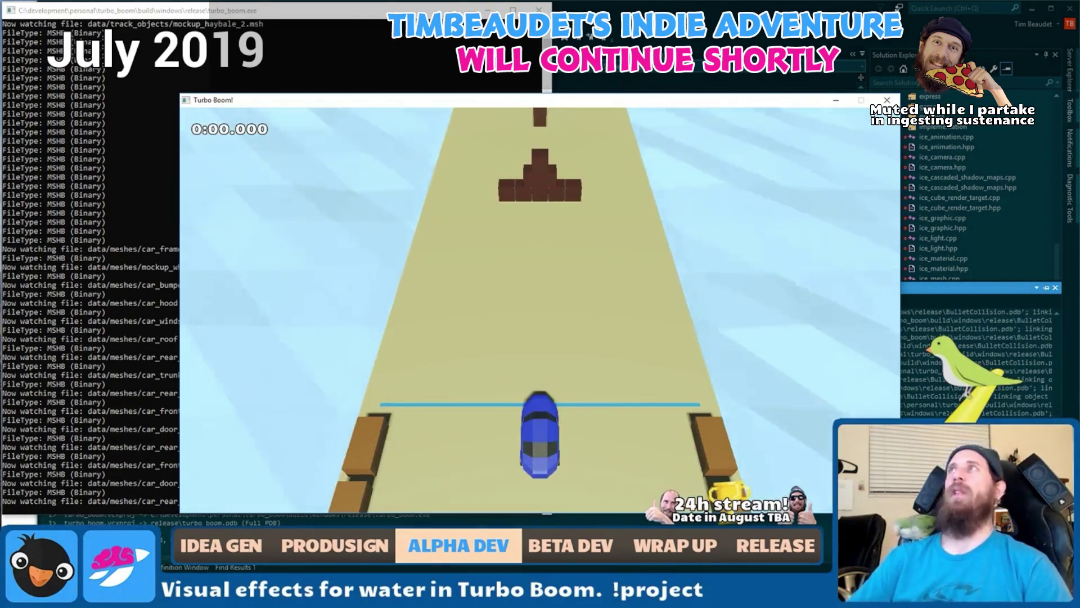
- Move the game window up-left, then accelerate and steer the car along the track
{"action": "left_click_drag", "start_coordinate": [608, 104], "coordinate": [522, 65]}
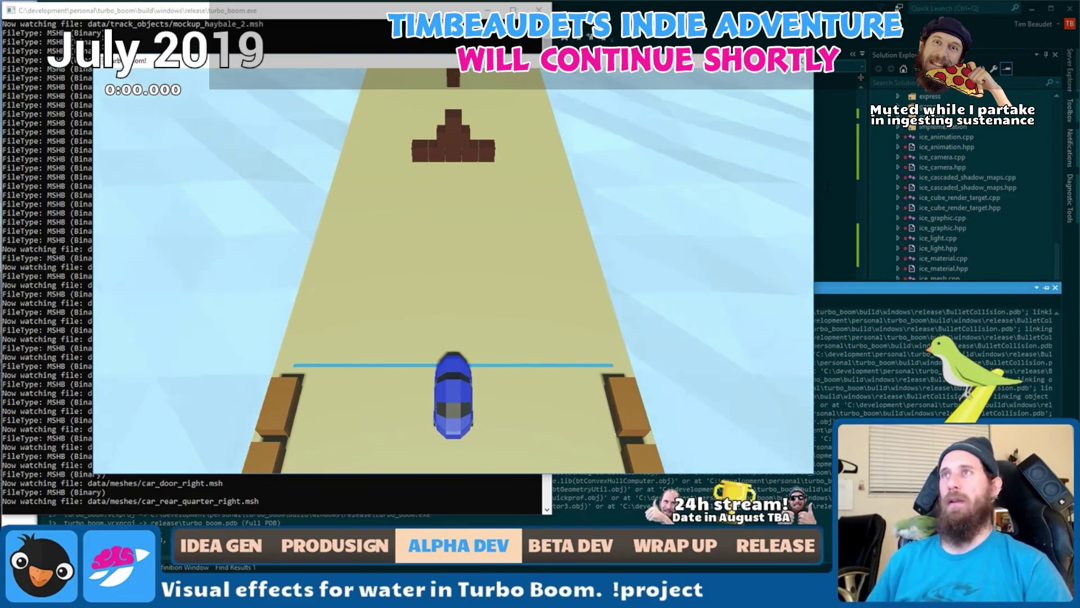
{"action": "key", "text": "Up"}
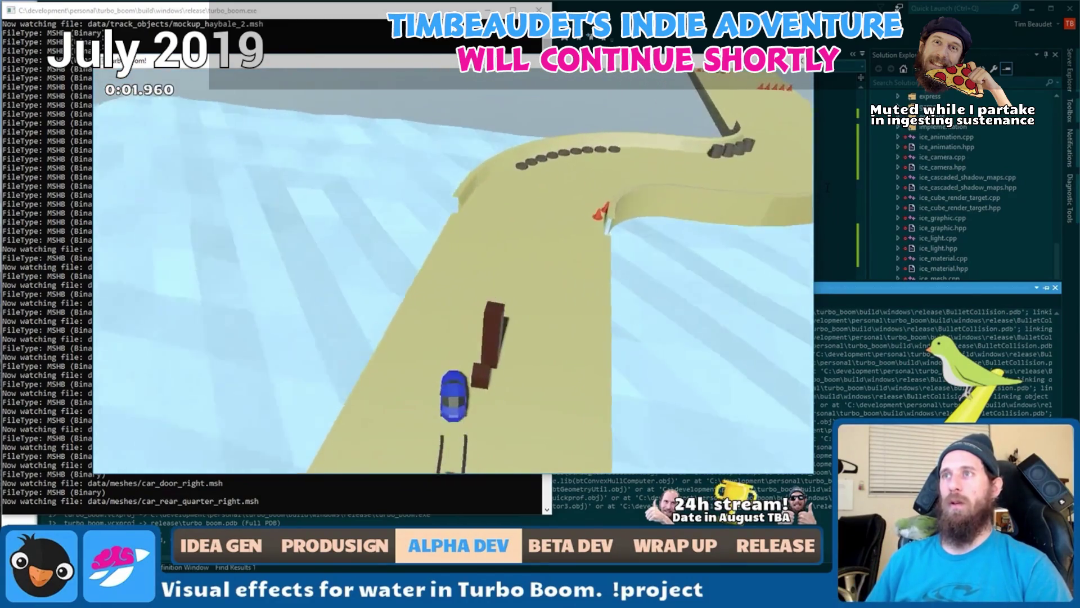
{"action": "key", "text": "Left"}
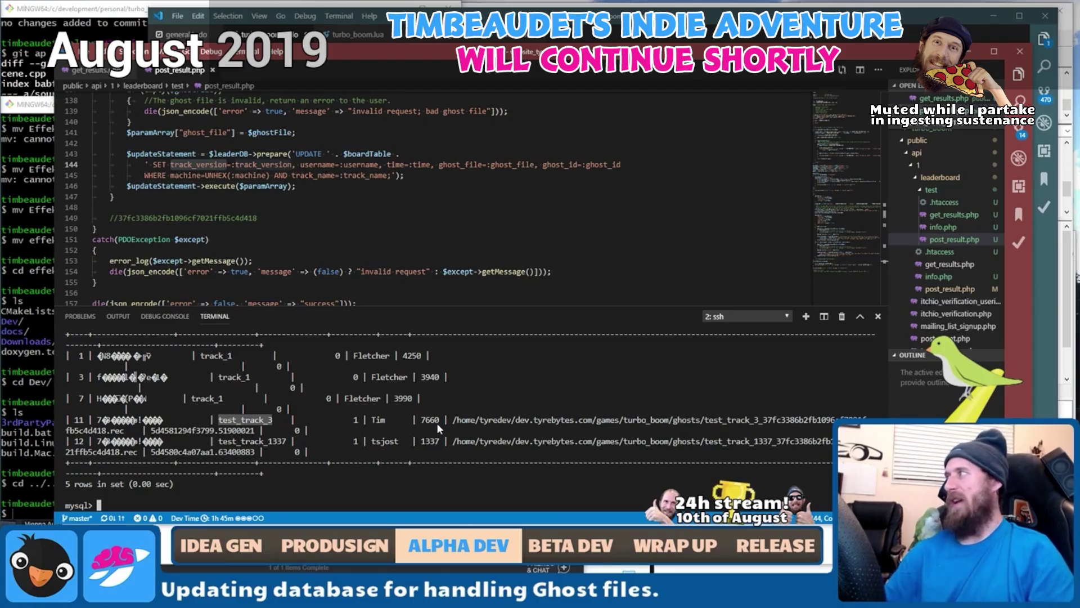
{"action": "scroll", "coordinate": [463, 208], "scroll_direction": "up", "scroll_amount": 15}
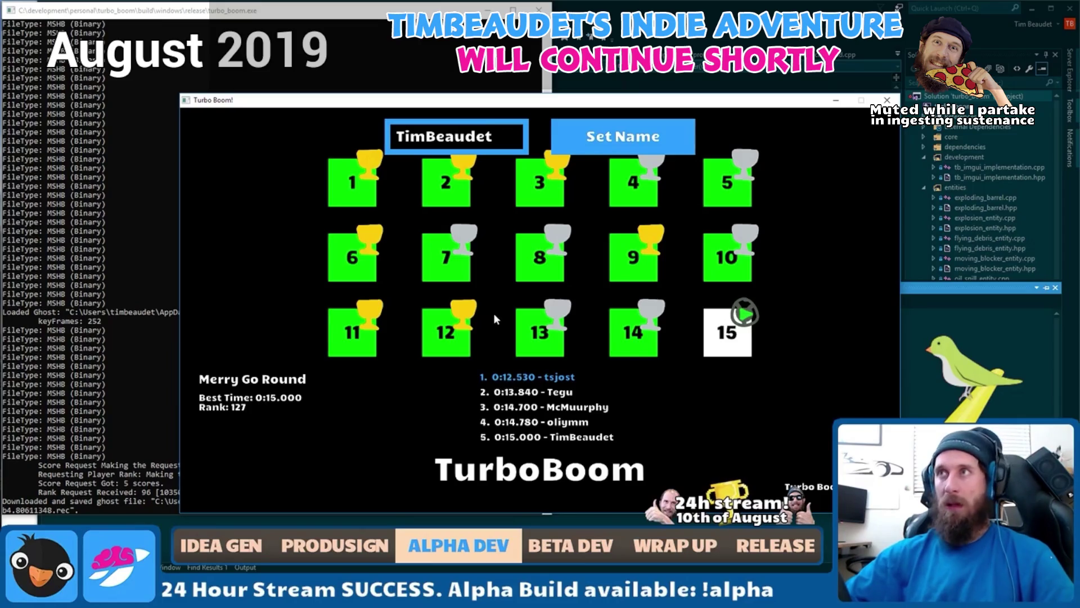
- Start level 8 from the level select and scroll down LevelInformationRankEntity.cpp
{"action": "left_click", "coordinate": [534, 259]}
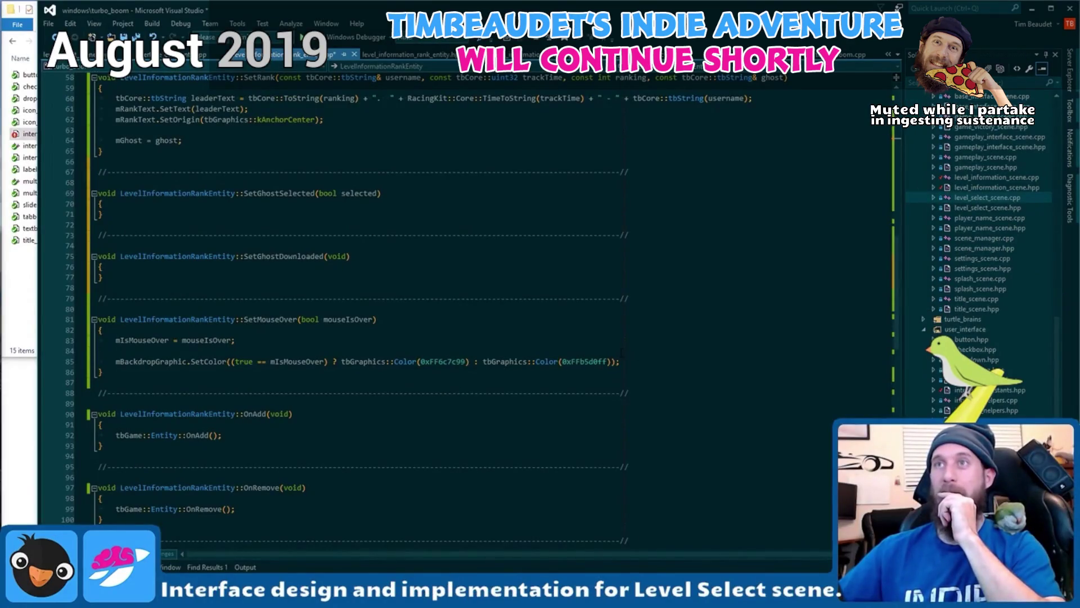
{"action": "scroll", "coordinate": [467, 298], "scroll_direction": "down", "scroll_amount": 10}
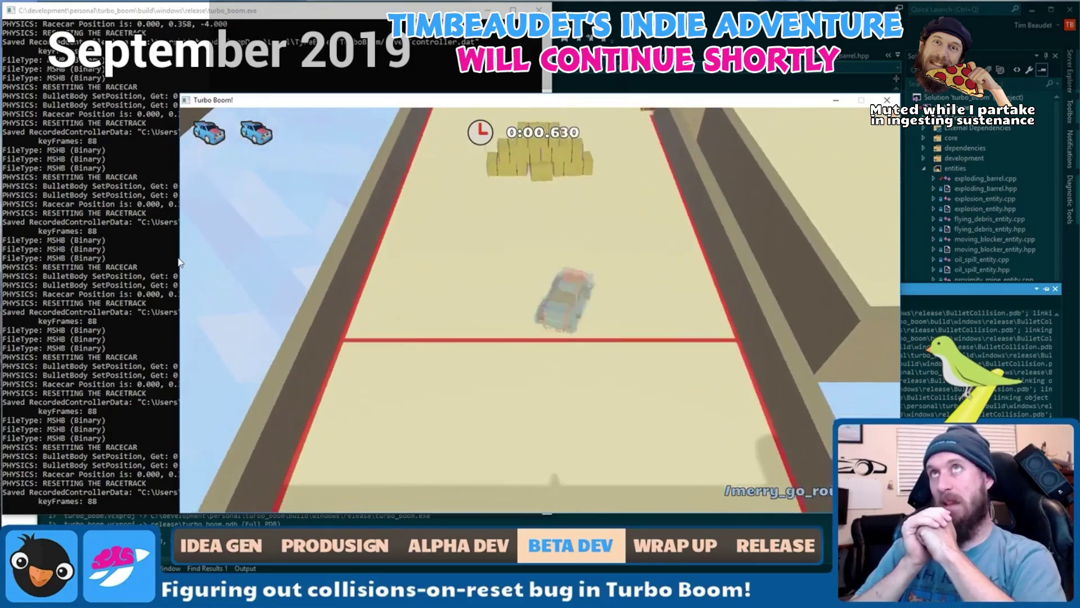
- Reset the car to the start with physics debug wireframes shown, then quit the game
{"action": "key", "text": "Escape"}
{"action": "key", "text": "F1"}
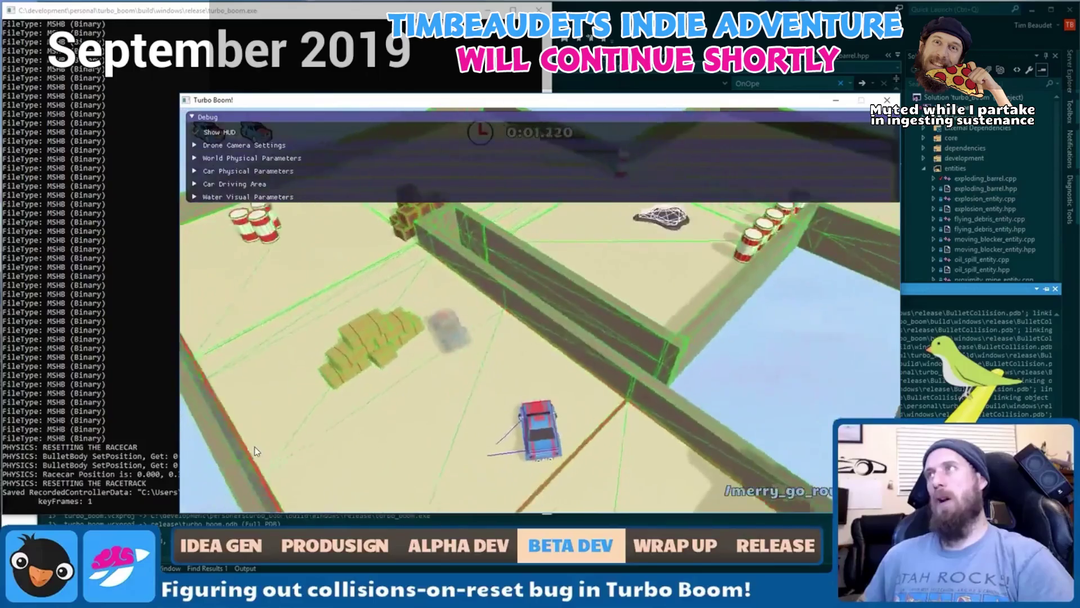
{"action": "key", "text": "F1"}
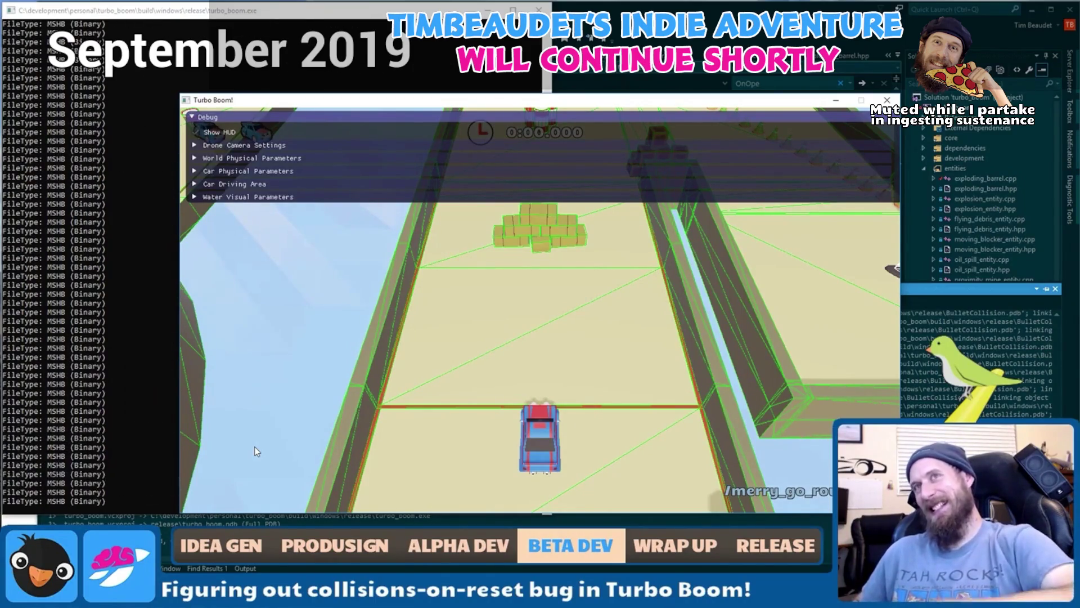
{"action": "key", "text": "Escape"}
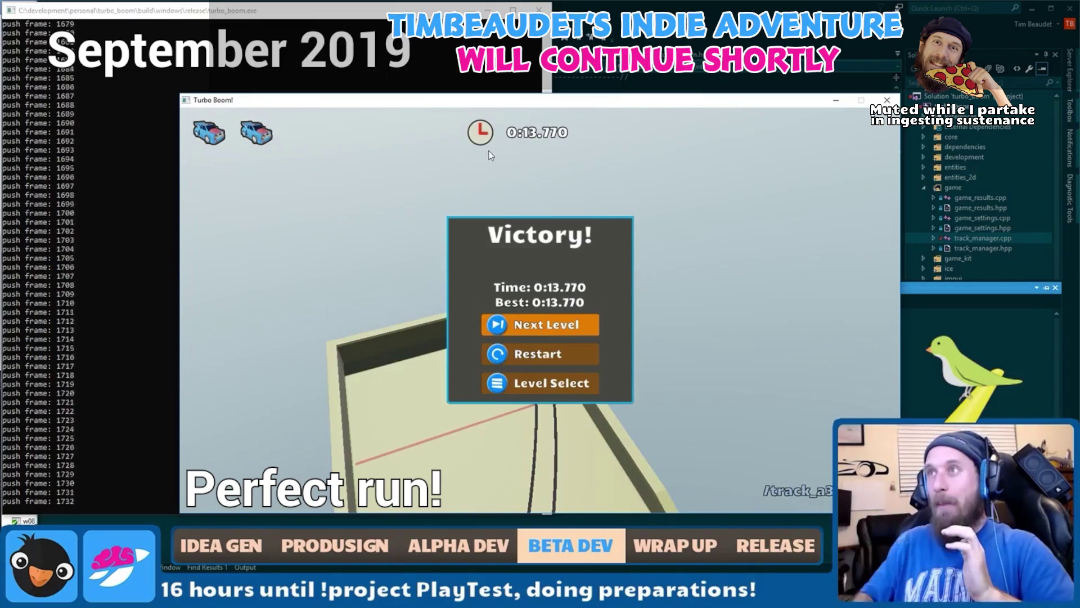
- Restart the Turbo Boom level from the Victory dialog after the 0:13.770 run
{"action": "key", "text": "Down"}
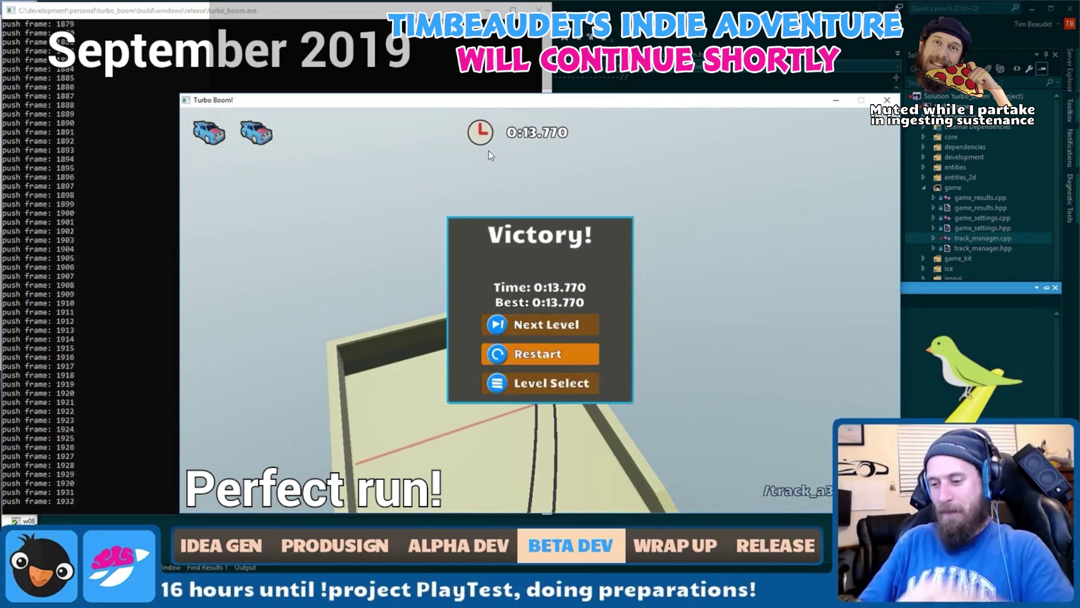
{"action": "key", "text": "Return"}
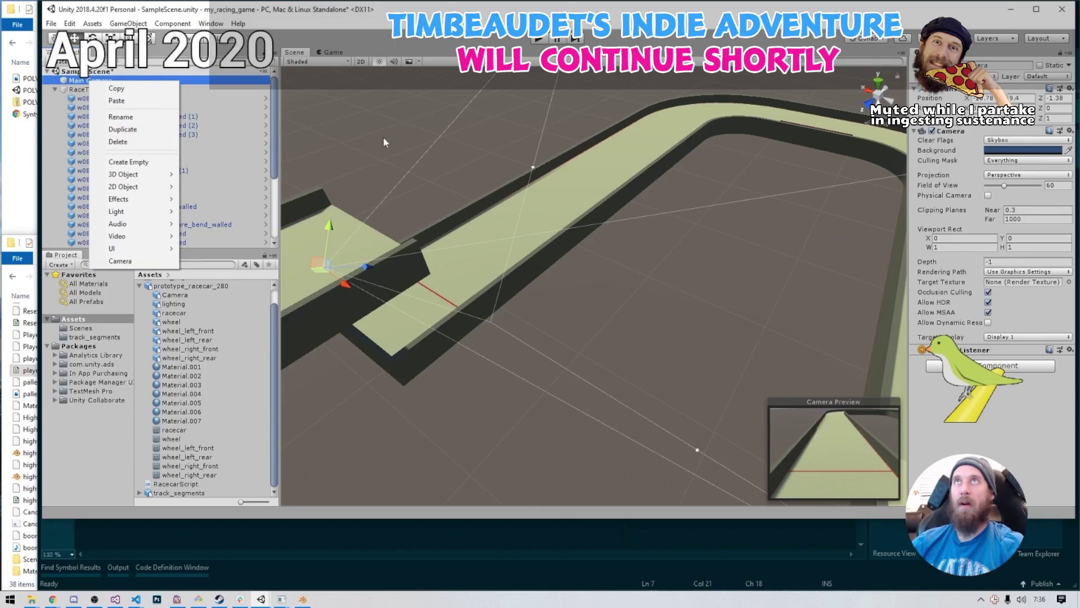
{"action": "left_click", "coordinate": [275, 140]}
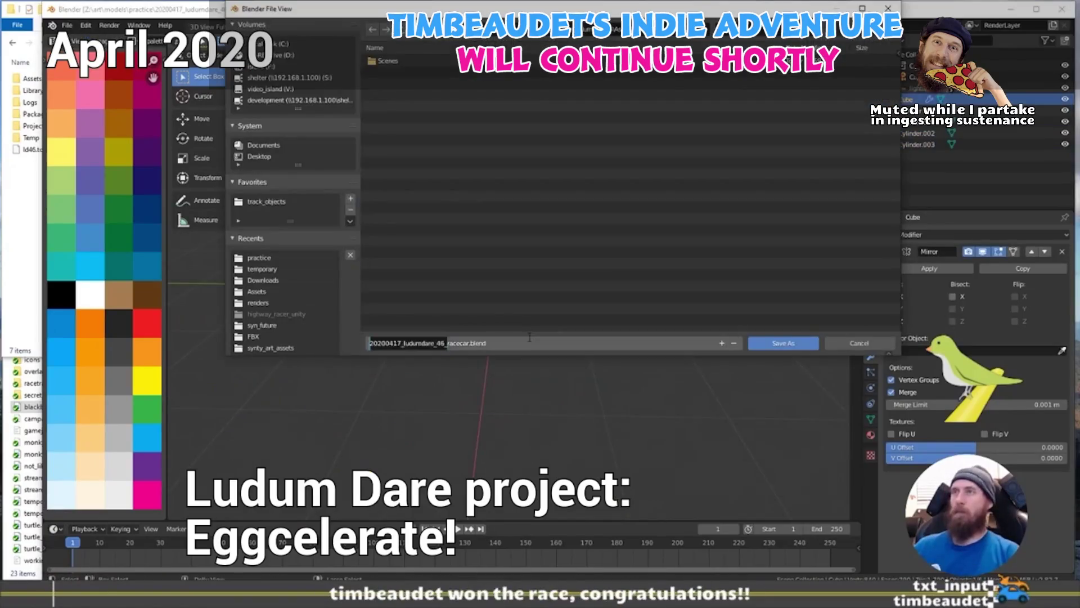
{"action": "key", "text": "Return"}
{"action": "left_click_drag", "start_coordinate": [518, 288], "coordinate": [541, 235]}
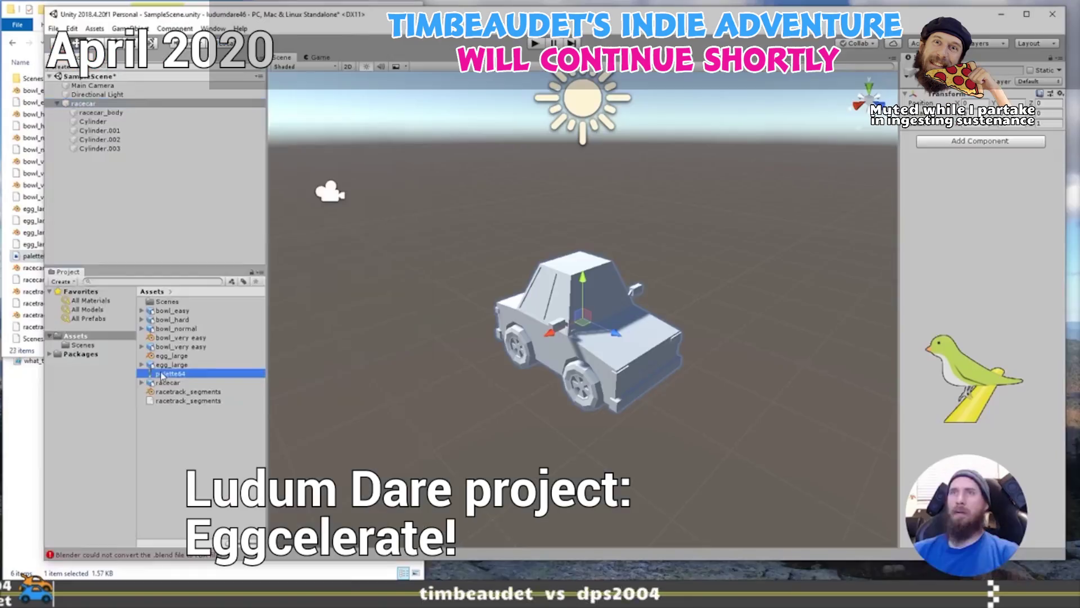
{"action": "left_click_drag", "start_coordinate": [622, 331], "coordinate": [622, 331]}
{"action": "left_click_drag", "start_coordinate": [560, 357], "coordinate": [471, 307]}
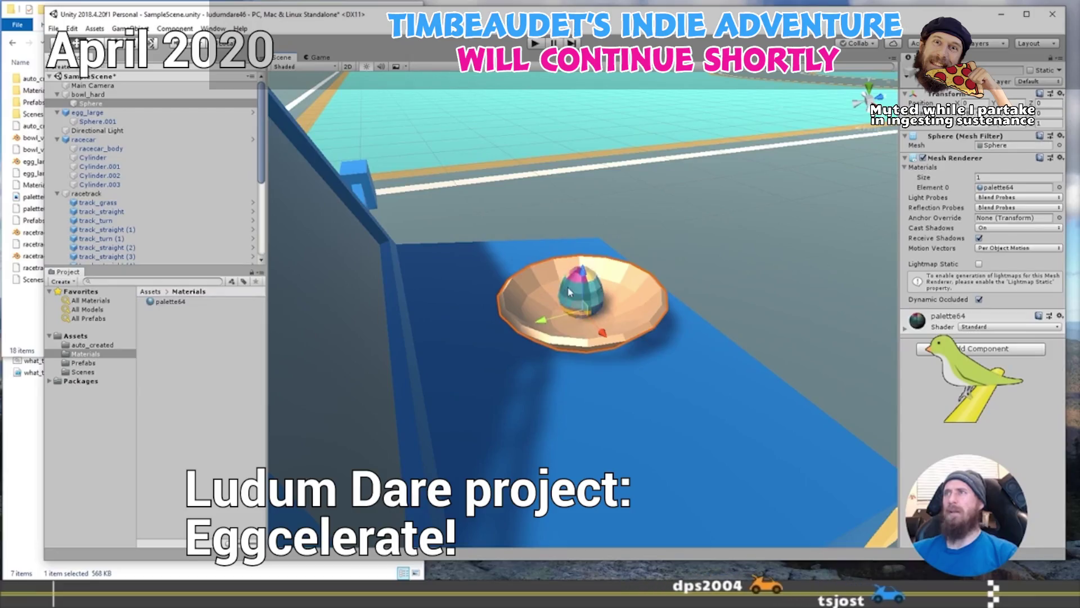
{"action": "scroll", "coordinate": [570, 291], "scroll_direction": "up", "scroll_amount": 2}
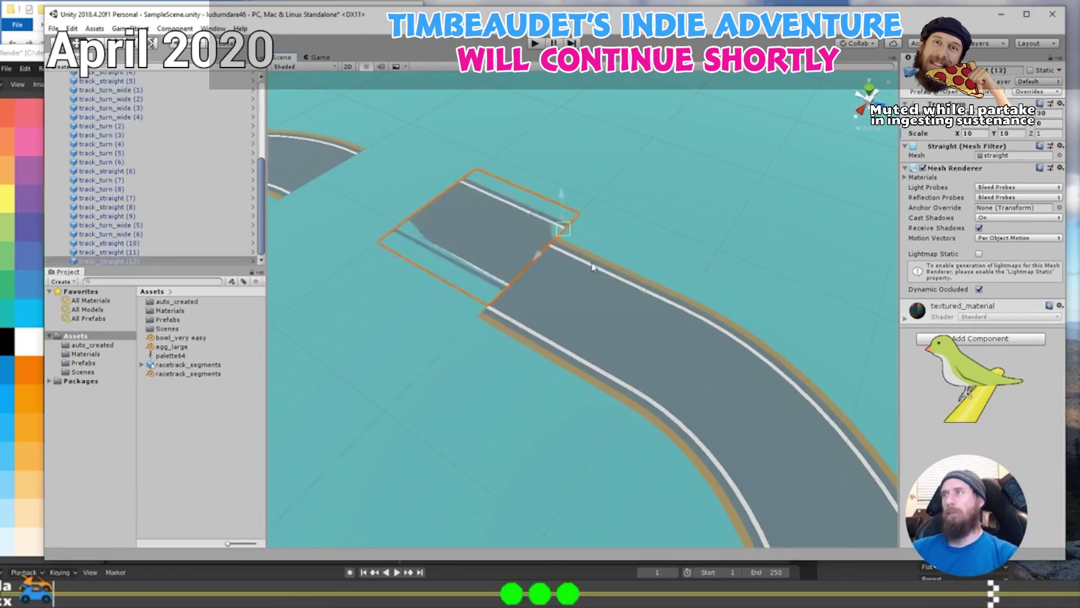
{"action": "mouse_move", "coordinate": [350, 298]}
{"action": "left_mouse_down"}
{"action": "mouse_move", "coordinate": [495, 395]}
{"action": "mouse_move", "coordinate": [696, 442]}
{"action": "left_mouse_up"}
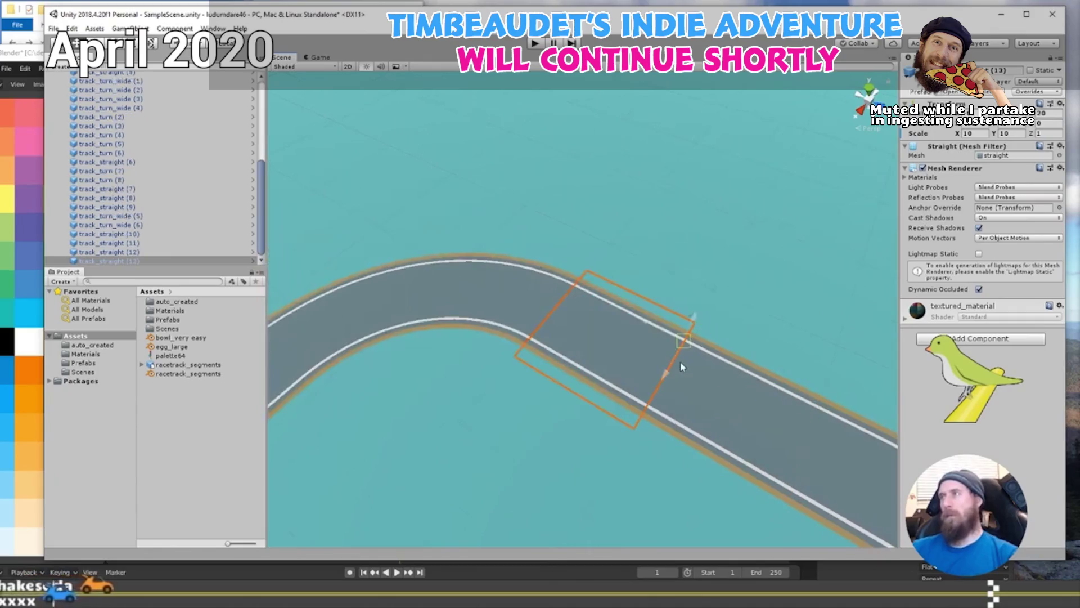
{"action": "mouse_move", "coordinate": [503, 427]}
{"action": "left_mouse_down"}
{"action": "mouse_move", "coordinate": [434, 430]}
{"action": "mouse_move", "coordinate": [579, 381]}
{"action": "mouse_move", "coordinate": [556, 295]}
{"action": "left_mouse_up"}
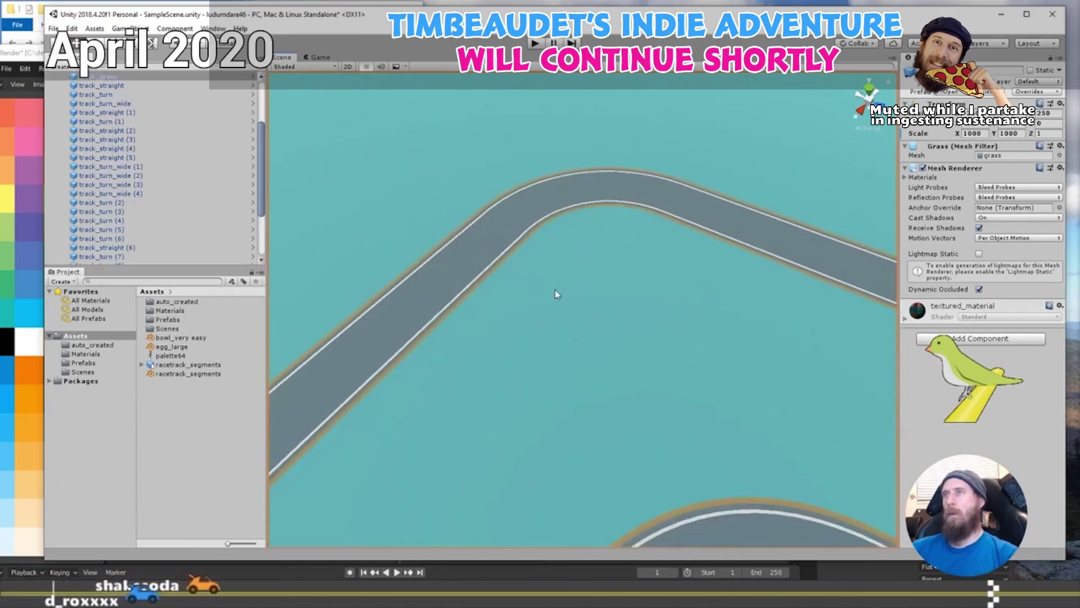
{"action": "scroll", "coordinate": [555, 294], "scroll_direction": "down", "scroll_amount": 5}
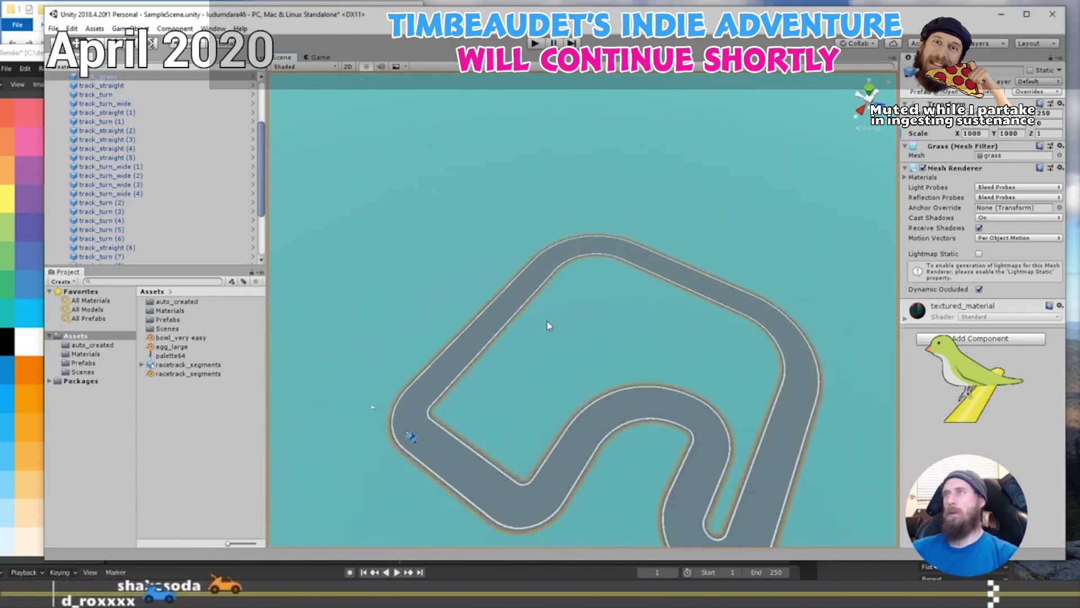
{"action": "mouse_move", "coordinate": [630, 346]}
{"action": "left_mouse_down"}
{"action": "mouse_move", "coordinate": [595, 304]}
{"action": "mouse_move", "coordinate": [623, 332]}
{"action": "left_mouse_up"}
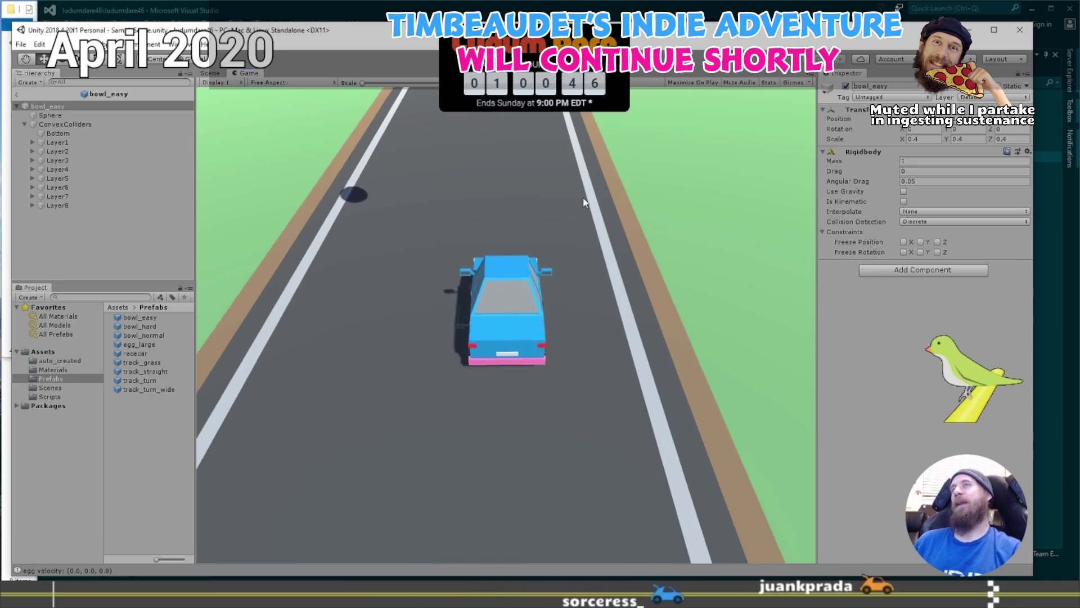
- Steer the blue car to the left along the track during the play test
{"action": "key", "text": "Left"}
{"action": "key", "text": "Left"}
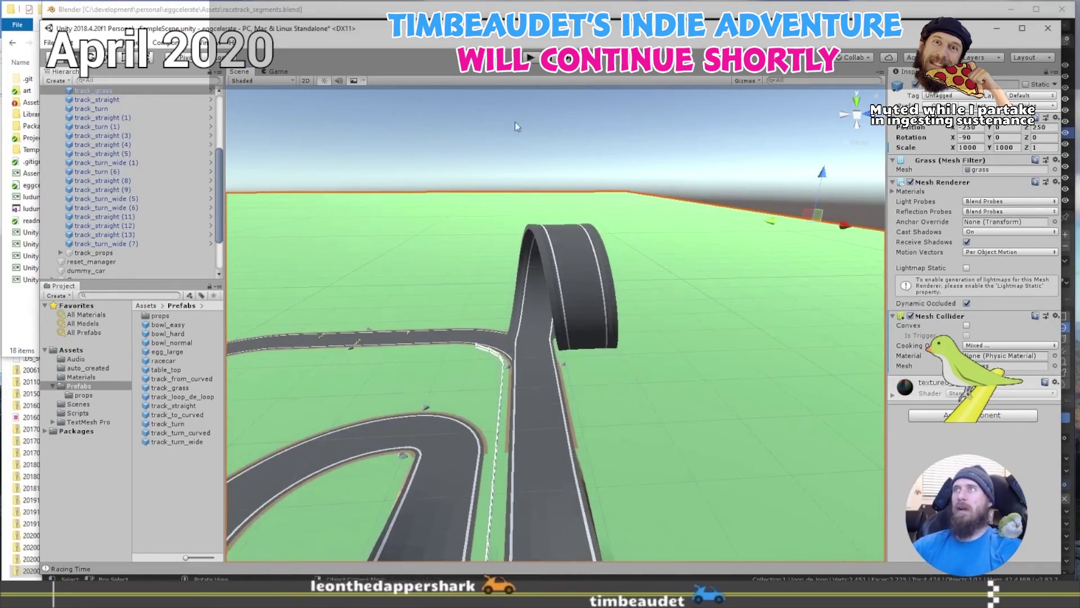
- Run and stop a quick playtest, then add a Mesh Collider to track_loop_de_loop
{"action": "left_click", "coordinate": [532, 59]}
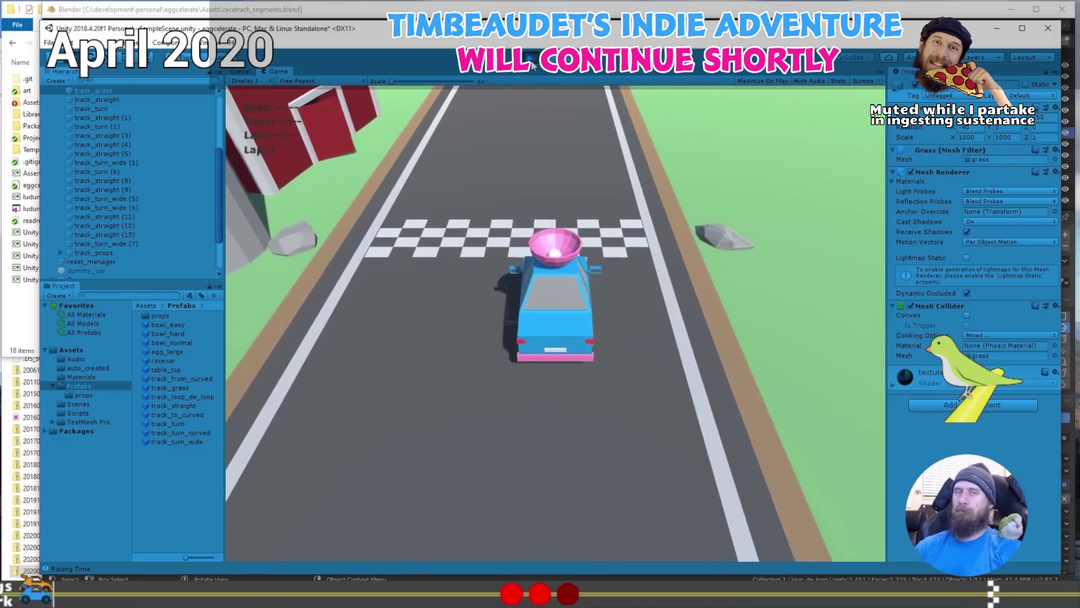
{"action": "left_click", "coordinate": [530, 60]}
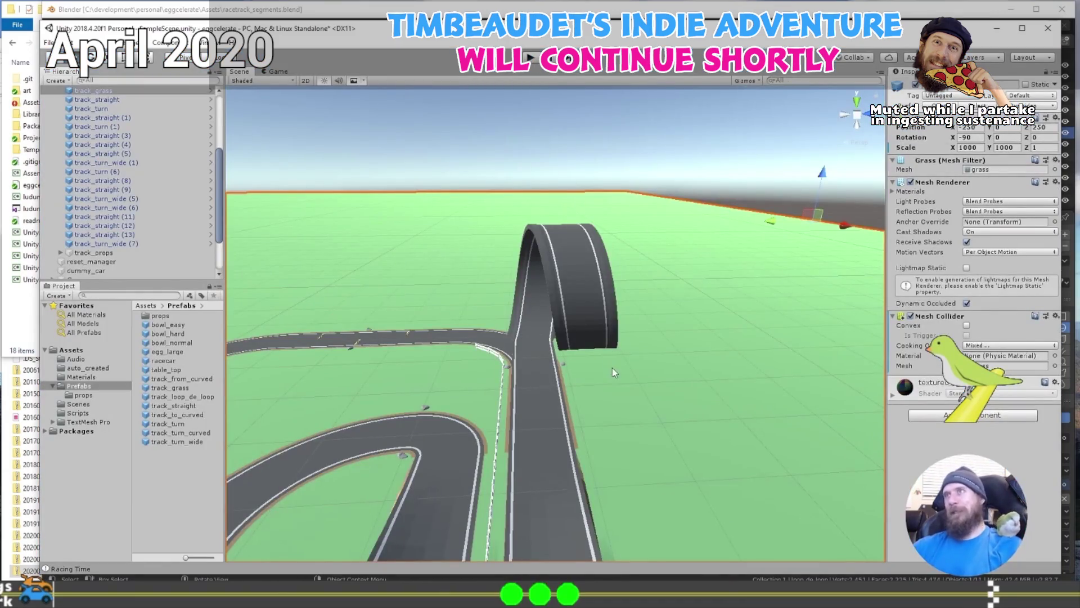
{"action": "left_click", "coordinate": [534, 313]}
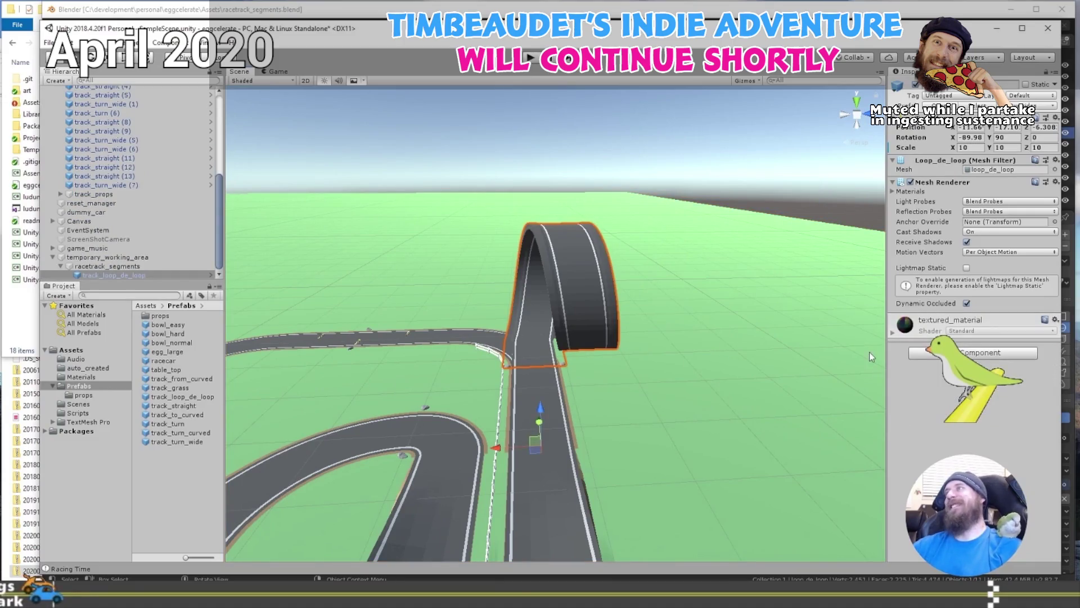
{"action": "left_click", "coordinate": [951, 353]}
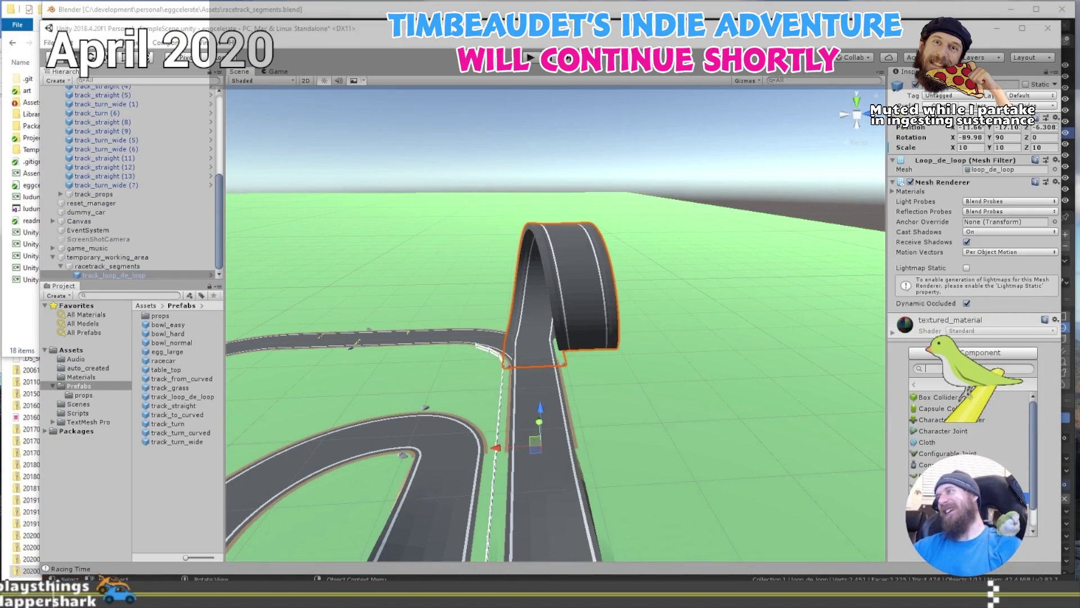
{"action": "left_click", "coordinate": [946, 498]}
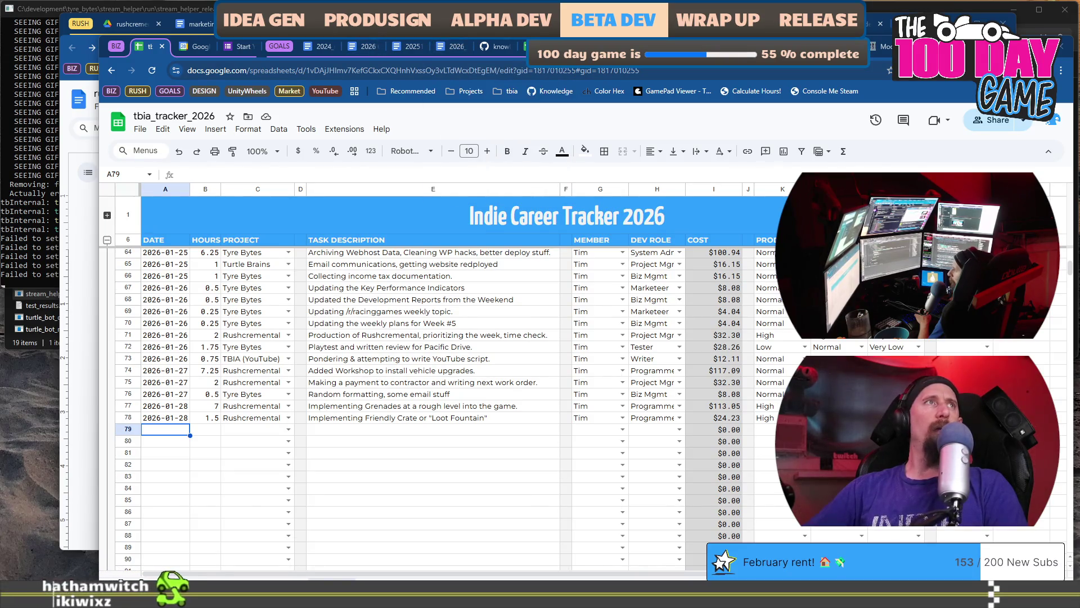
- Bring the rusty_racer_design_scratch_pad document to the front
{"action": "key", "text": "alt+Tab"}
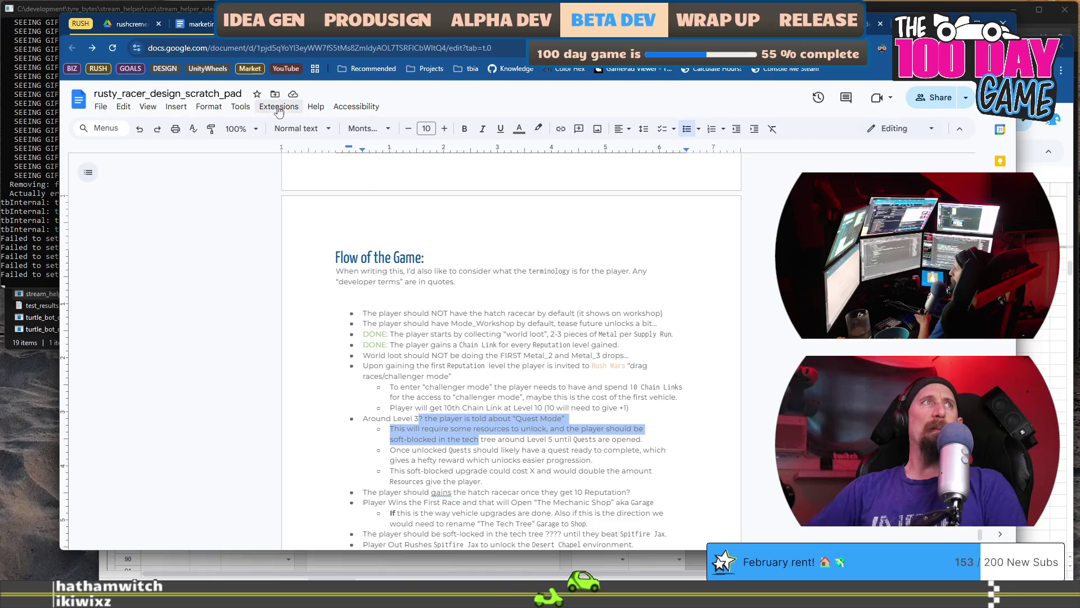
- Zoom the design scratch pad to 135% and read down the Flow of the Game list
{"action": "left_click", "coordinate": [241, 129]}
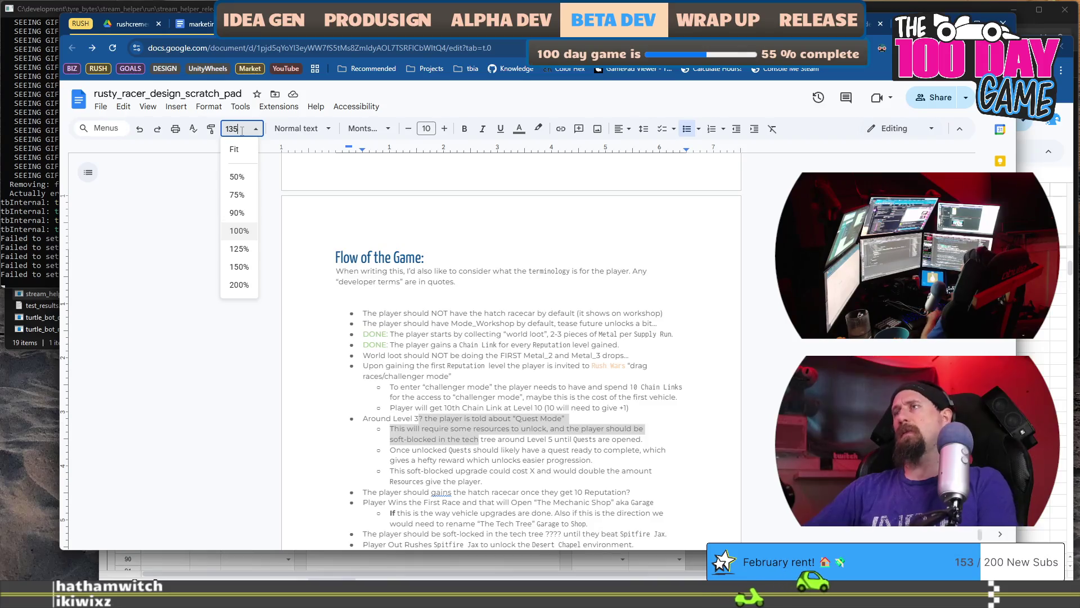
{"action": "key", "text": "Return"}
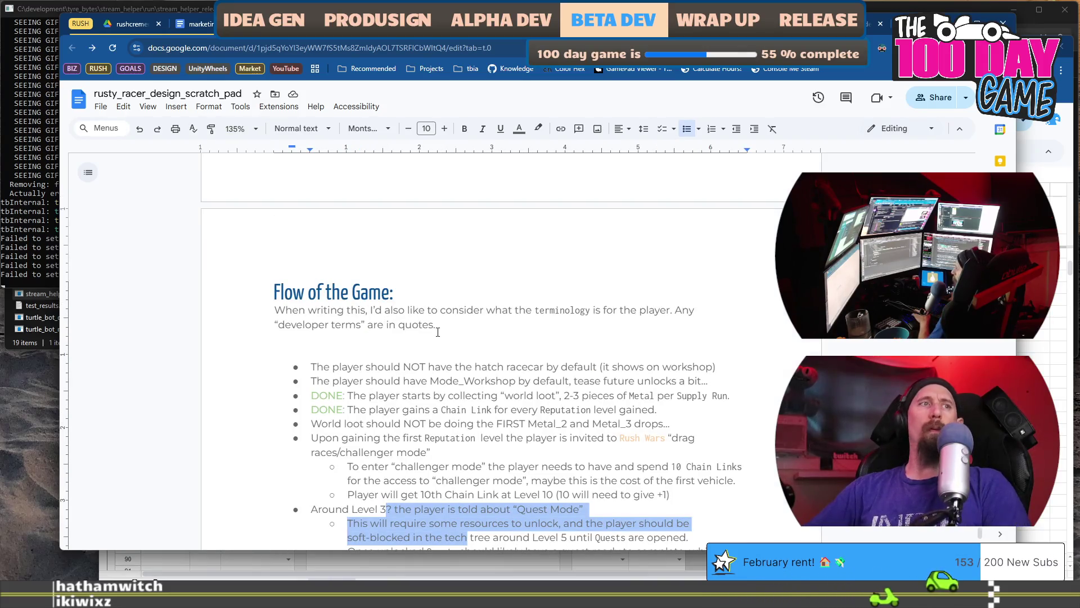
{"action": "scroll", "coordinate": [438, 332], "scroll_direction": "down", "scroll_amount": 1}
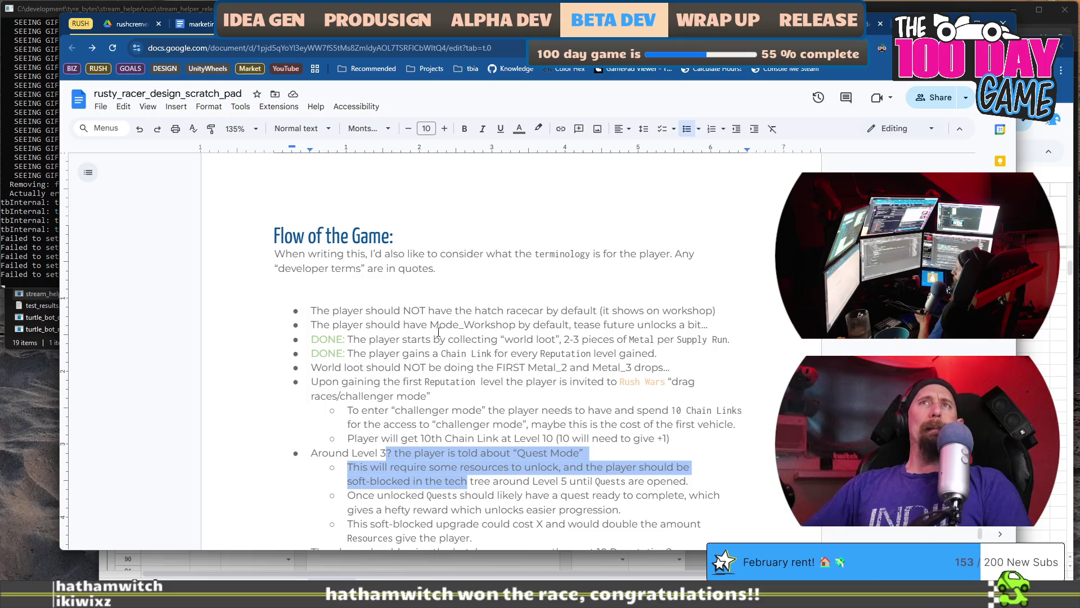
{"action": "scroll", "coordinate": [438, 332], "scroll_direction": "down", "scroll_amount": 4}
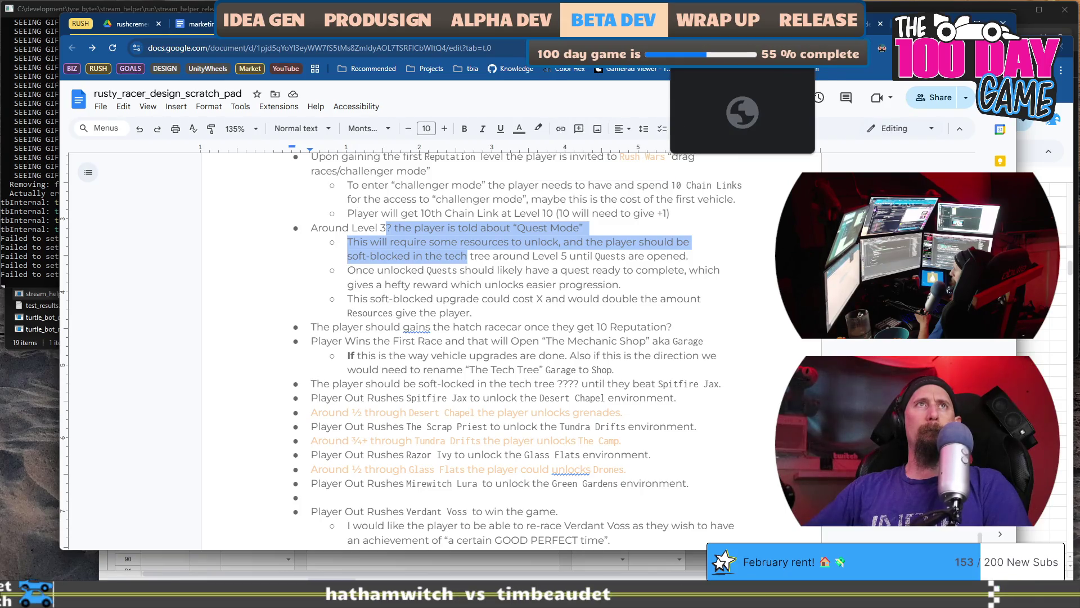
- Glance at the level design doc and rusty_racer_design_doc, then go to the tbia_tracker_2026 sheet
{"action": "left_click", "coordinate": [698, 69]}
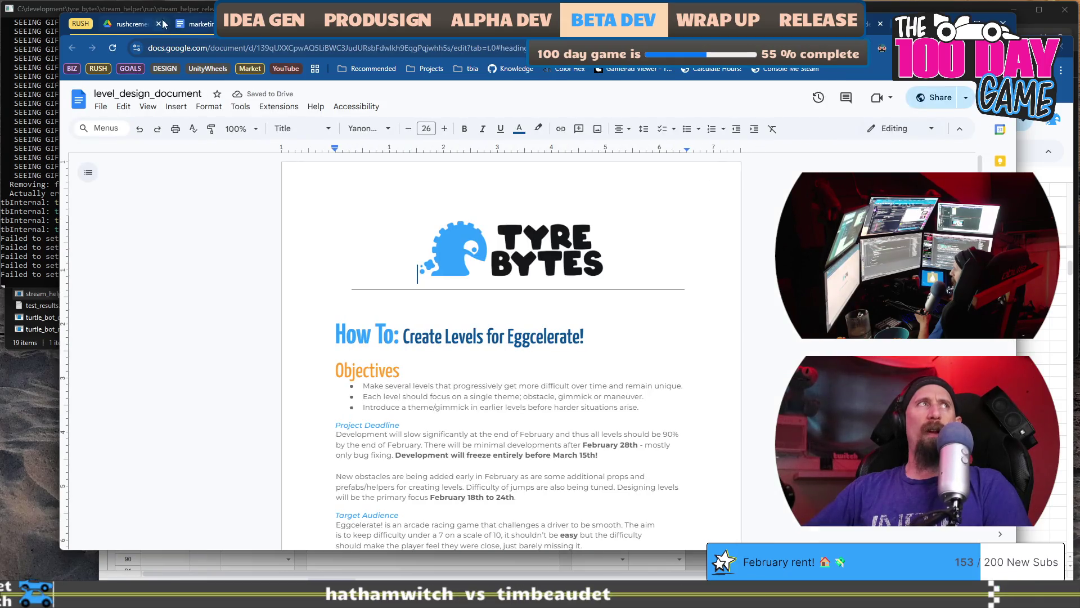
{"action": "key", "text": "ctrl+Tab"}
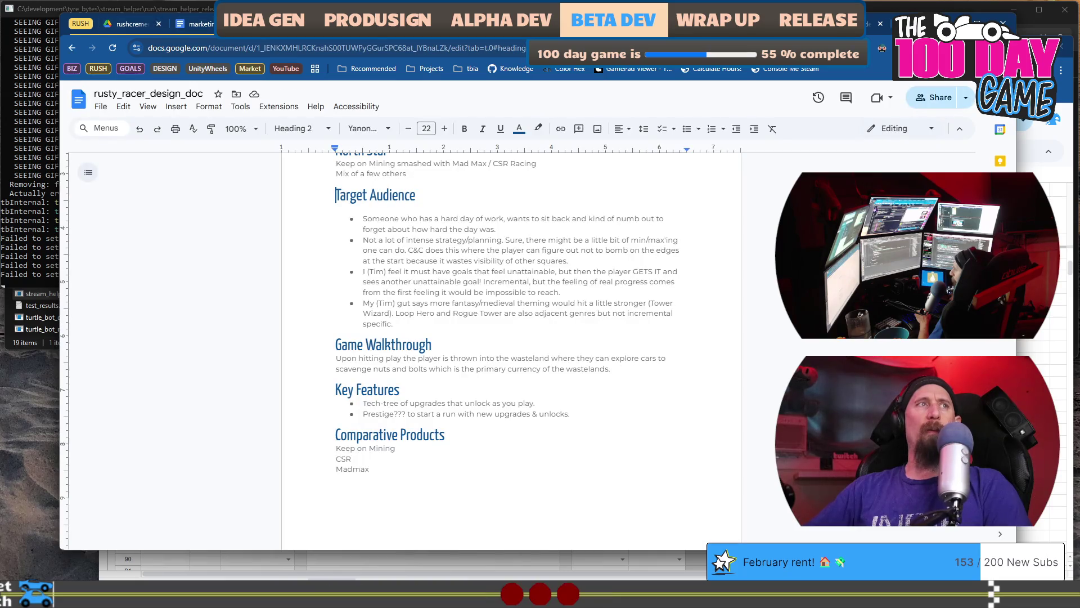
{"action": "key", "text": "ctrl+Tab"}
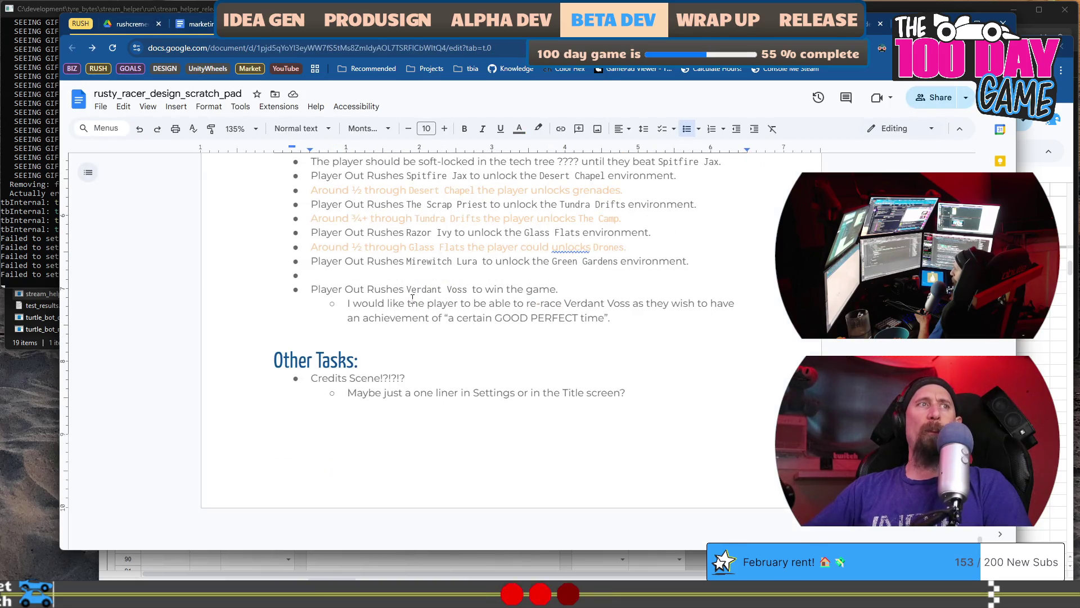
{"action": "key", "text": "alt+Tab"}
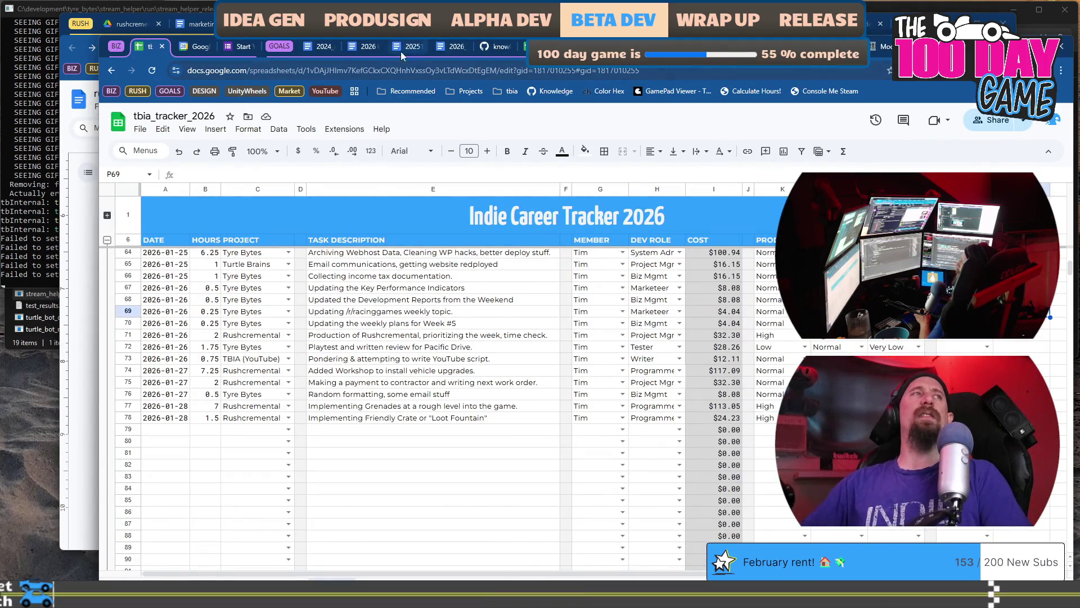
- In 2026_weekly_plans, colour 'Rough Pass of Grenade, Friendly Crate' with the custom blue
{"action": "left_click", "coordinate": [493, 49]}
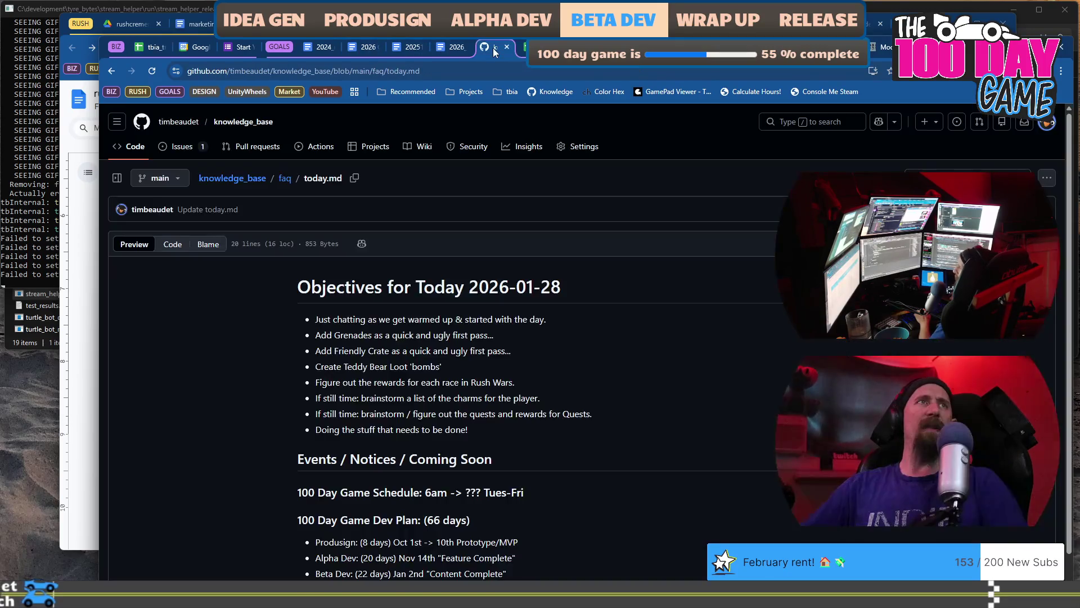
{"action": "left_click", "coordinate": [455, 51]}
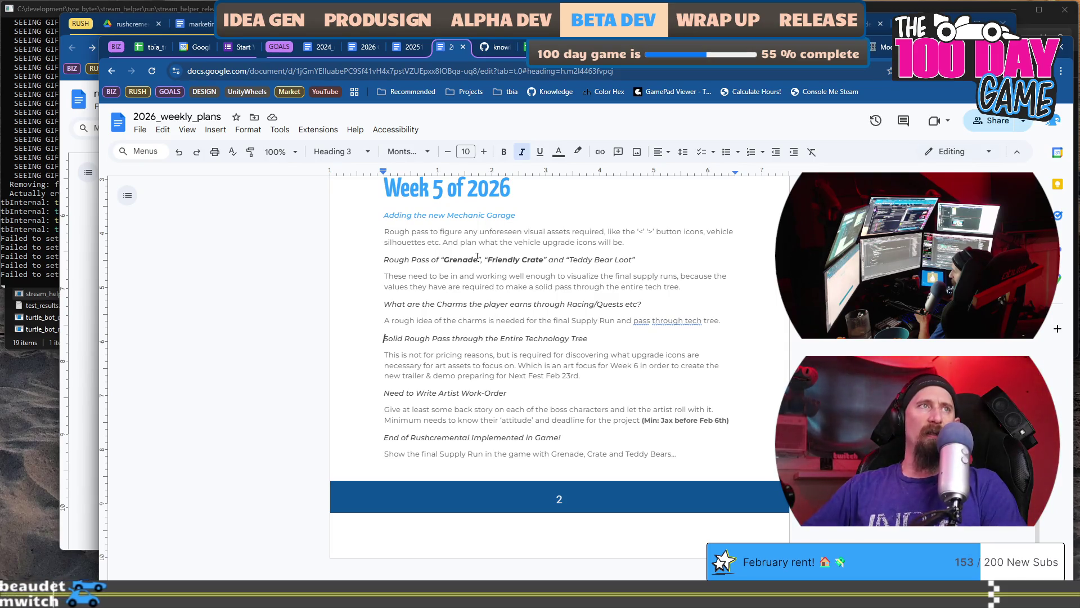
{"action": "left_click_drag", "start_coordinate": [546, 260], "coordinate": [381, 260]}
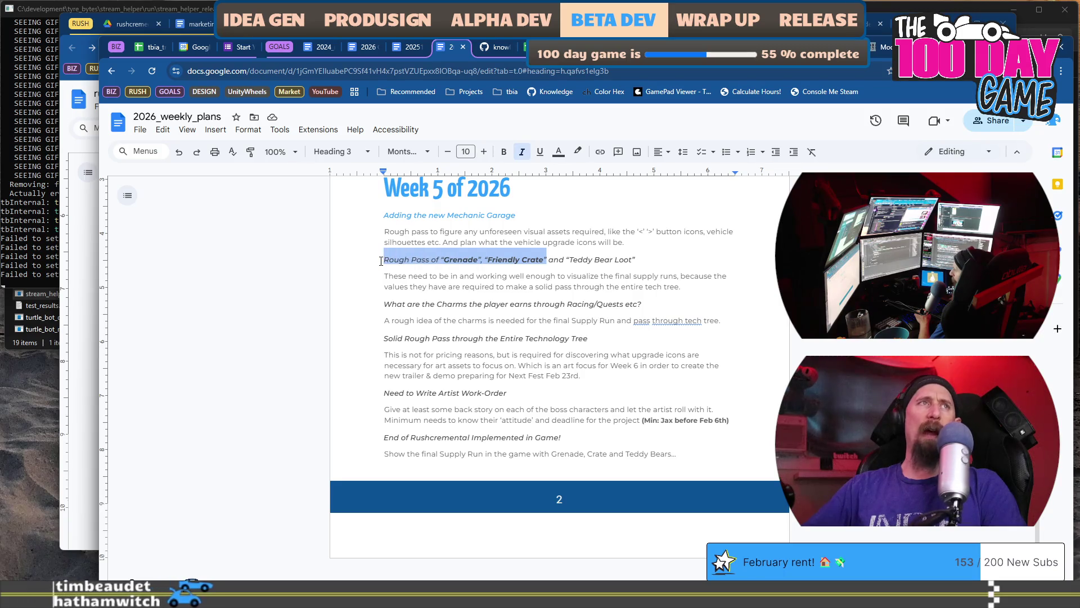
{"action": "left_click", "coordinate": [564, 156]}
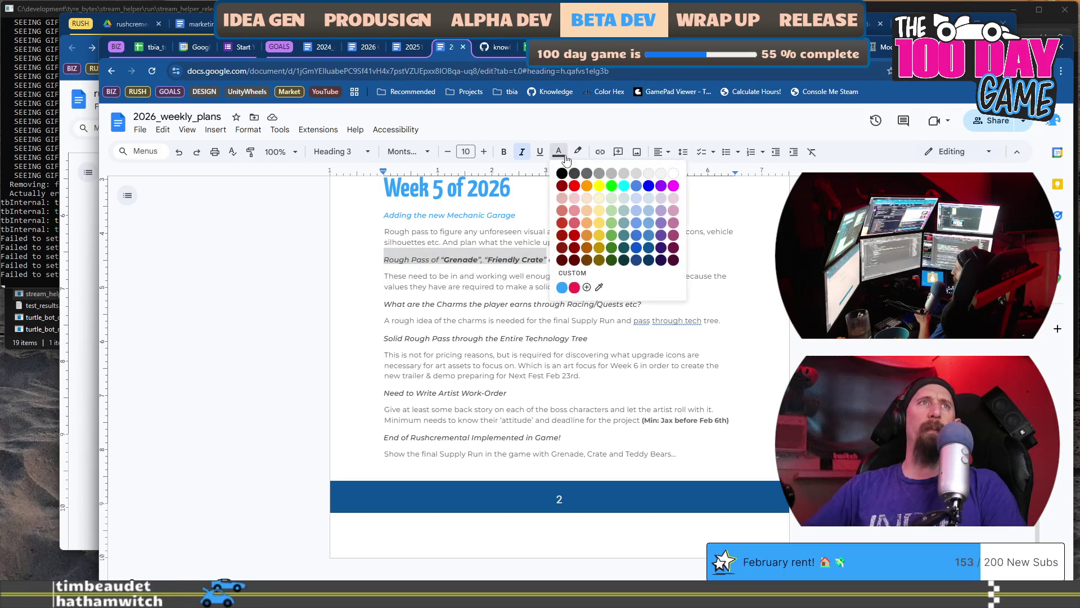
{"action": "left_click", "coordinate": [563, 288]}
{"action": "left_click", "coordinate": [567, 277]}
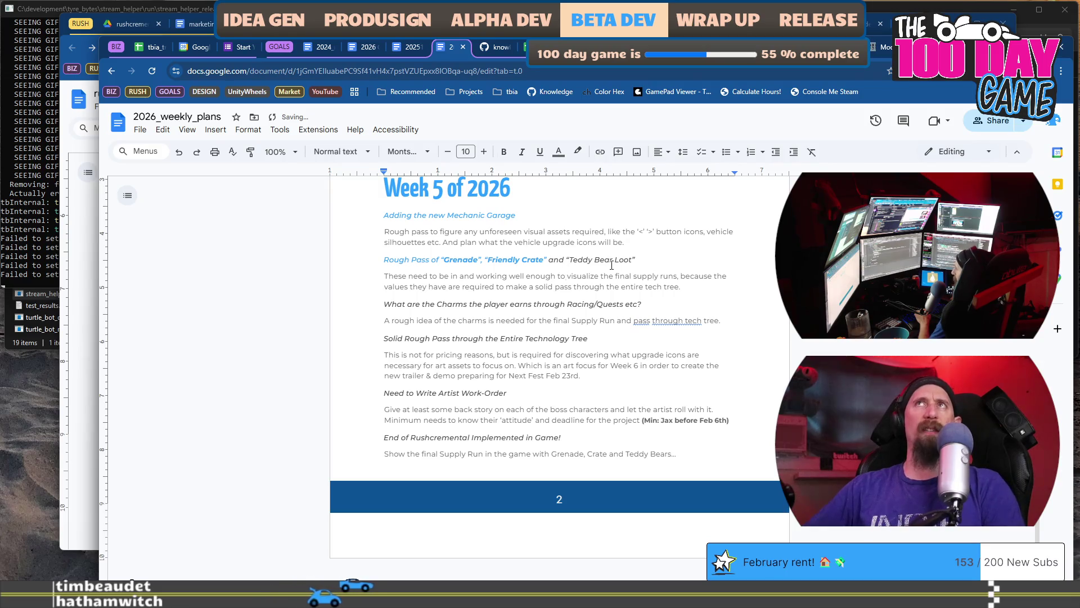
- Select the Bear Loot and Charms heading text, then return to Visual Studio
{"action": "left_click_drag", "start_coordinate": [594, 260], "coordinate": [638, 261]}
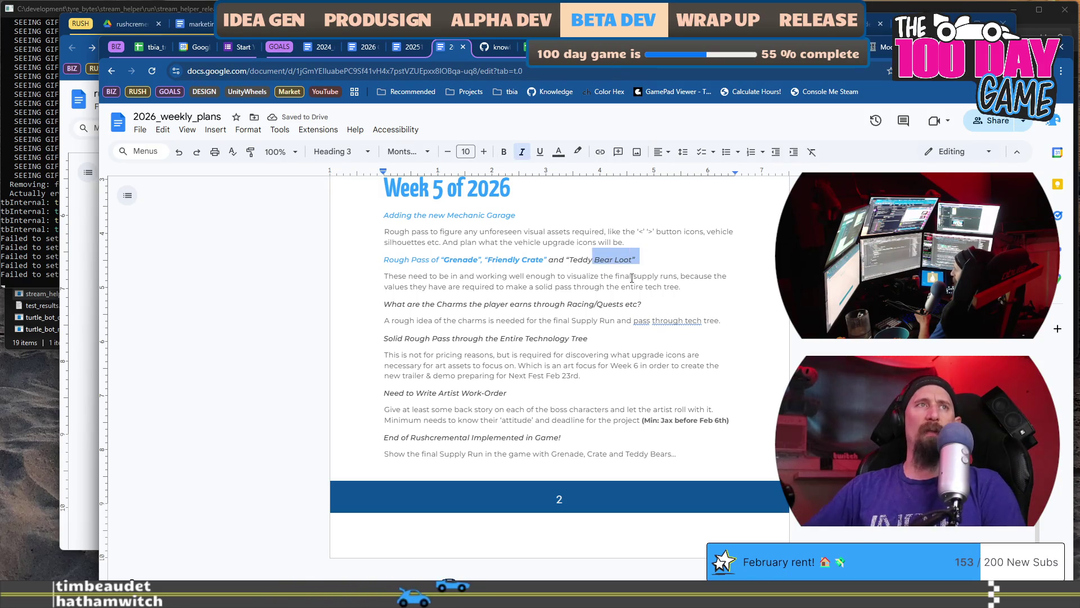
{"action": "left_click_drag", "start_coordinate": [402, 275], "coordinate": [573, 296]}
{"action": "left_click", "coordinate": [420, 312]}
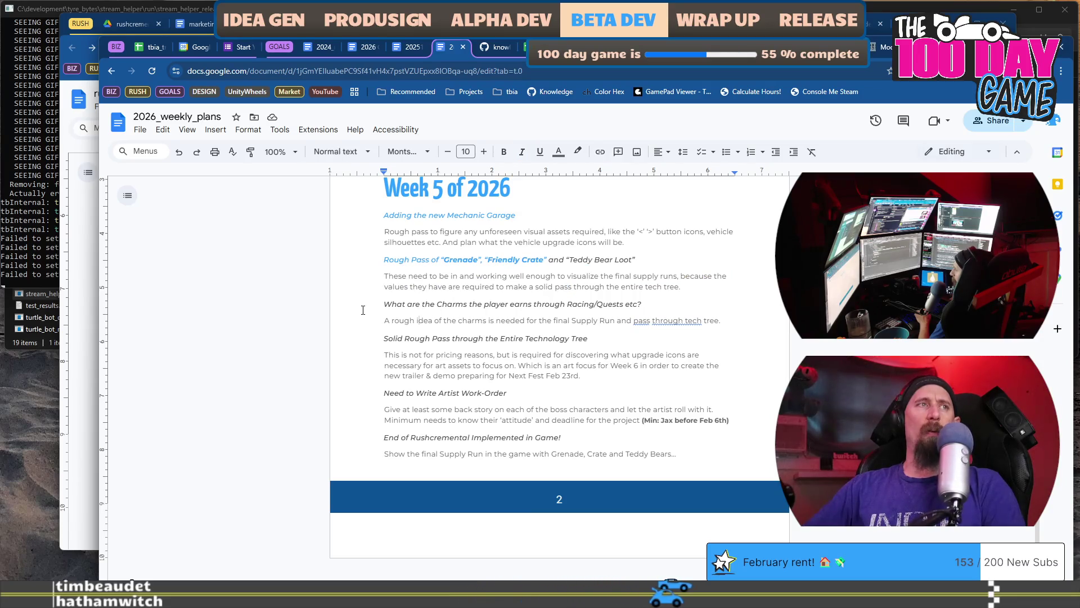
{"action": "left_click_drag", "start_coordinate": [384, 304], "coordinate": [647, 305]}
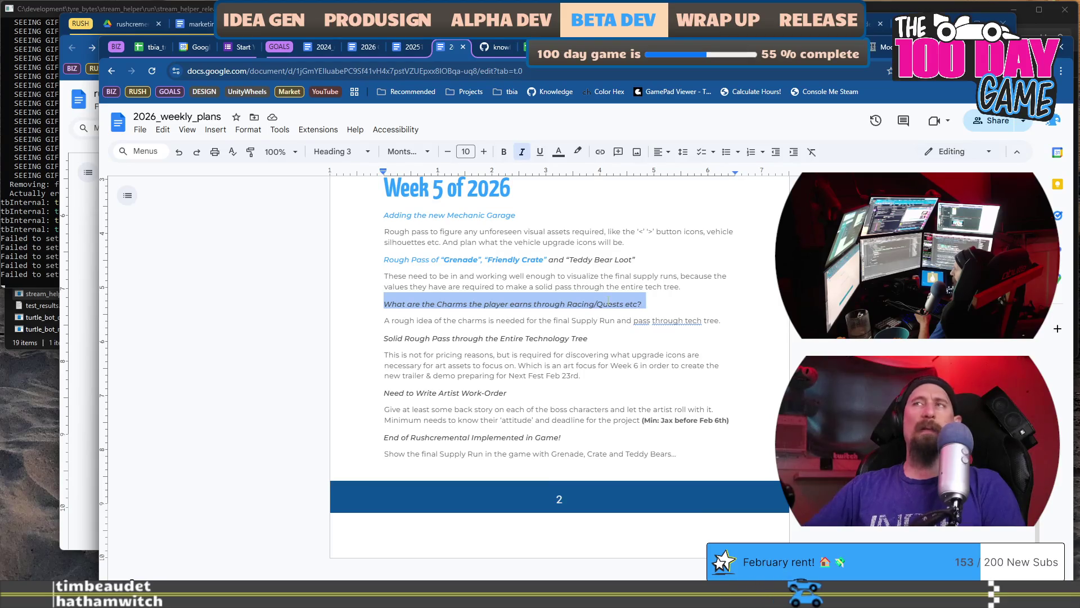
{"action": "key", "text": "alt+Tab"}
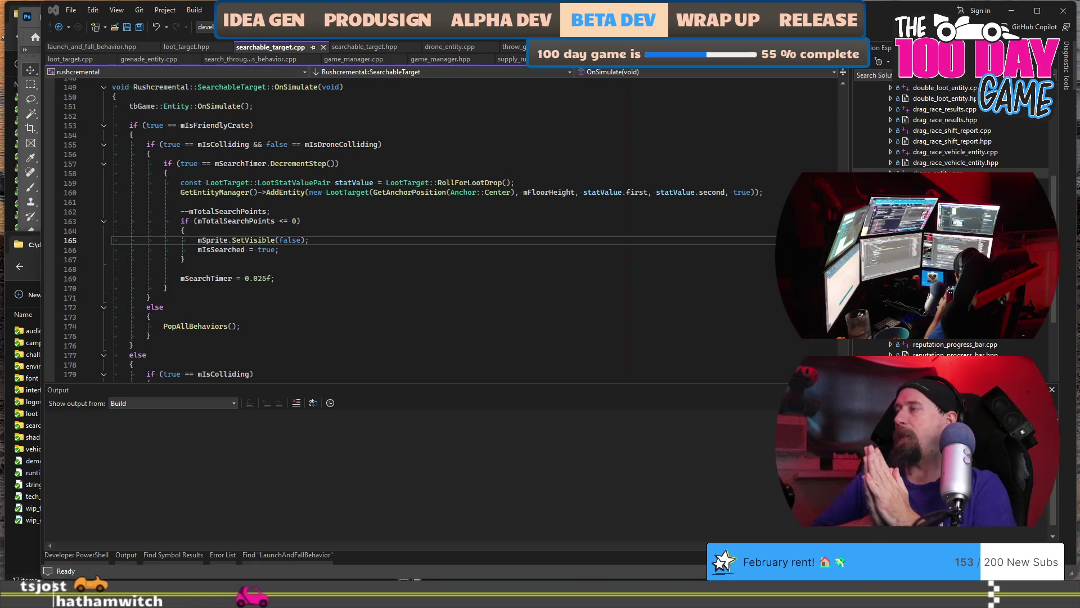
- Load the rusty_racer_design_scratch_pad document in a new browser tab from its pasted URL
{"action": "key", "text": "alt+Tab"}
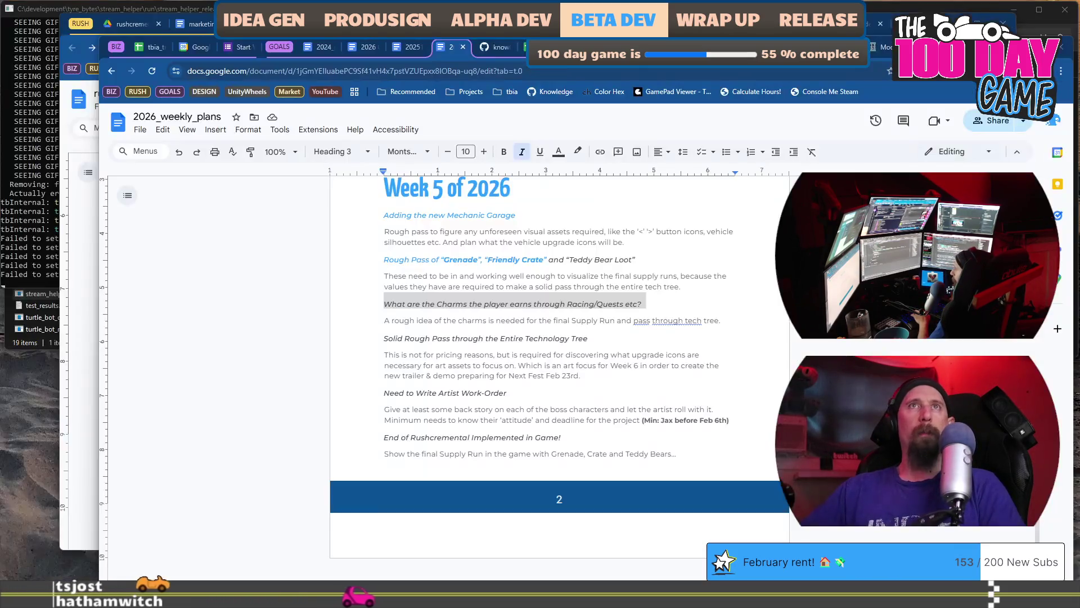
{"action": "key", "text": "alt+Tab"}
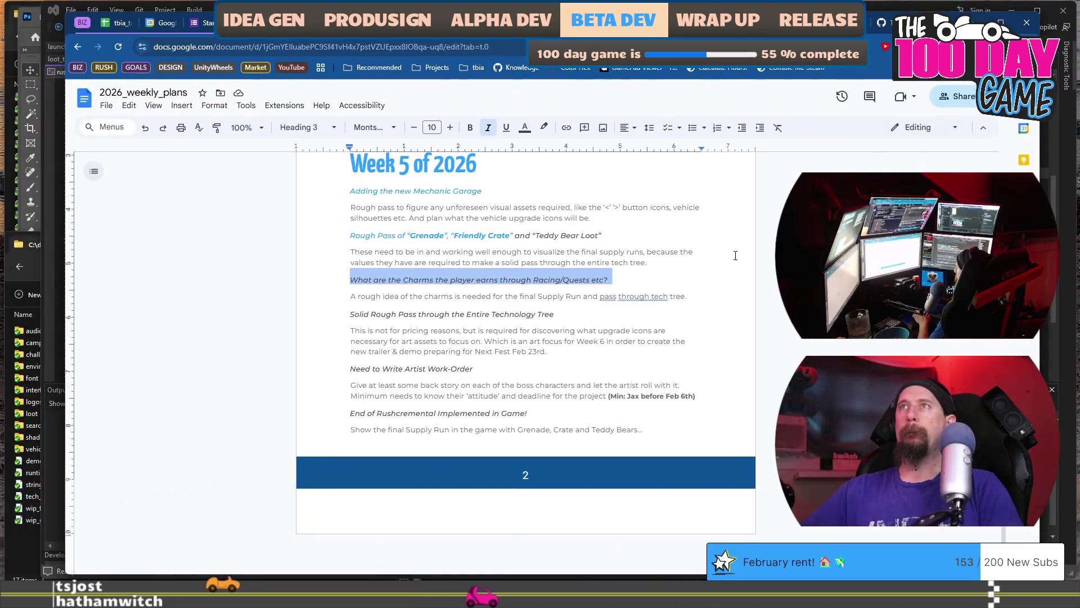
{"action": "key", "text": "alt+Tab"}
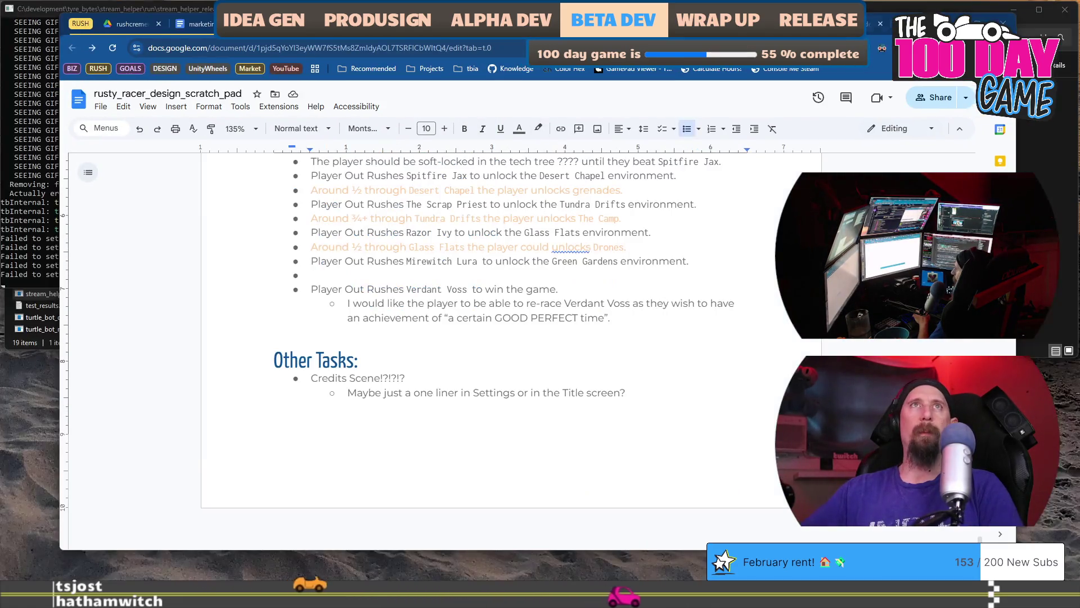
{"action": "key", "text": "alt+Tab"}
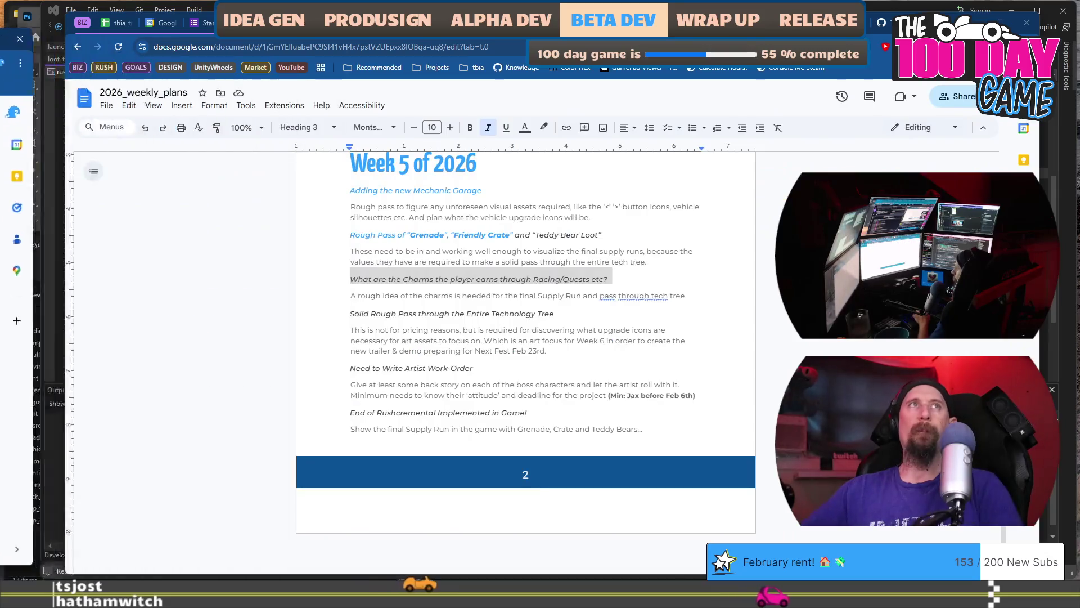
{"action": "key", "text": "alt+Tab"}
{"action": "key", "text": "alt+Tab"}
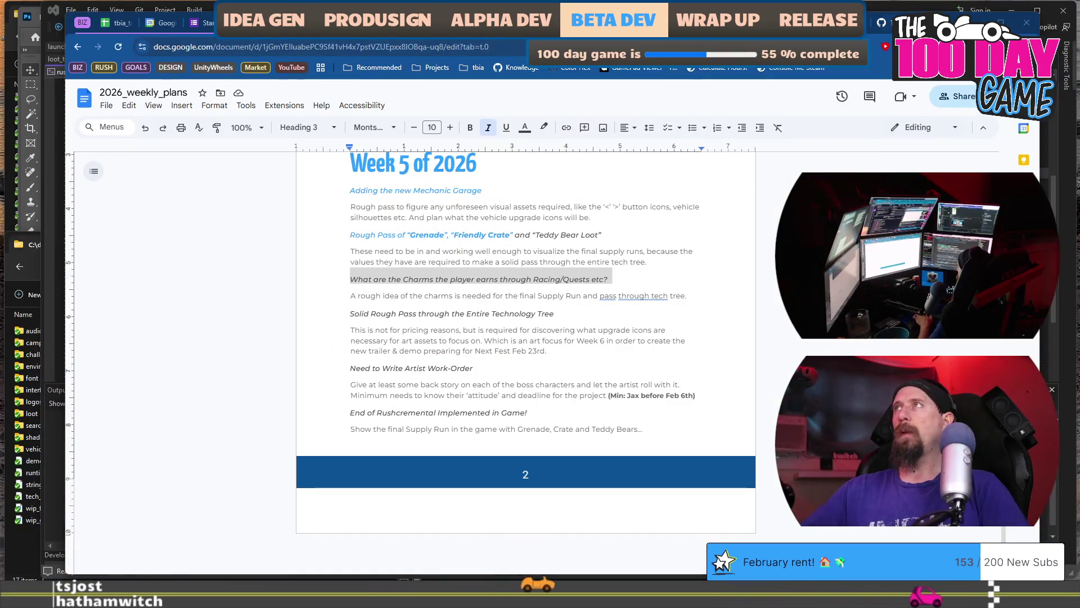
{"action": "key", "text": "ctrl+t"}
{"action": "key", "text": "ctrl+v"}
{"action": "key", "text": "Return"}
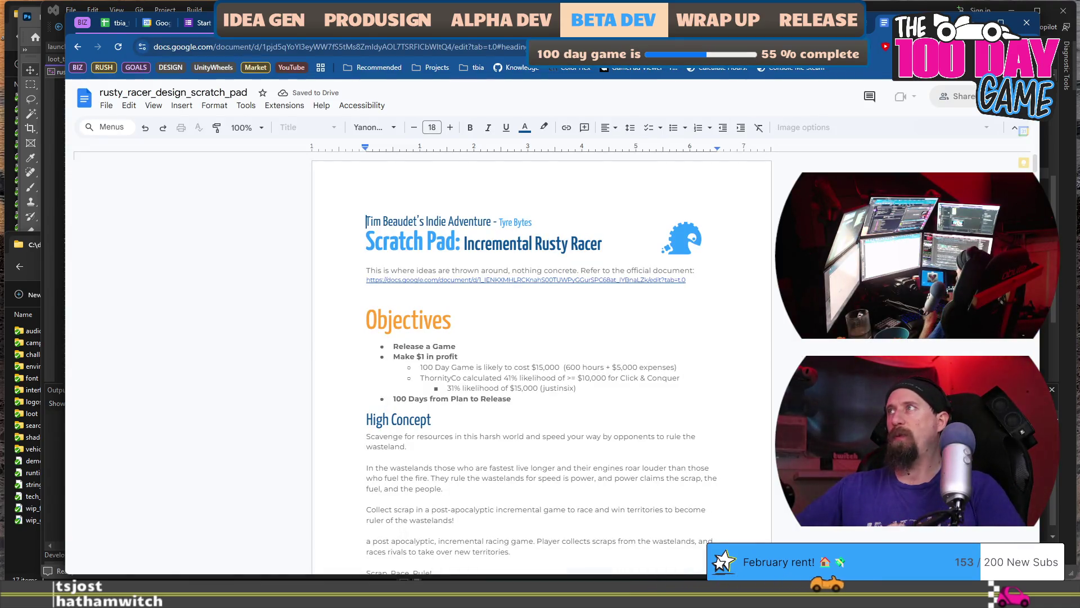
- Zoom the scratch pad to 135% and jump to the Flow of the Game heading
{"action": "left_click", "coordinate": [232, 129]}
{"action": "type", "text": "135"}
{"action": "key", "text": "Return"}
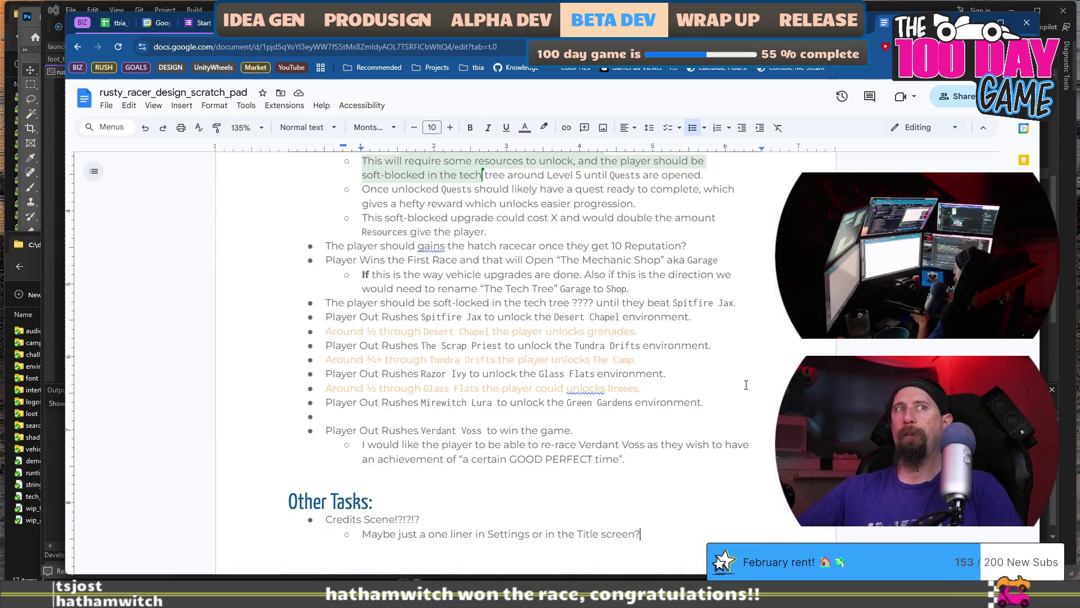
{"action": "scroll", "coordinate": [644, 379], "scroll_direction": "up", "scroll_amount": 6}
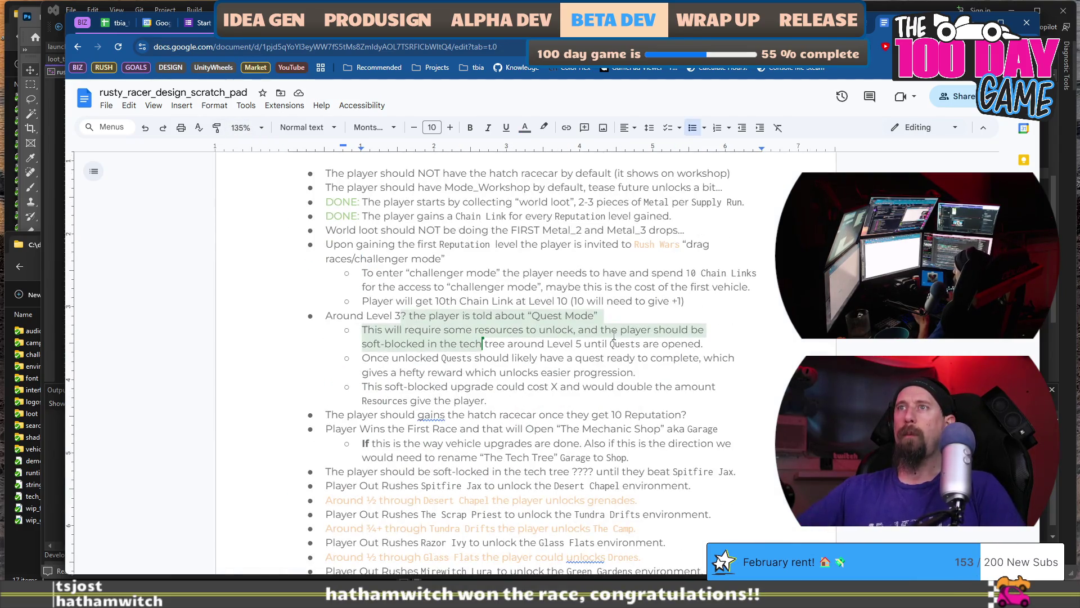
{"action": "scroll", "coordinate": [615, 337], "scroll_direction": "down", "scroll_amount": 2}
{"action": "scroll", "coordinate": [608, 337], "scroll_direction": "down", "scroll_amount": 1}
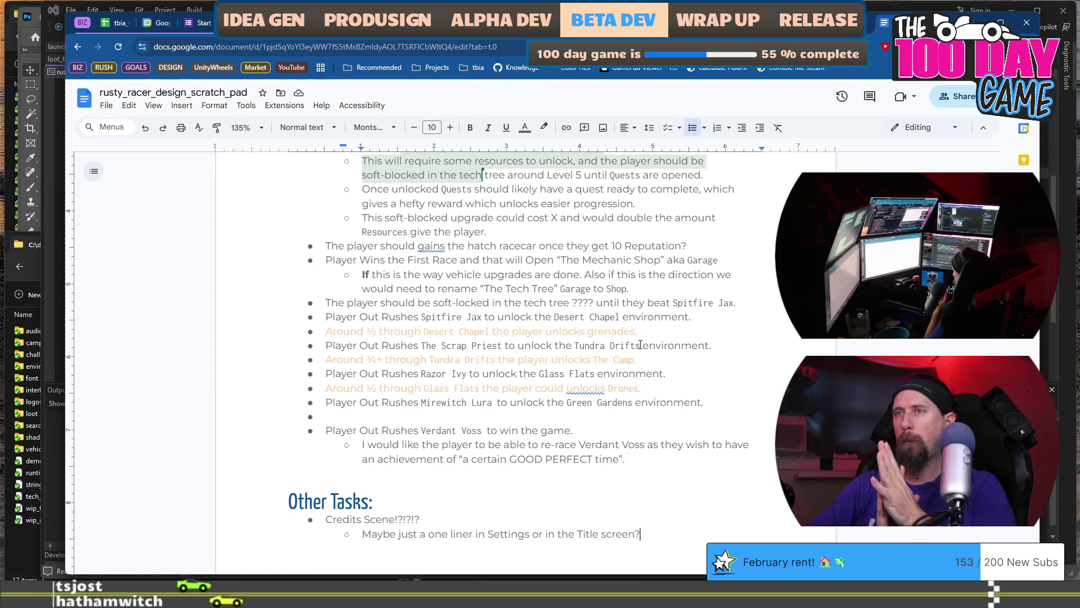
{"action": "scroll", "coordinate": [640, 344], "scroll_direction": "down", "scroll_amount": 2}
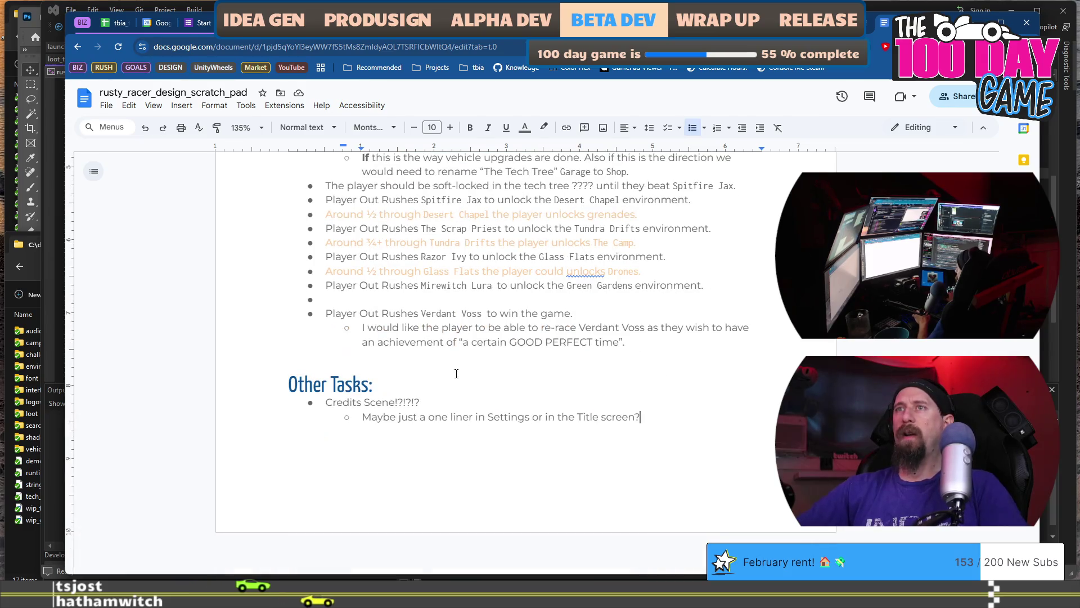
{"action": "key", "text": "ctrl+alt+p"}
{"action": "key", "text": "ctrl+alt+h"}
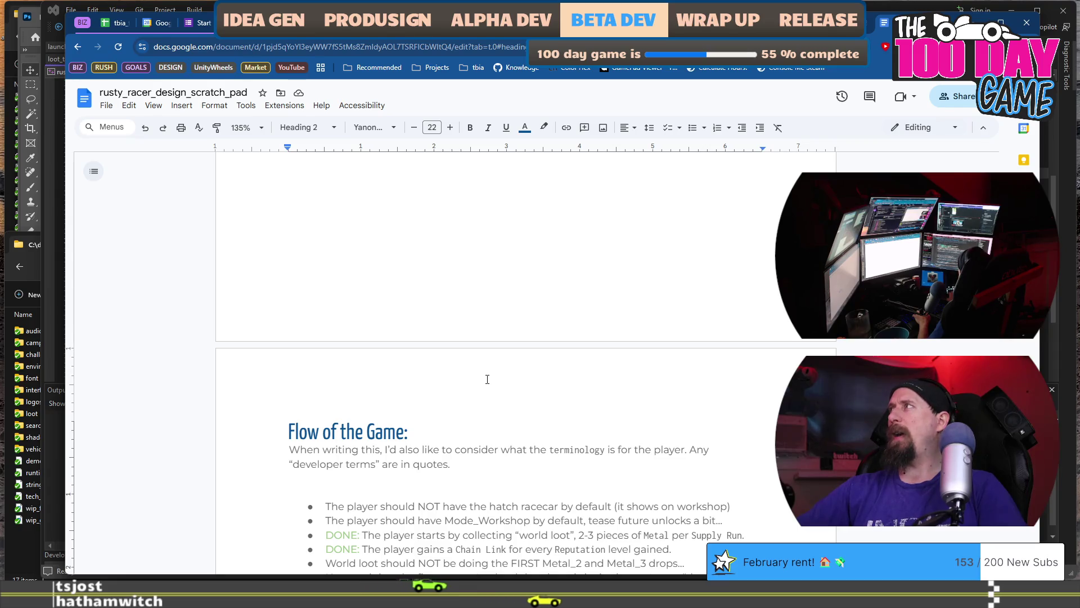
- Read through the todo notes in VS Code
{"action": "key", "text": "alt+Tab"}
{"action": "scroll", "coordinate": [383, 286], "scroll_direction": "down", "scroll_amount": 8}
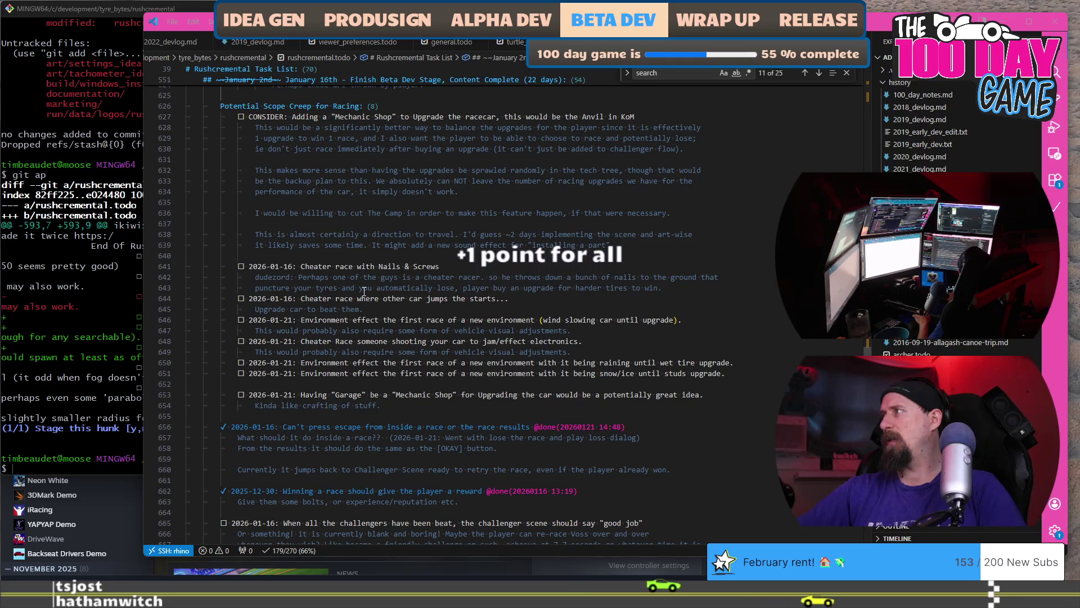
{"action": "scroll", "coordinate": [364, 291], "scroll_direction": "down", "scroll_amount": 4}
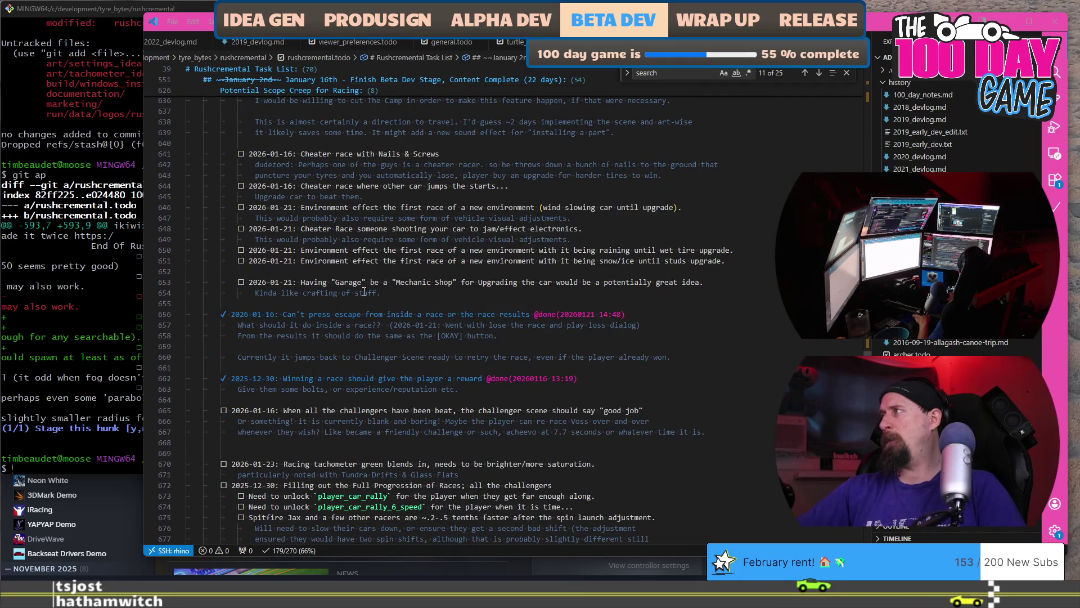
{"action": "scroll", "coordinate": [364, 291], "scroll_direction": "down", "scroll_amount": 5}
- Reread the Flow of the Game notes about starting with Mode_Workshop
{"action": "key", "text": "alt+Tab"}
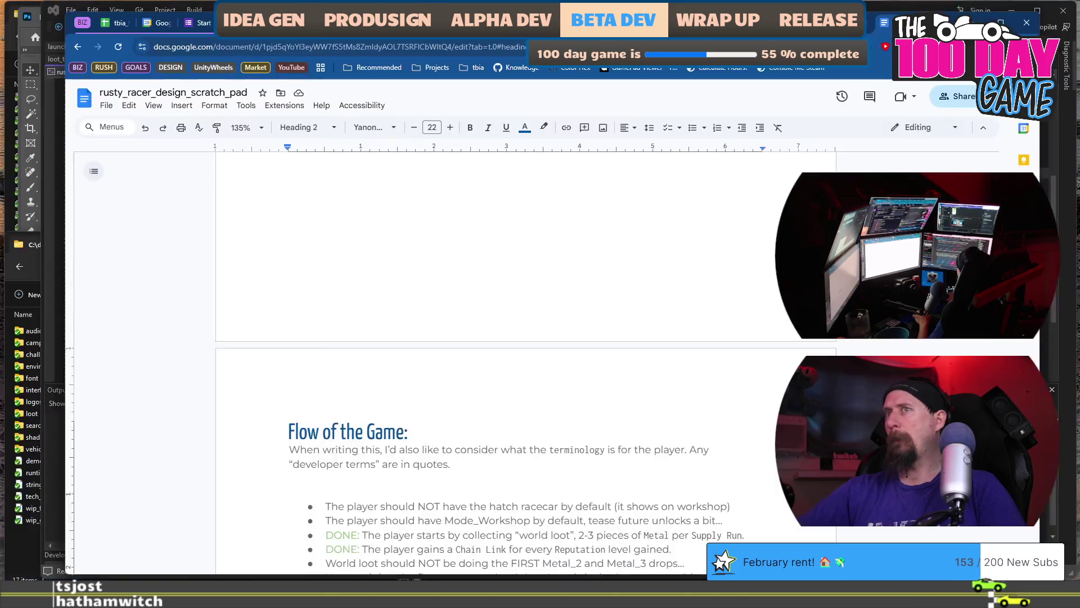
{"action": "scroll", "coordinate": [623, 438], "scroll_direction": "down", "scroll_amount": 10}
{"action": "scroll", "coordinate": [623, 438], "scroll_direction": "down", "scroll_amount": 3}
{"action": "scroll", "coordinate": [628, 431], "scroll_direction": "up", "scroll_amount": 10}
{"action": "scroll", "coordinate": [632, 426], "scroll_direction": "up", "scroll_amount": 15}
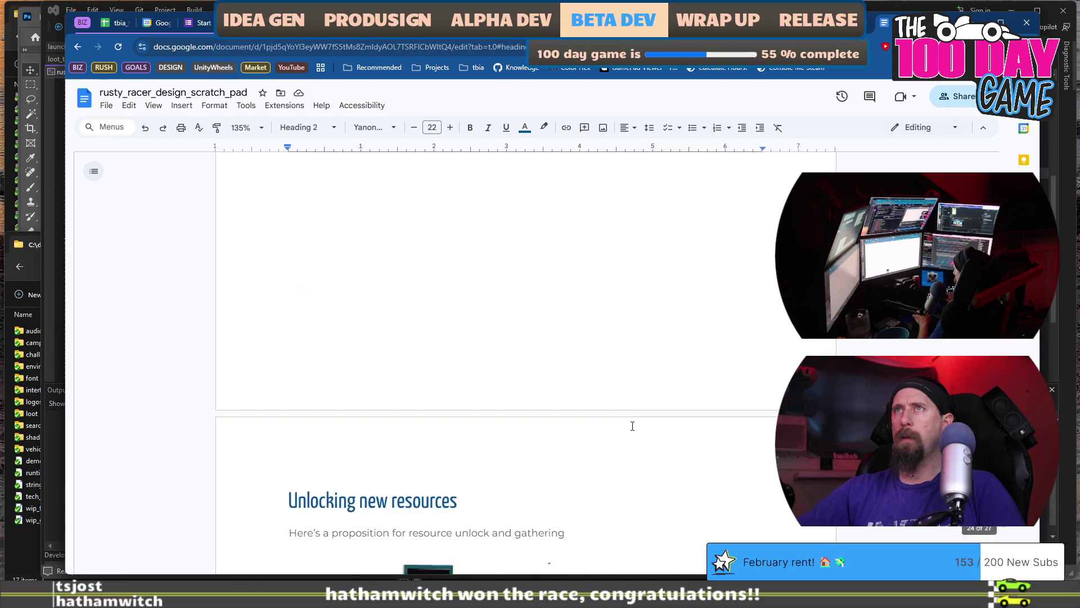
{"action": "scroll", "coordinate": [633, 425], "scroll_direction": "down", "scroll_amount": 10}
{"action": "scroll", "coordinate": [636, 422], "scroll_direction": "down", "scroll_amount": 6}
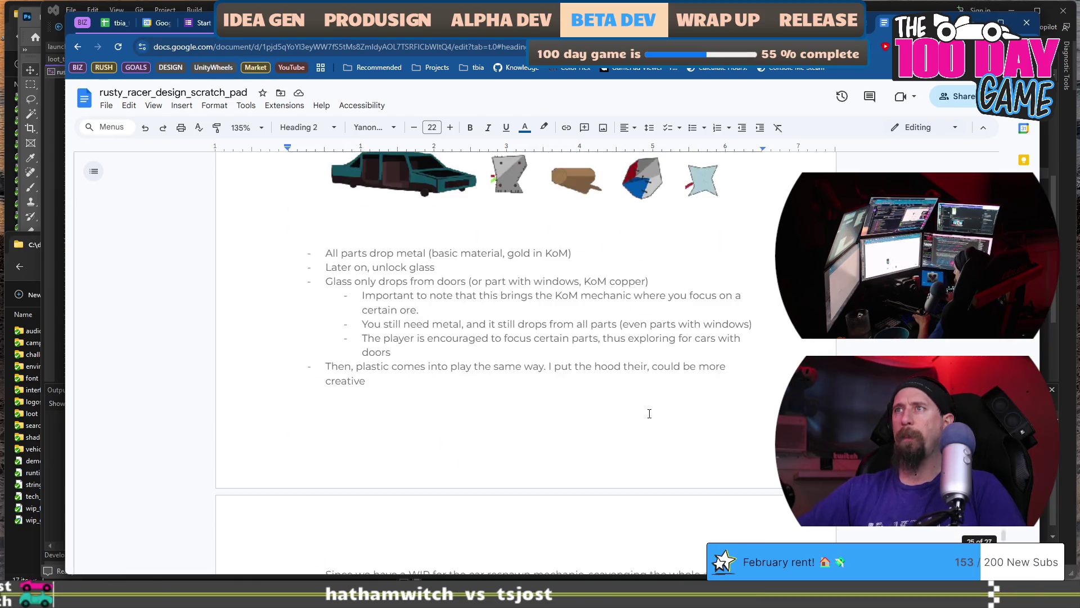
{"action": "scroll", "coordinate": [646, 400], "scroll_direction": "up", "scroll_amount": 15}
{"action": "scroll", "coordinate": [646, 400], "scroll_direction": "down", "scroll_amount": 5}
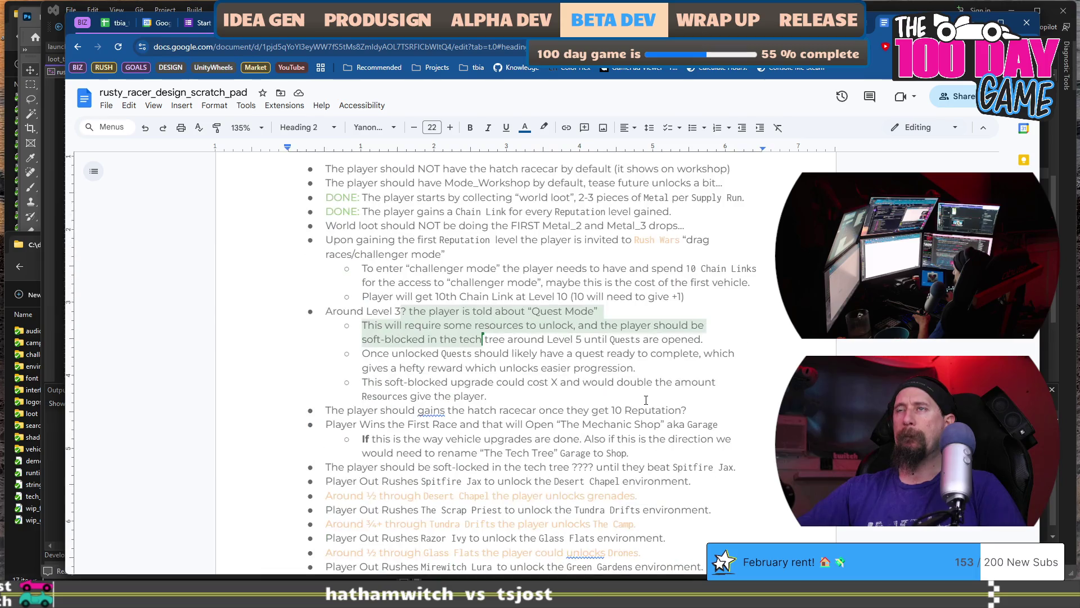
- Place the caret in the Quest Mode notes, then return to Visual Studio's OnSimulate code
{"action": "left_click", "coordinate": [482, 353]}
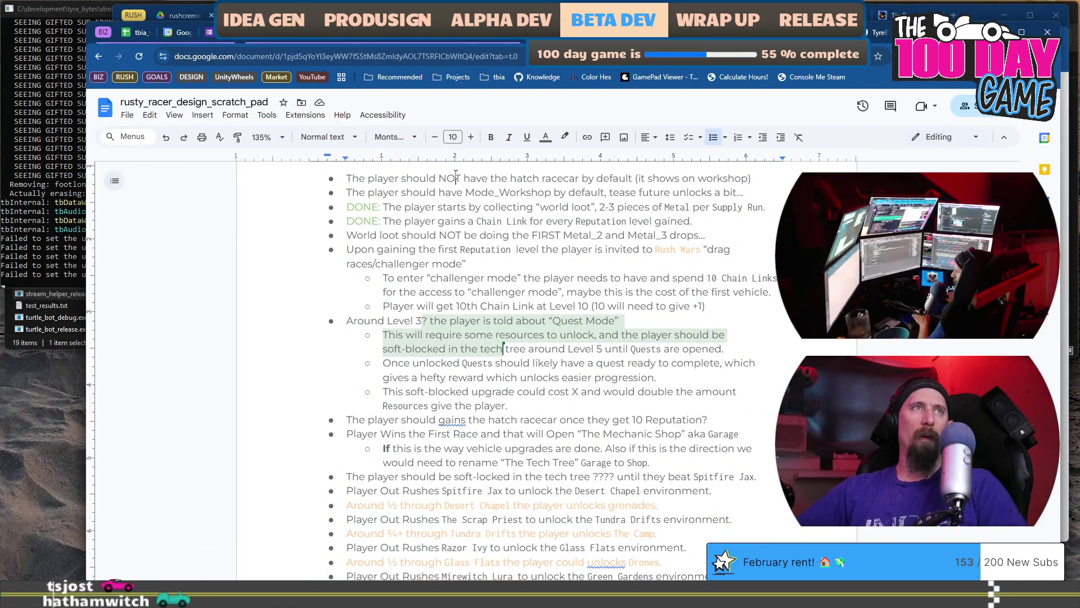
{"action": "scroll", "coordinate": [501, 203], "scroll_direction": "up", "scroll_amount": 1}
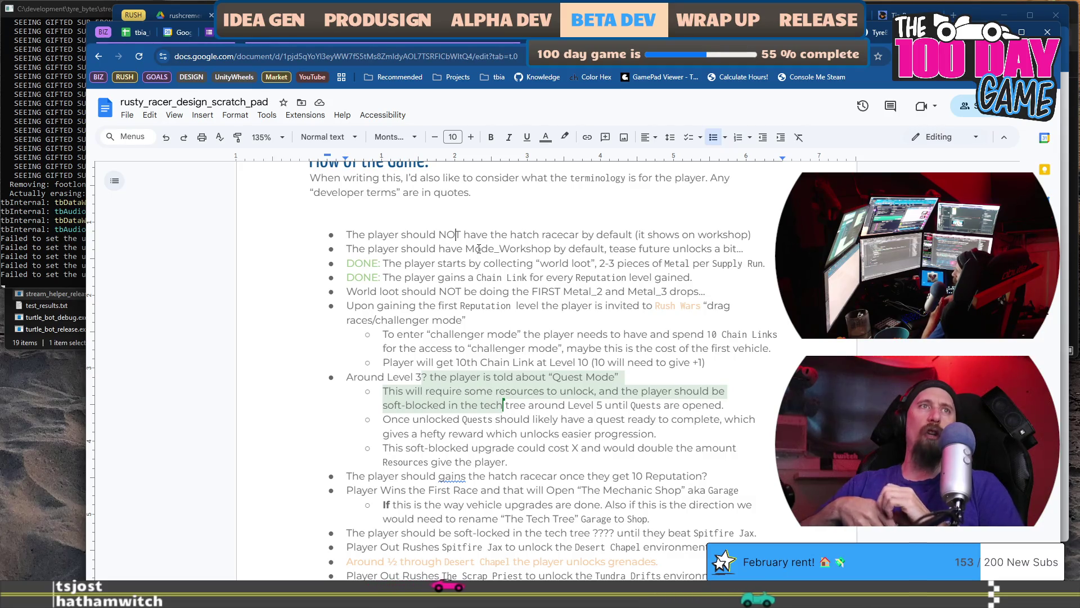
{"action": "key", "text": "alt+Tab"}
{"action": "left_click", "coordinate": [512, 278]}
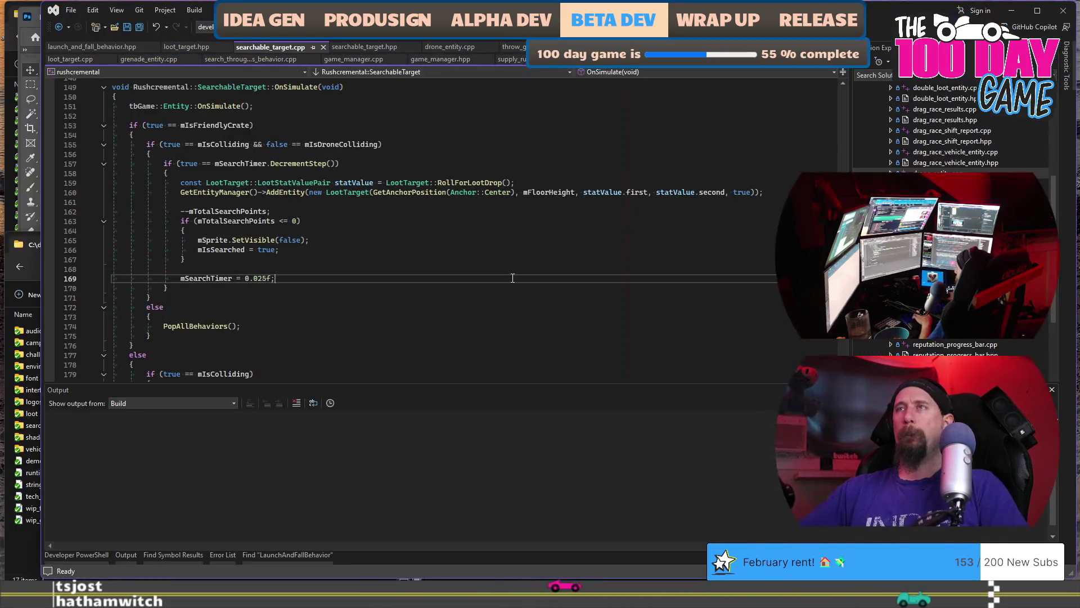
- Close every open file in Visual Studio except game_manager.hpp
{"action": "key", "text": "ctrl+shift+f"}
{"action": "type", "text": "Mode"}
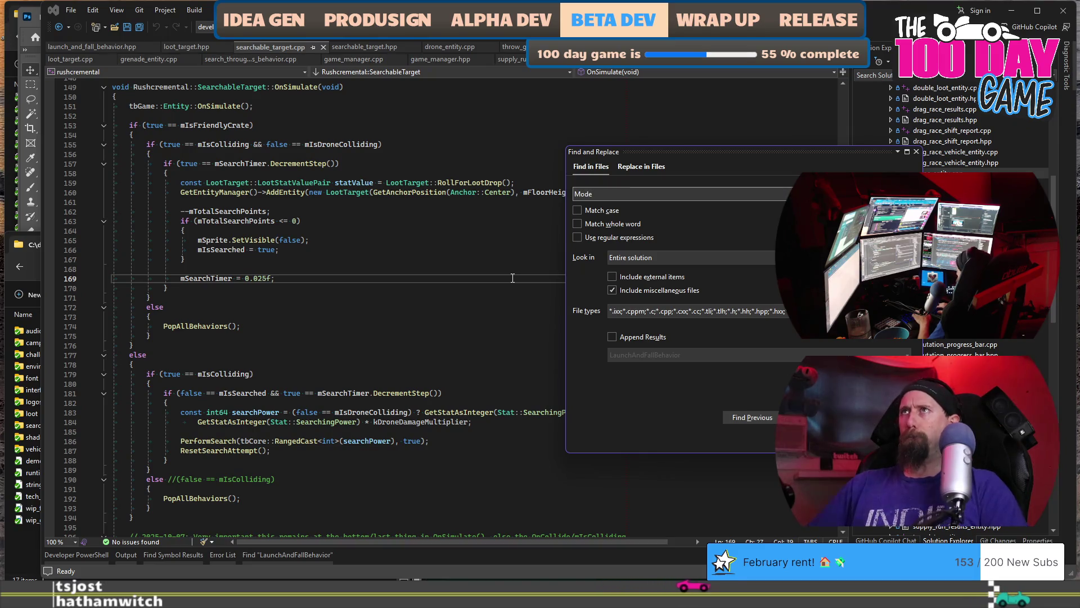
{"action": "key", "text": "Escape"}
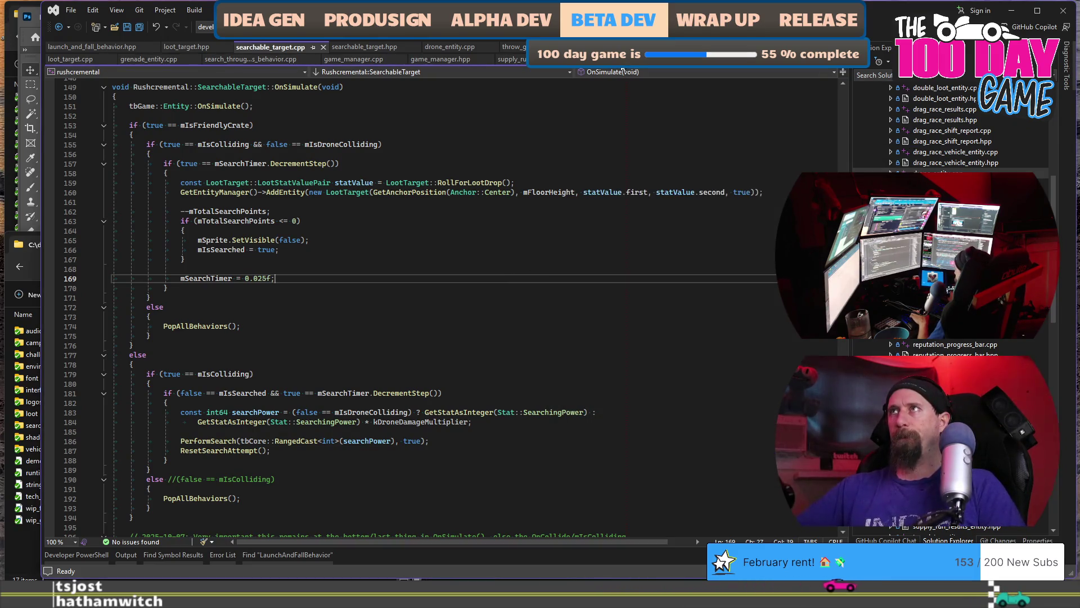
{"action": "left_click", "coordinate": [430, 59]}
{"action": "right_click", "coordinate": [430, 58]}
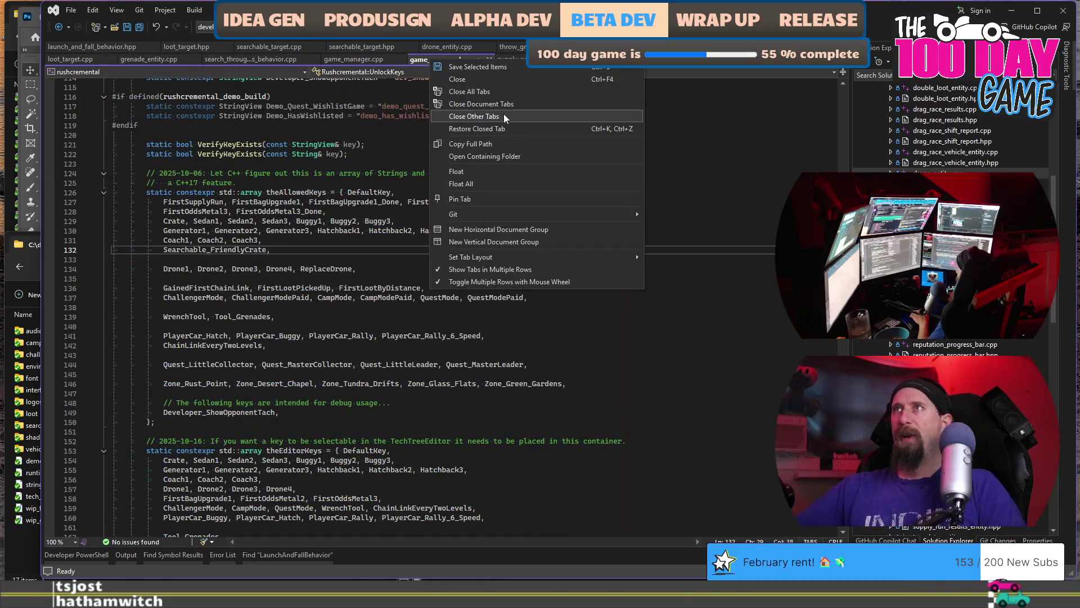
{"action": "left_click", "coordinate": [521, 116]}
- Open game_manager.cpp and search the whole solution for Mode_Workshop
{"action": "key", "text": "ctrl+k"}
{"action": "key", "text": "ctrl+o"}
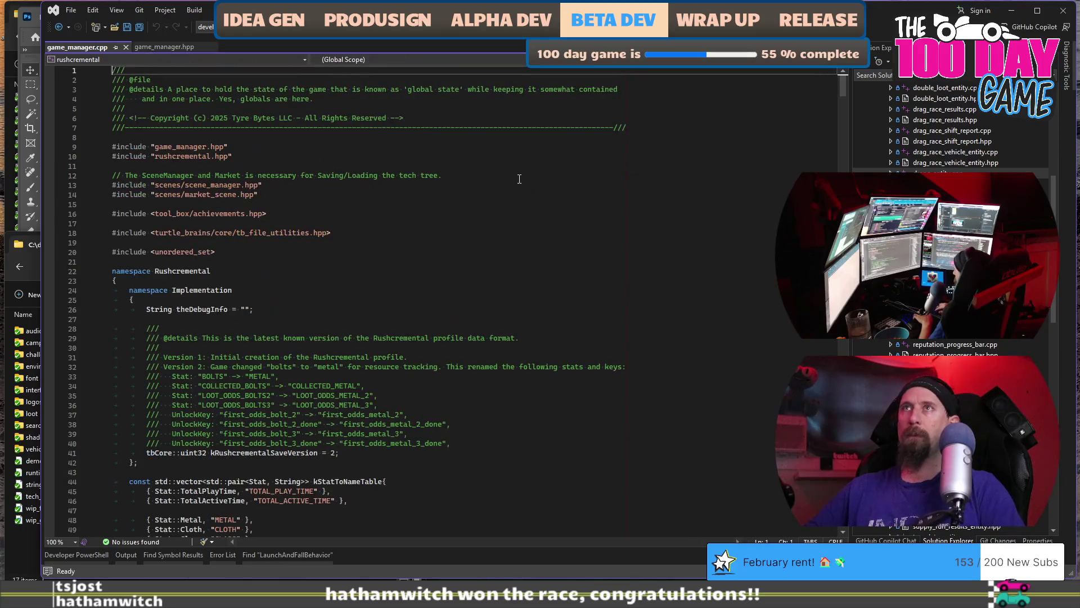
{"action": "key", "text": "ctrl+f"}
{"action": "key", "text": "ctrl+shift+f"}
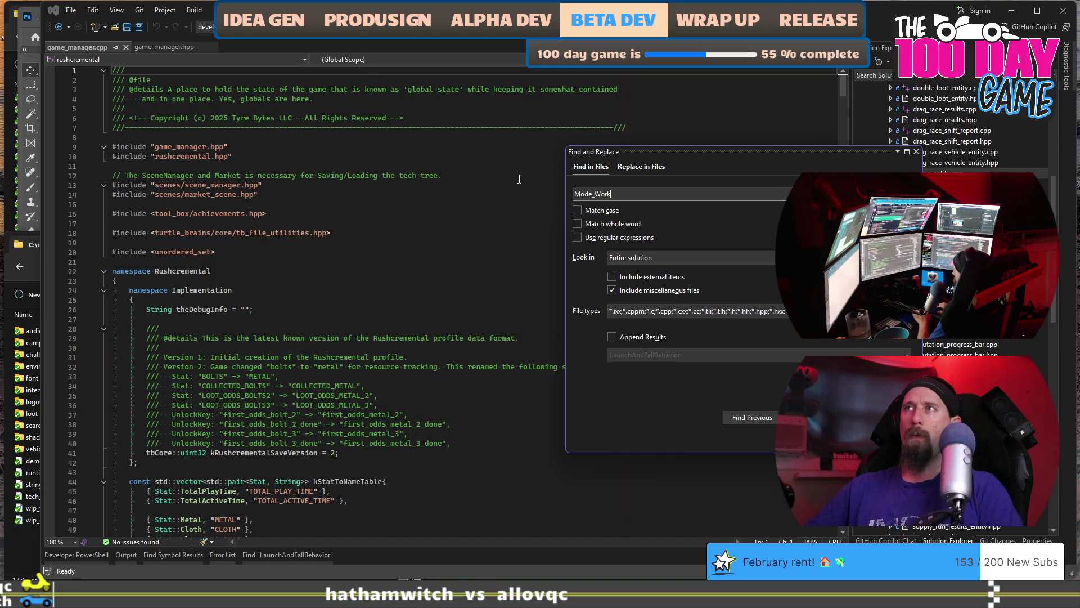
{"action": "type", "text": "shop"}
{"action": "key", "text": "Return"}
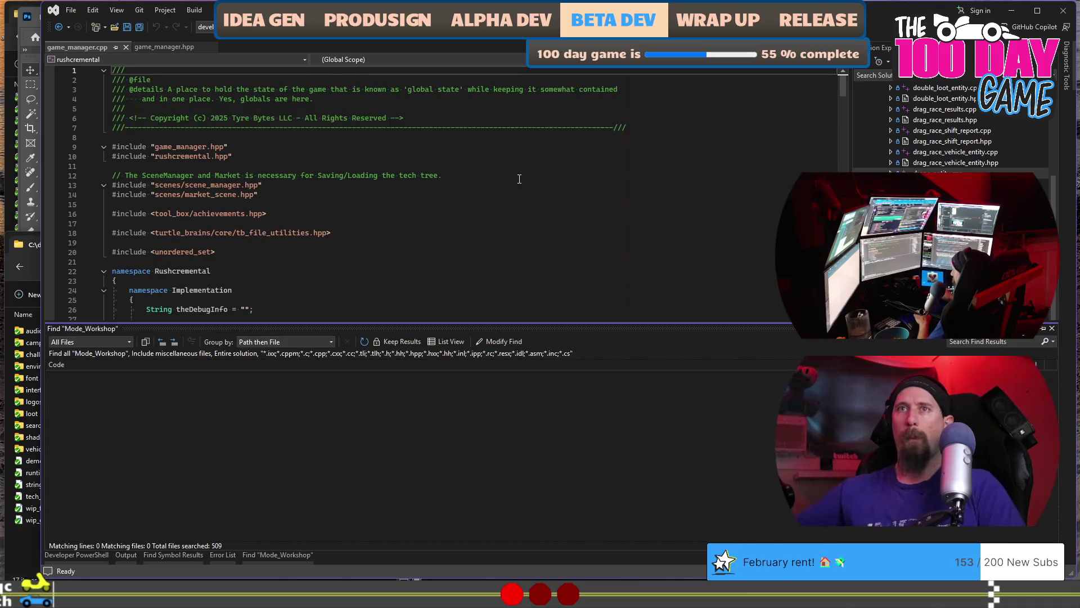
{"action": "scroll", "coordinate": [421, 198], "scroll_direction": "down", "scroll_amount": 8}
{"action": "scroll", "coordinate": [424, 186], "scroll_direction": "down", "scroll_amount": 14}
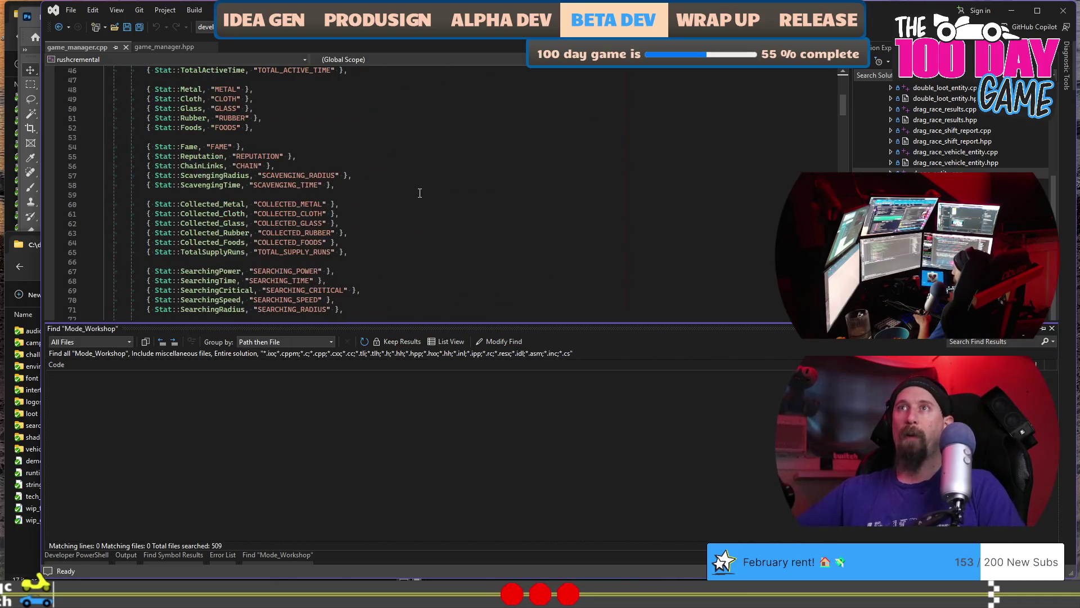
- Look over game_manager.hpp again, then switch to the project notes in VS Code
{"action": "left_click", "coordinate": [164, 46]}
{"action": "scroll", "coordinate": [308, 281], "scroll_direction": "down", "scroll_amount": 8}
{"action": "scroll", "coordinate": [308, 282], "scroll_direction": "up", "scroll_amount": 9}
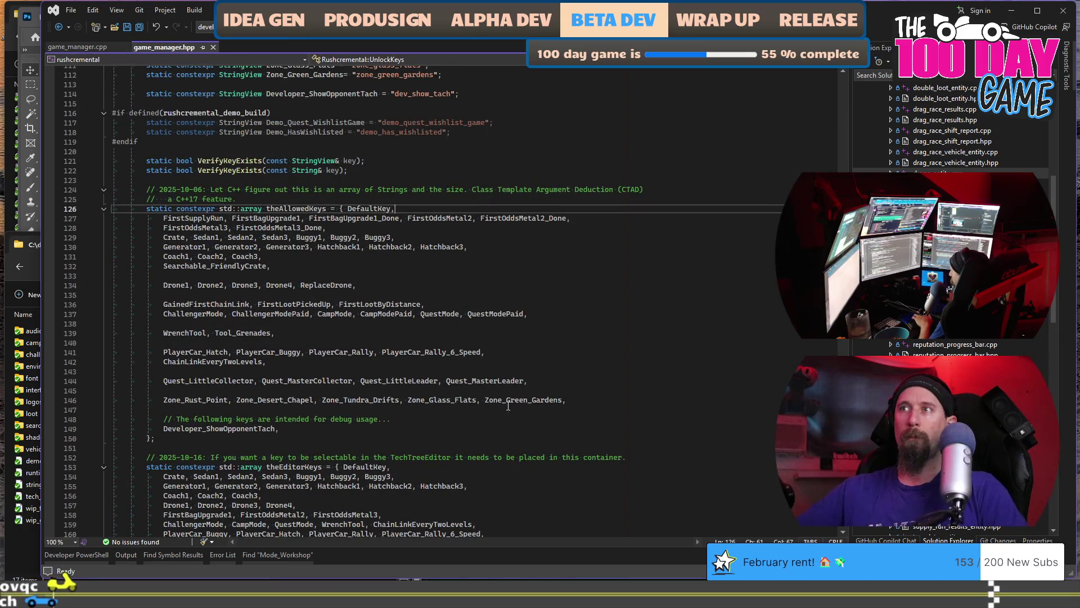
{"action": "mouse_move", "coordinate": [256, 365]}
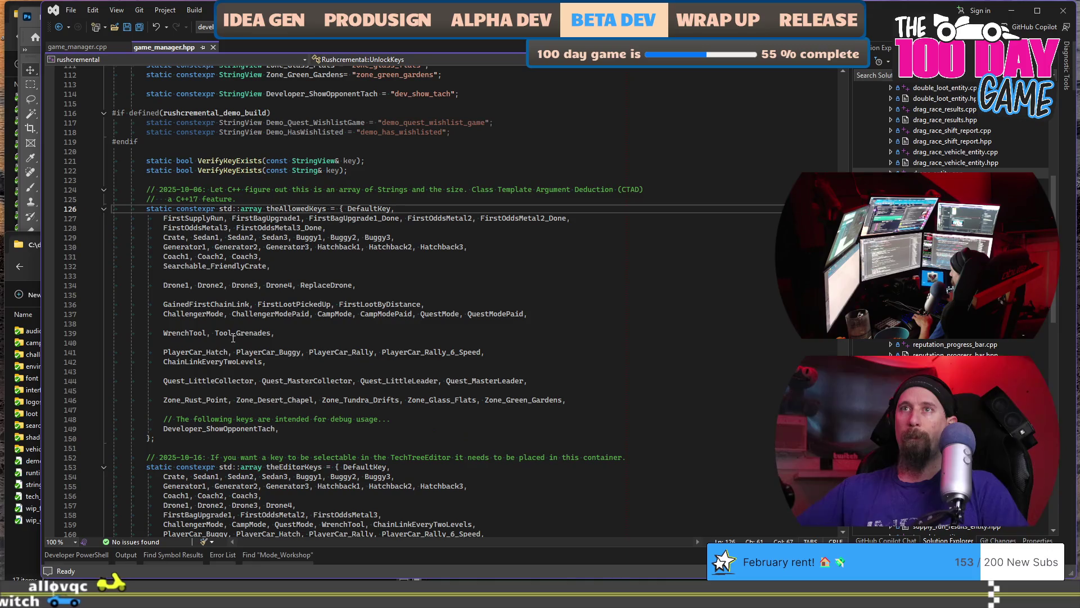
{"action": "mouse_move", "coordinate": [470, 314]}
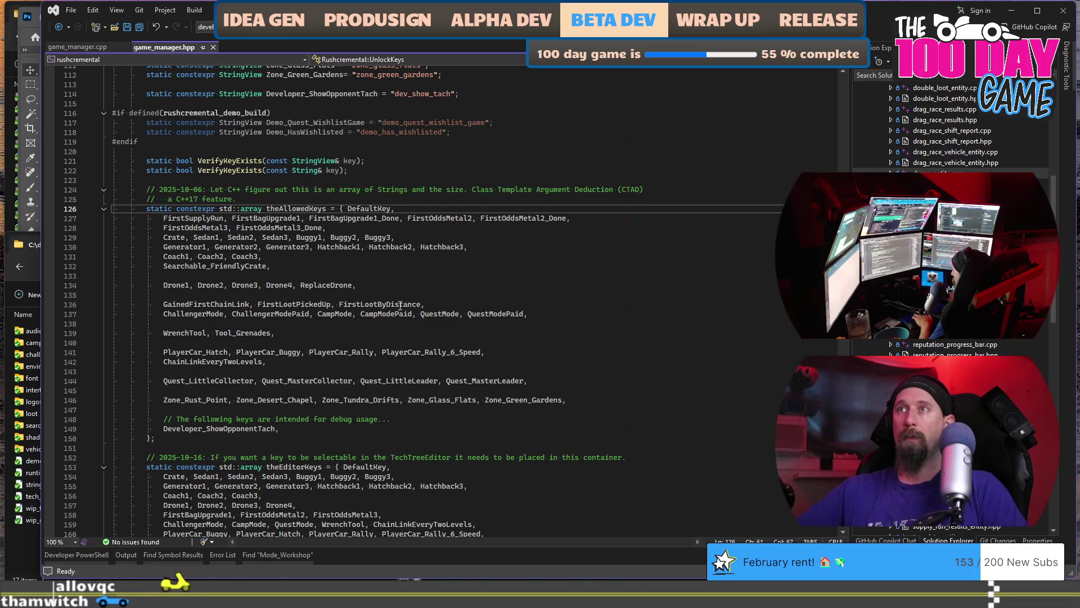
{"action": "mouse_move", "coordinate": [398, 304]}
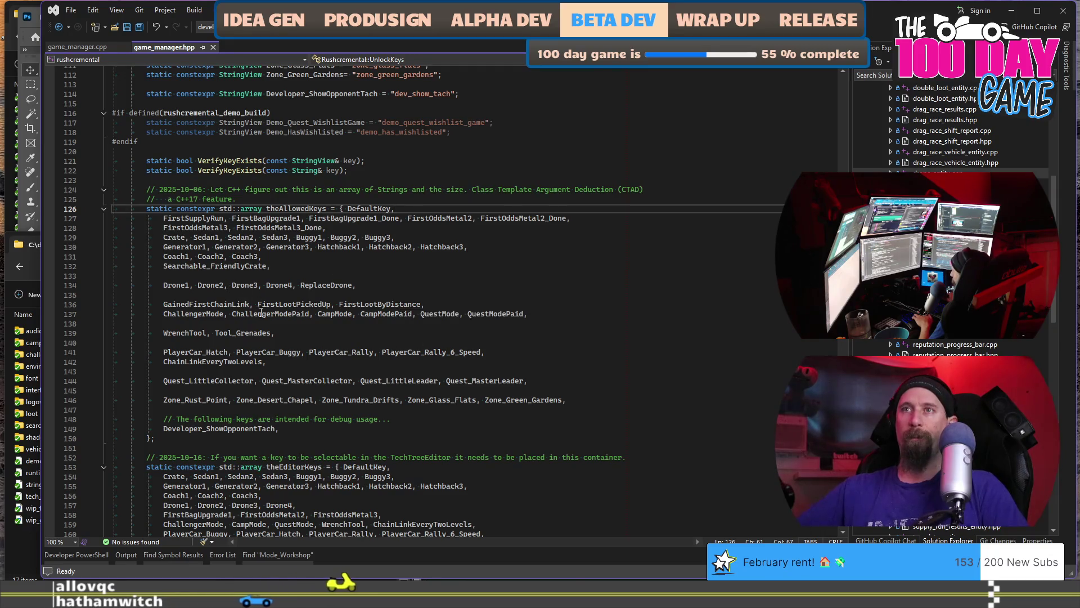
{"action": "key", "text": "alt+Tab"}
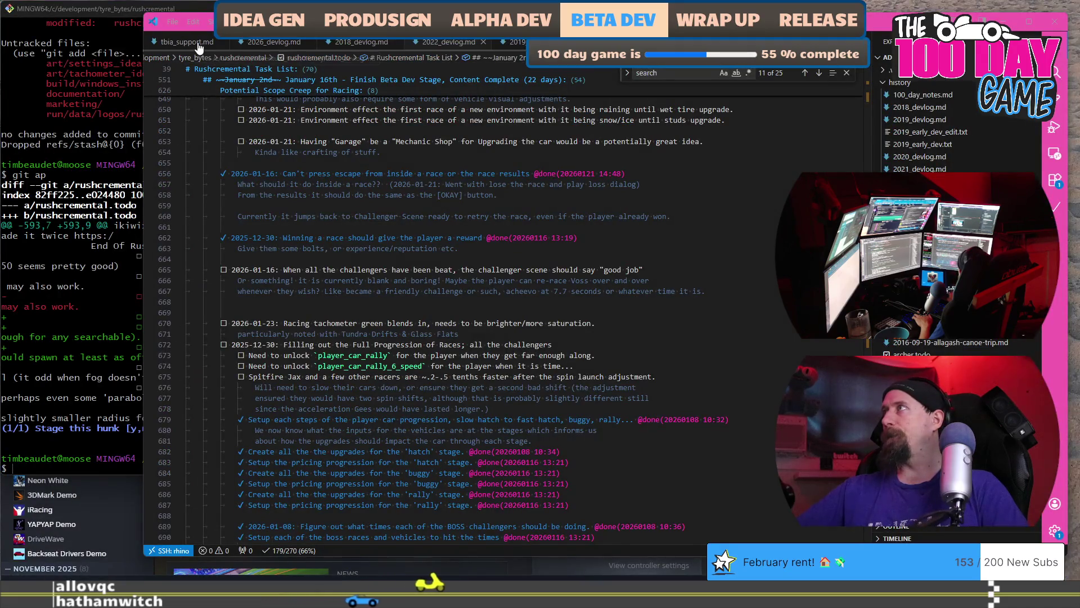
- Glance at tbia_support.md, then switch to 2026_devlog.md
{"action": "left_click", "coordinate": [199, 43]}
{"action": "scroll", "coordinate": [474, 314], "scroll_direction": "down", "scroll_amount": 5}
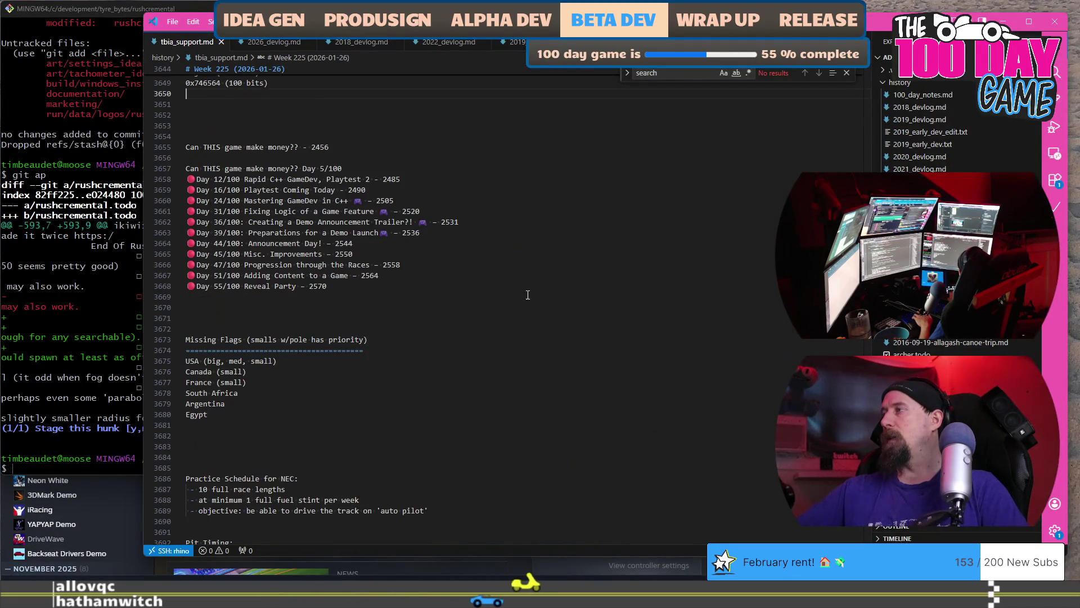
{"action": "scroll", "coordinate": [473, 315], "scroll_direction": "up", "scroll_amount": 10}
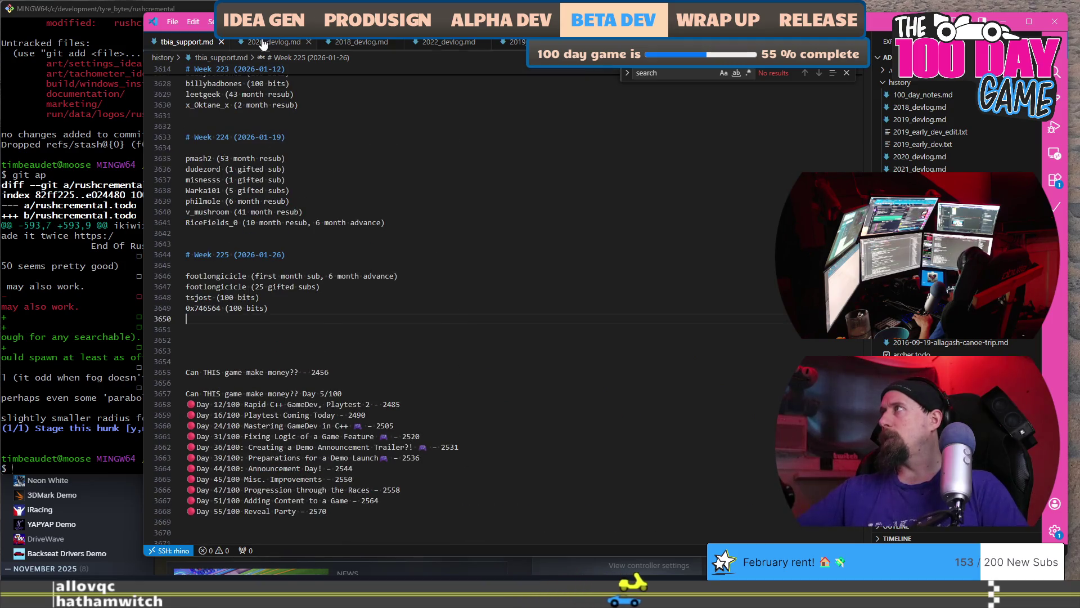
{"action": "key", "text": "ctrl+Tab"}
- Add '## 2026-01-27 Development' and '## 2026-01-28 Development' headings after the 2026-01-26 report
{"action": "left_click", "coordinate": [463, 400]}
{"action": "type", "text": "-"}
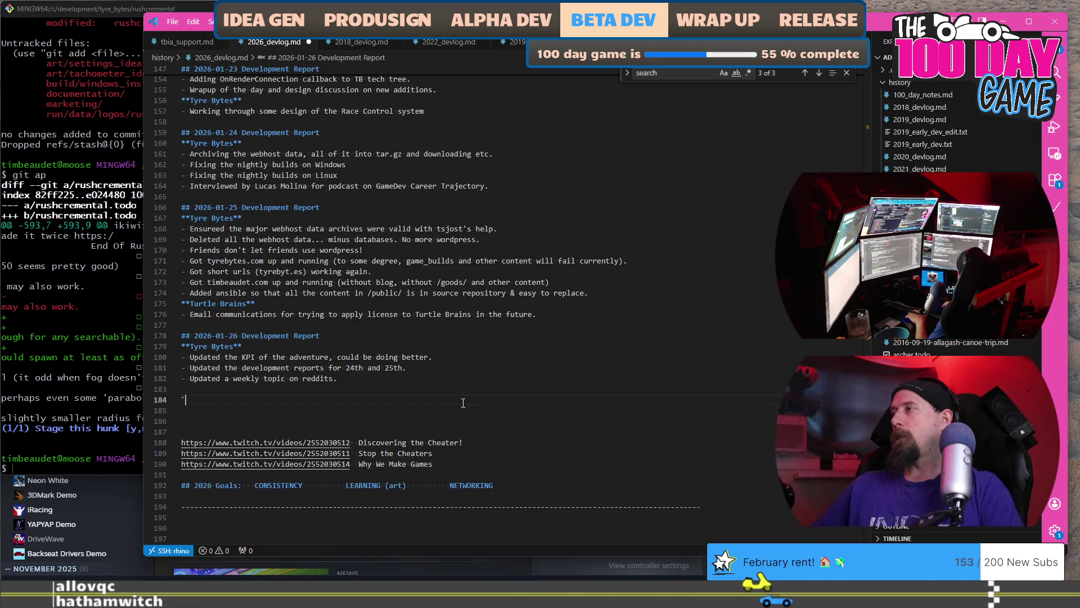
{"action": "key", "text": "BackSpace"}
{"action": "key", "text": "BackSpace"}
{"action": "type", "text": "## 2026-01-2"}
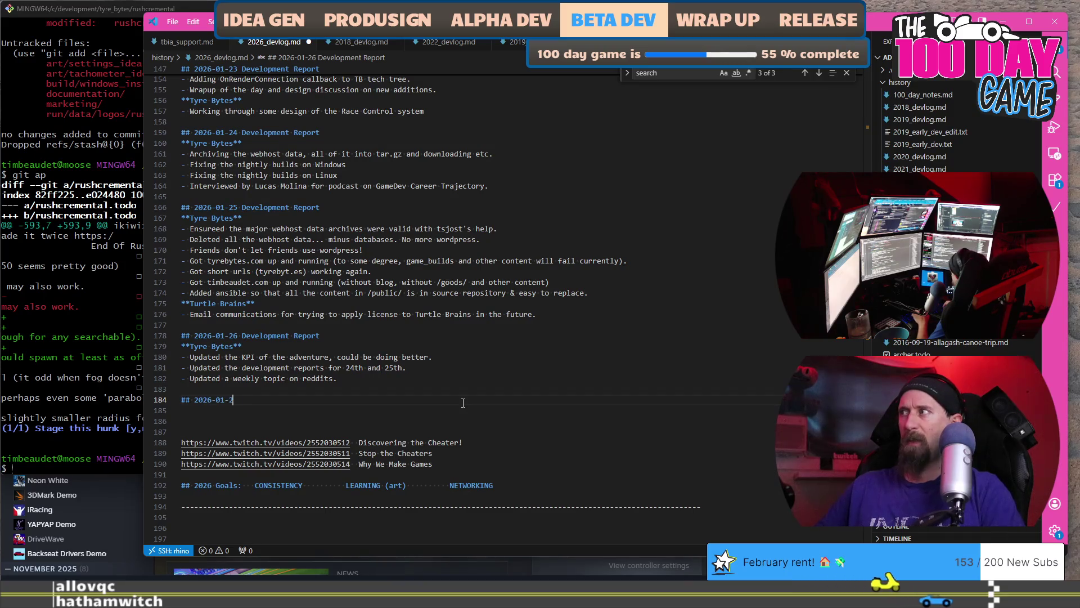
{"action": "type", "text": "8 Development Report"}
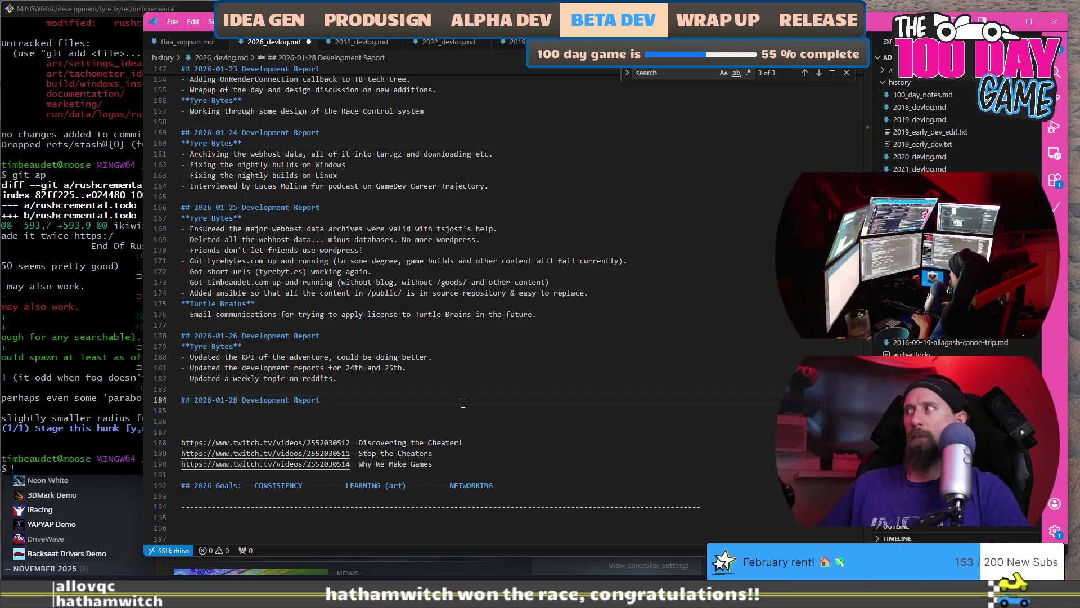
{"action": "key", "text": "shift+Home"}
{"action": "key", "text": "Left"}
{"action": "key", "text": "Return"}
{"action": "key", "text": "Return"}
{"action": "key", "text": "Up"}
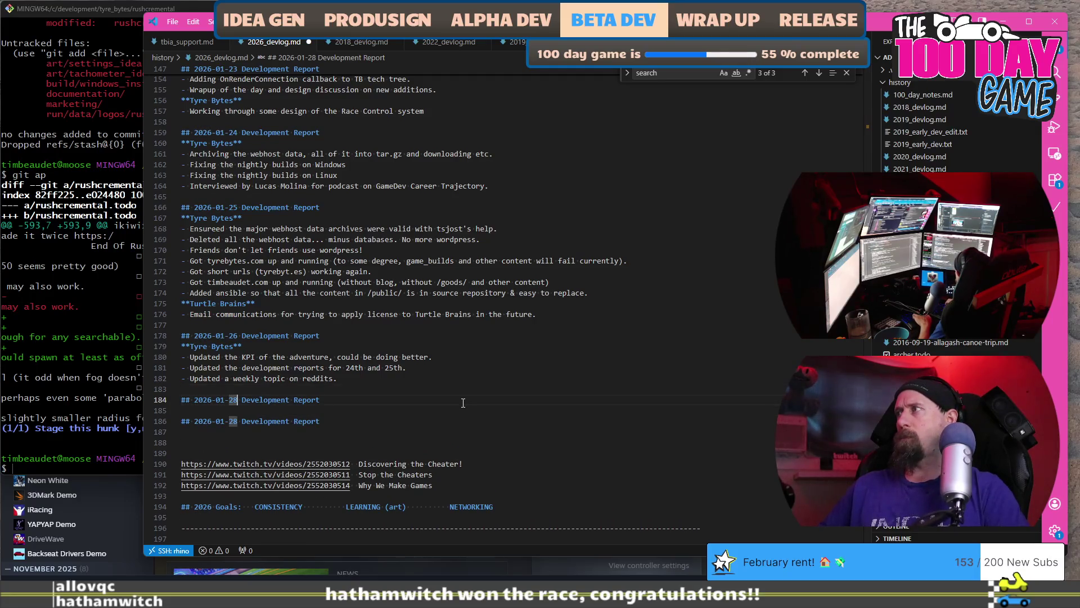
{"action": "type", "text": "7"}
{"action": "key", "text": "End"}
{"action": "key", "text": "Return"}
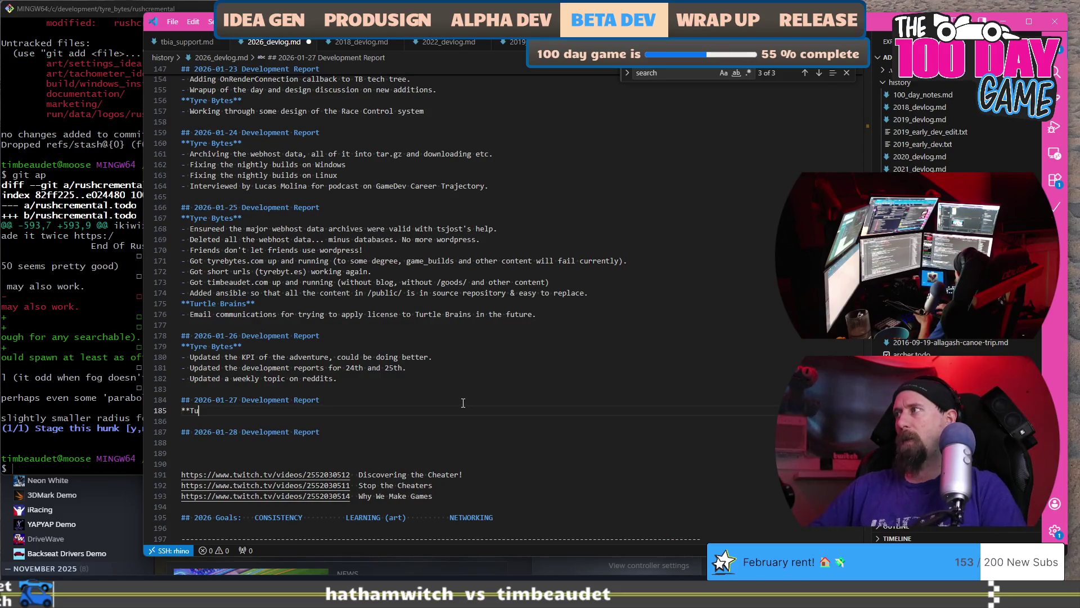
- Add Rushcremental entries, including a Friendly Crate creating a Loot Fountain effect, and save the devlog
{"action": "type", "text": "remen"}
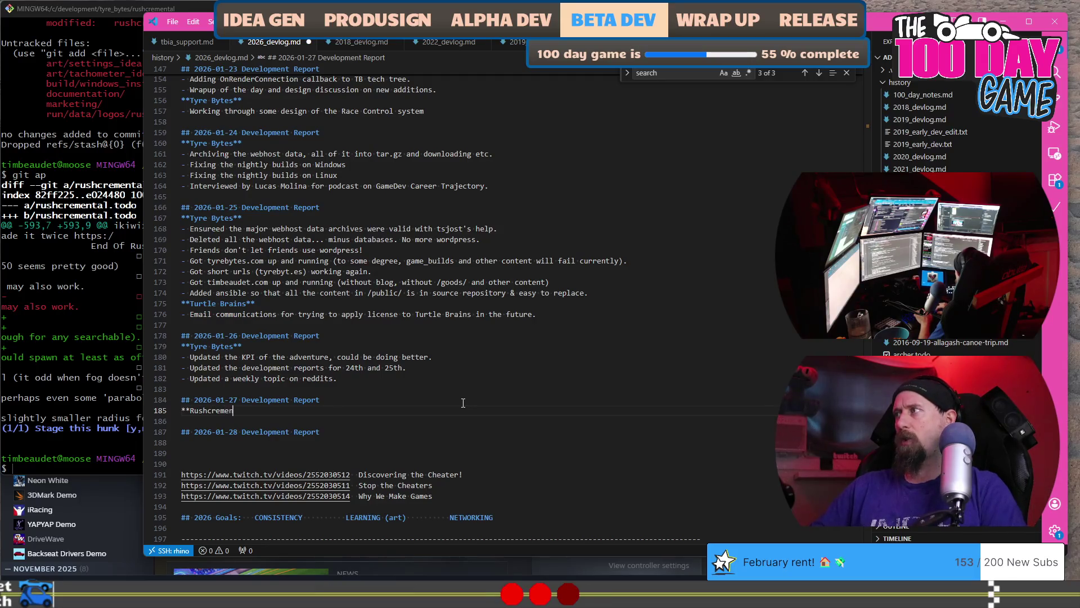
{"action": "key", "text": "Up"}
{"action": "key", "text": "Up"}
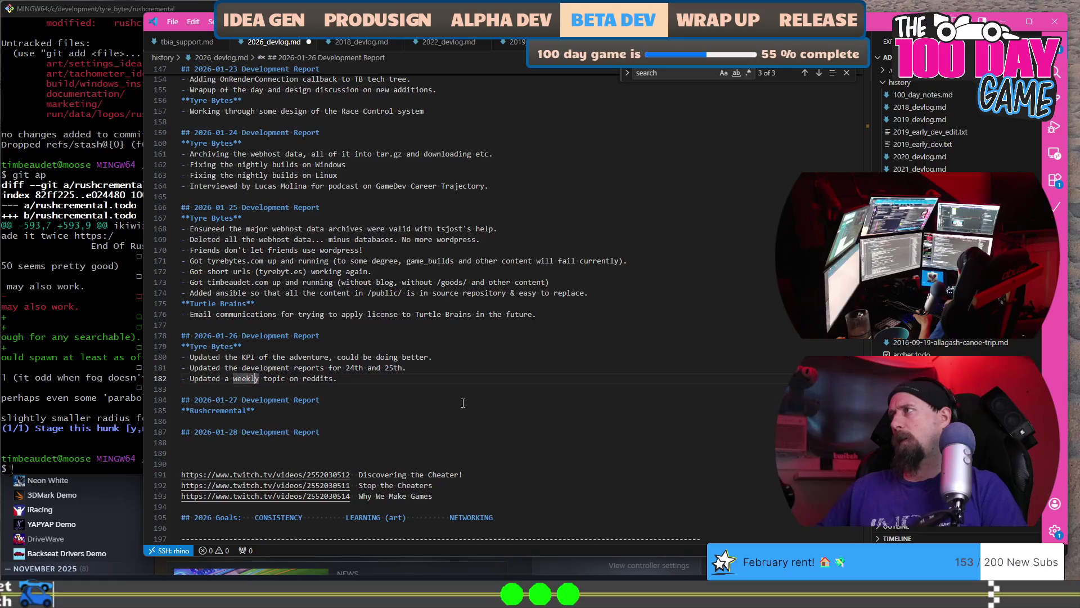
{"action": "key", "text": "Down"}
{"action": "key", "text": "Down"}
{"action": "key", "text": "Down"}
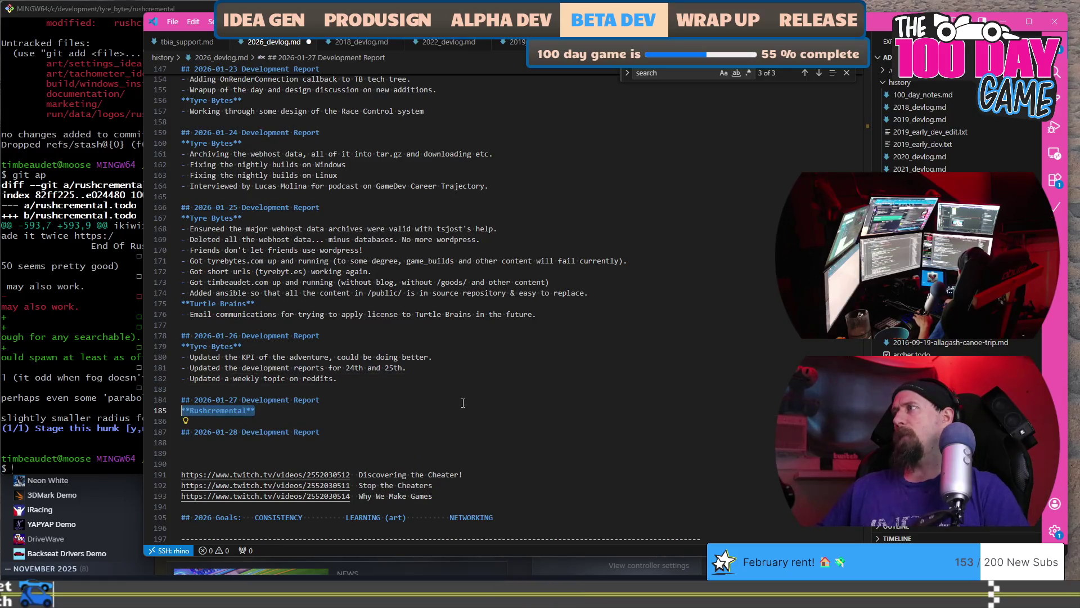
{"action": "type", "text": "**Rushcremental**"}
{"action": "type", "text": "- A"}
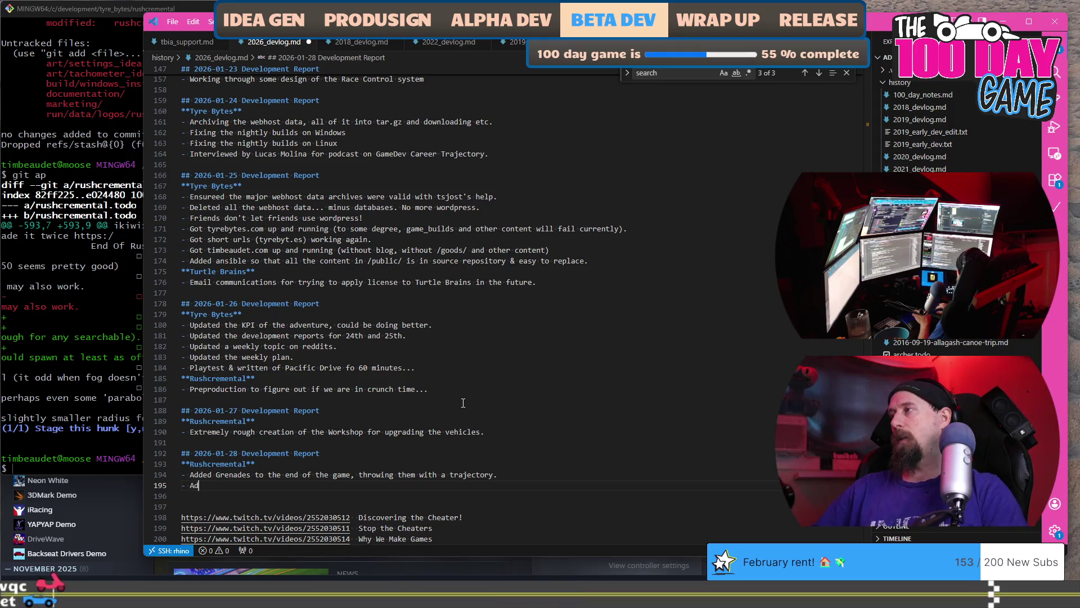
{"action": "type", "text": "ded a Frien"}
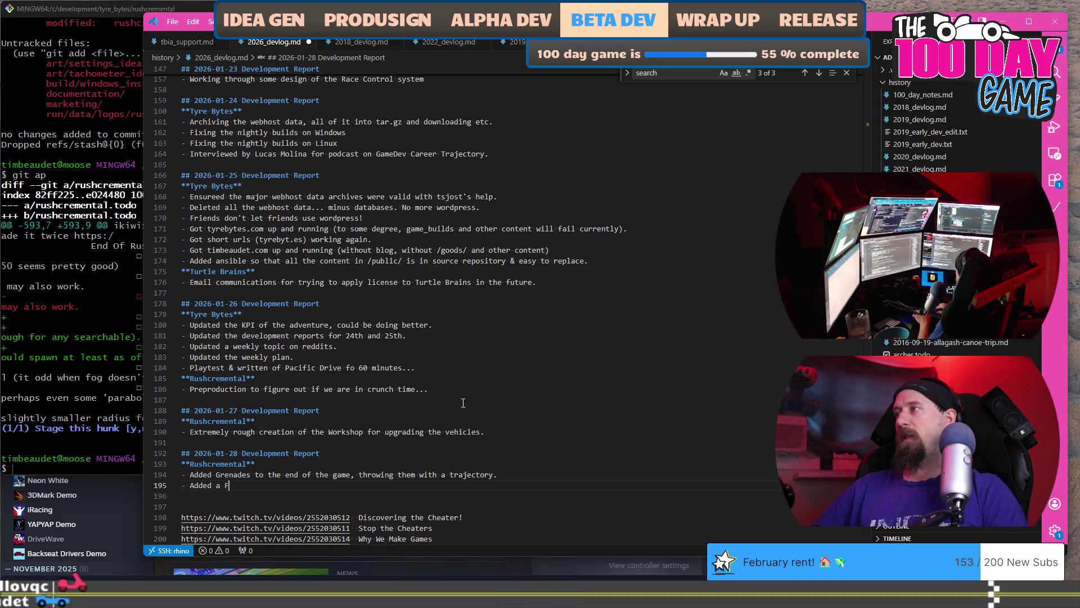
{"action": "type", "text": "dly Cra"}
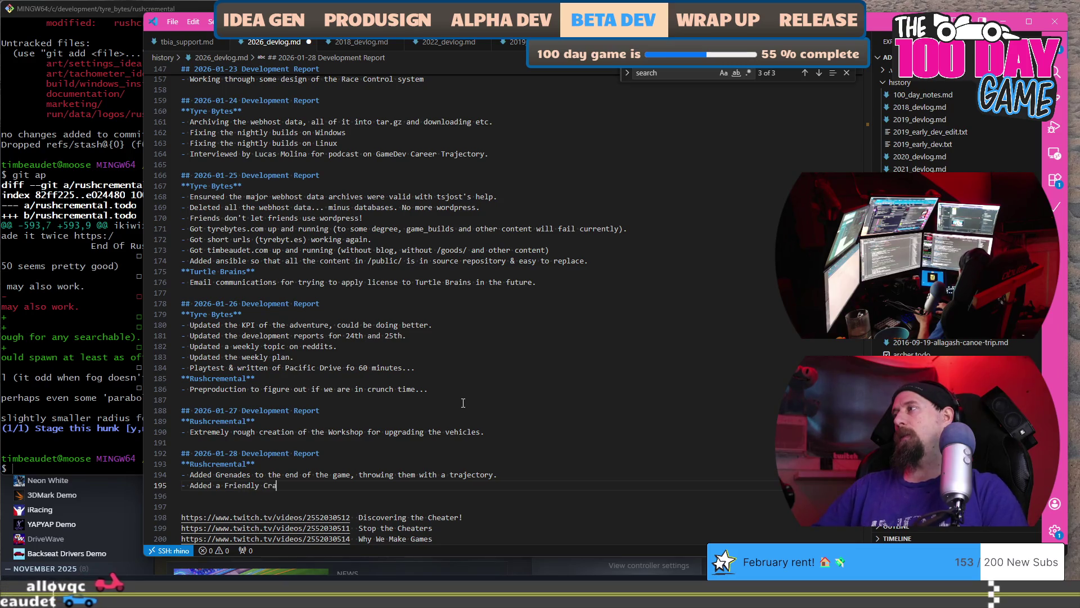
{"action": "type", "text": "te to create a "}
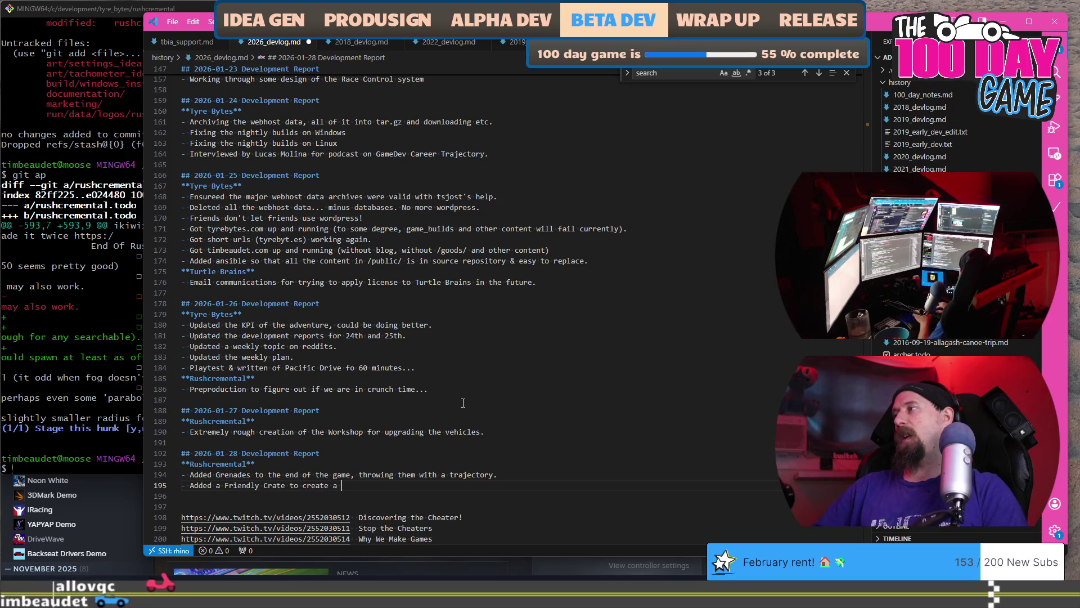
{"action": "type", "text": "Loot Fount"}
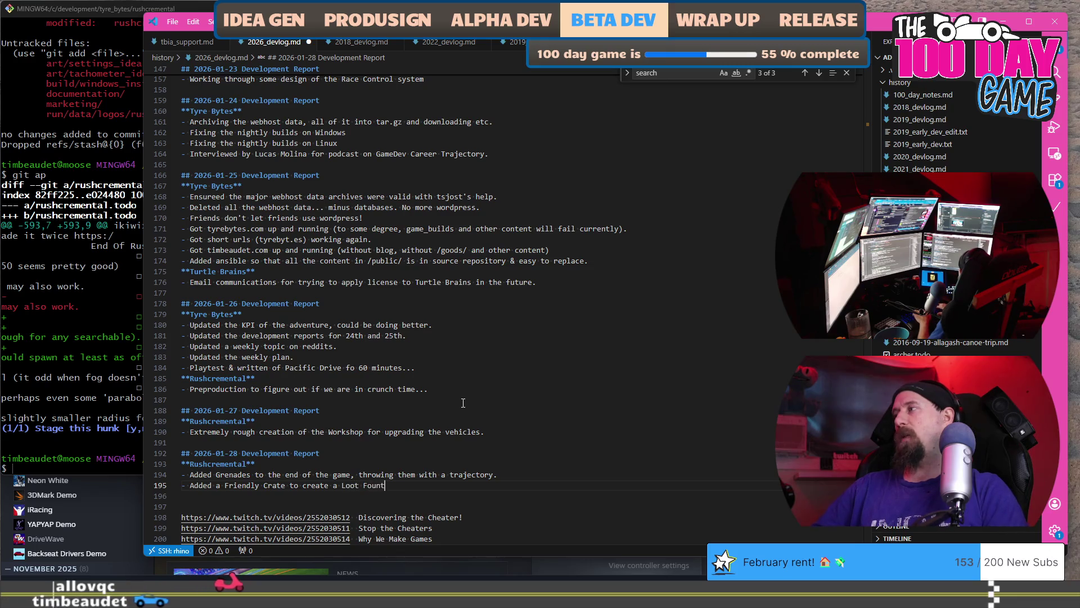
{"action": "type", "text": "ain effect mid/end of game."}
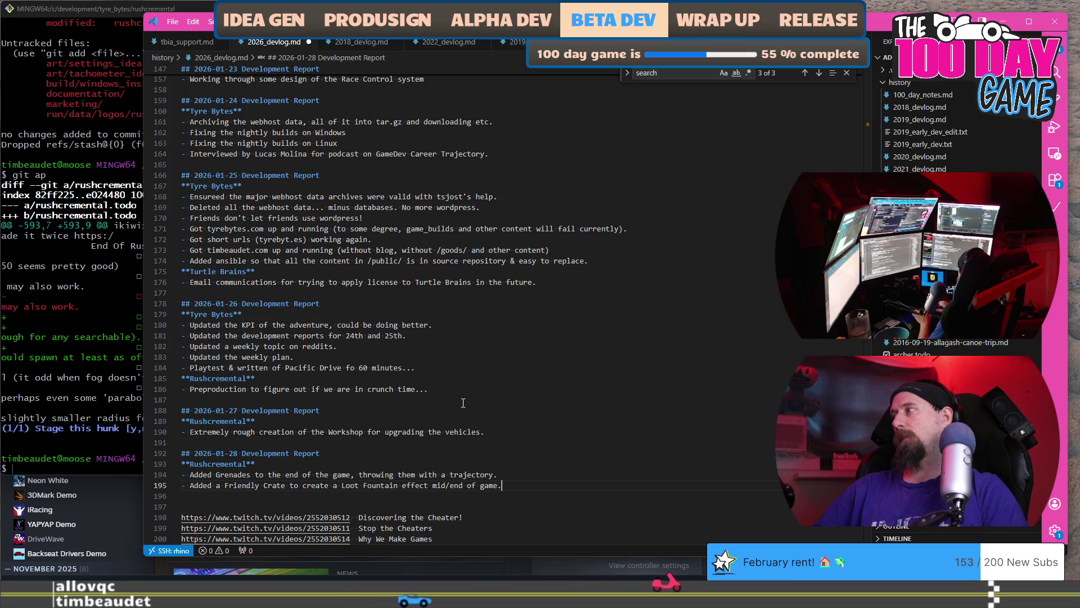
{"action": "key", "text": "Return"}
{"action": "key", "text": "Return"}
{"action": "key", "text": "Return"}
{"action": "key", "text": "Up"}
{"action": "key", "text": "Up"}
{"action": "key", "text": "ctrl+s"}
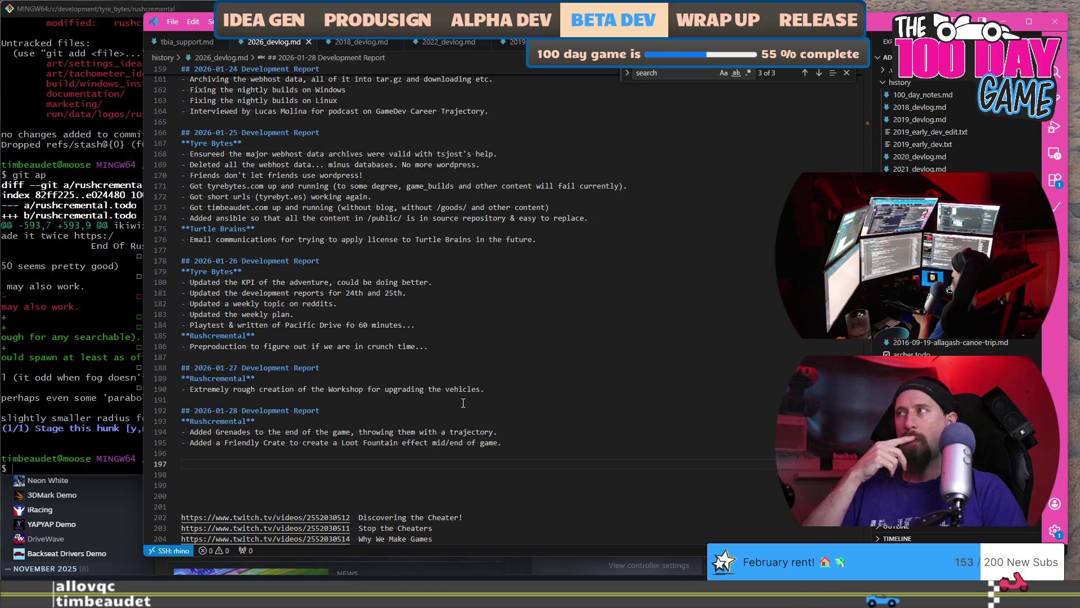
- Stage the rushcremental.todo change in Git Bash, checking status before and after
{"action": "left_click", "coordinate": [118, 322]}
{"action": "type", "text": "git st"}
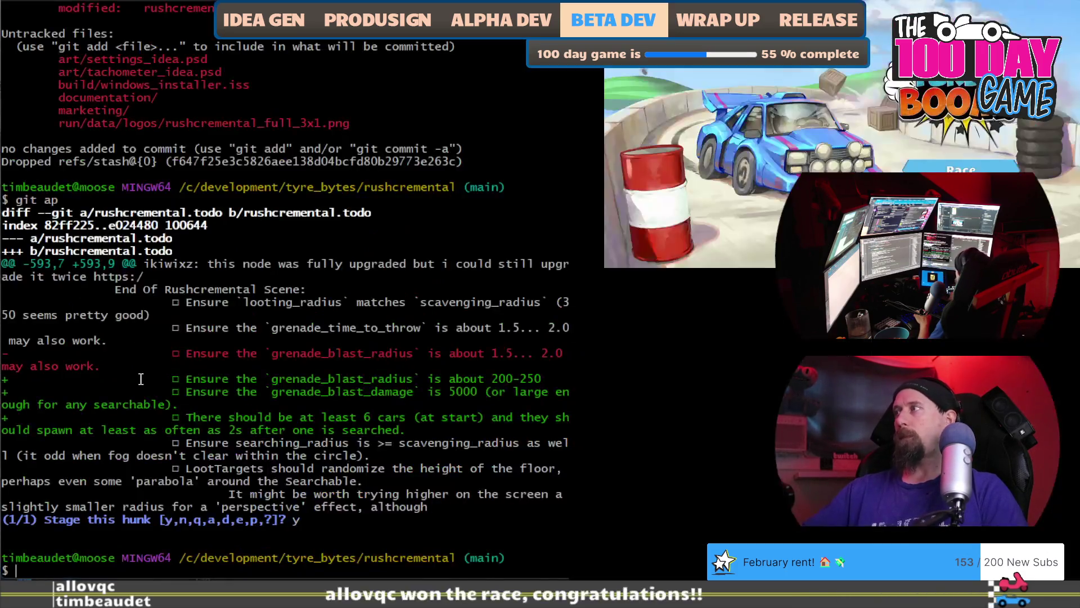
{"action": "key", "text": "Return"}
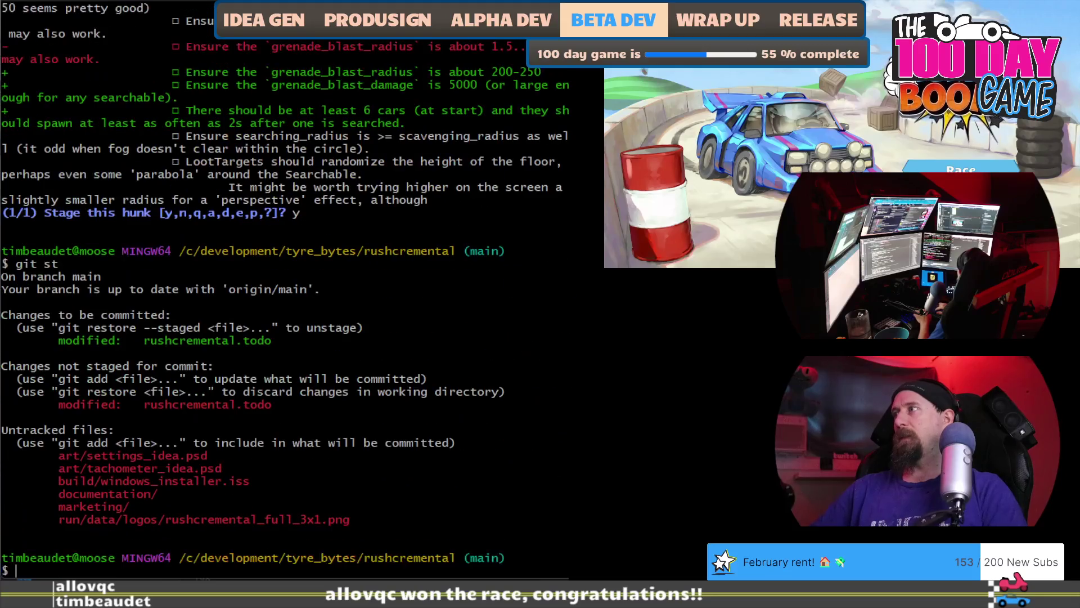
{"action": "type", "text": "git ap"}
{"action": "key", "text": "Return"}
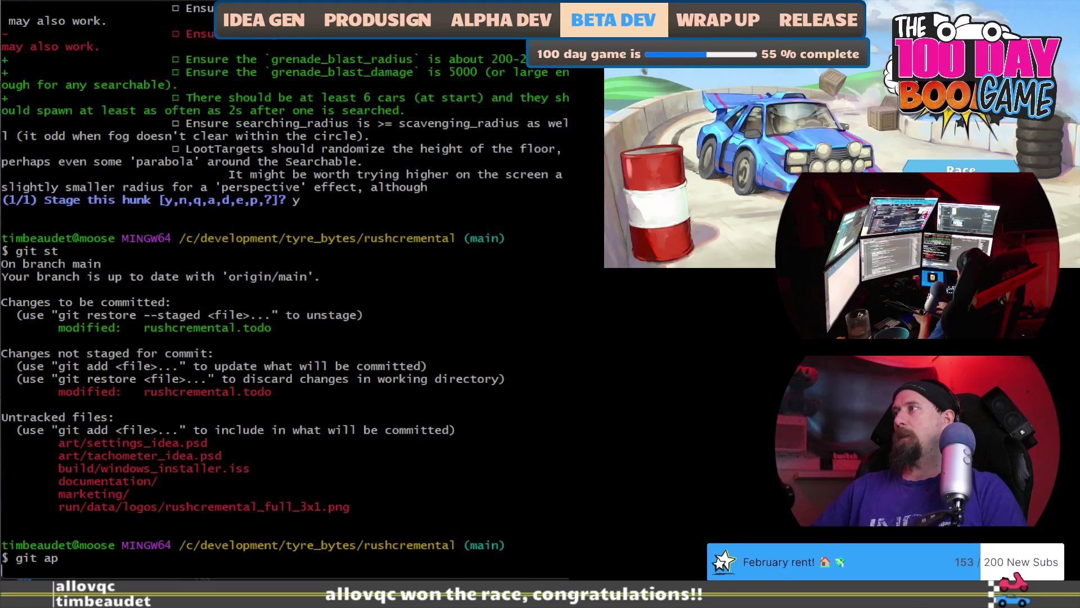
{"action": "type", "text": "y"}
{"action": "key", "text": "Return"}
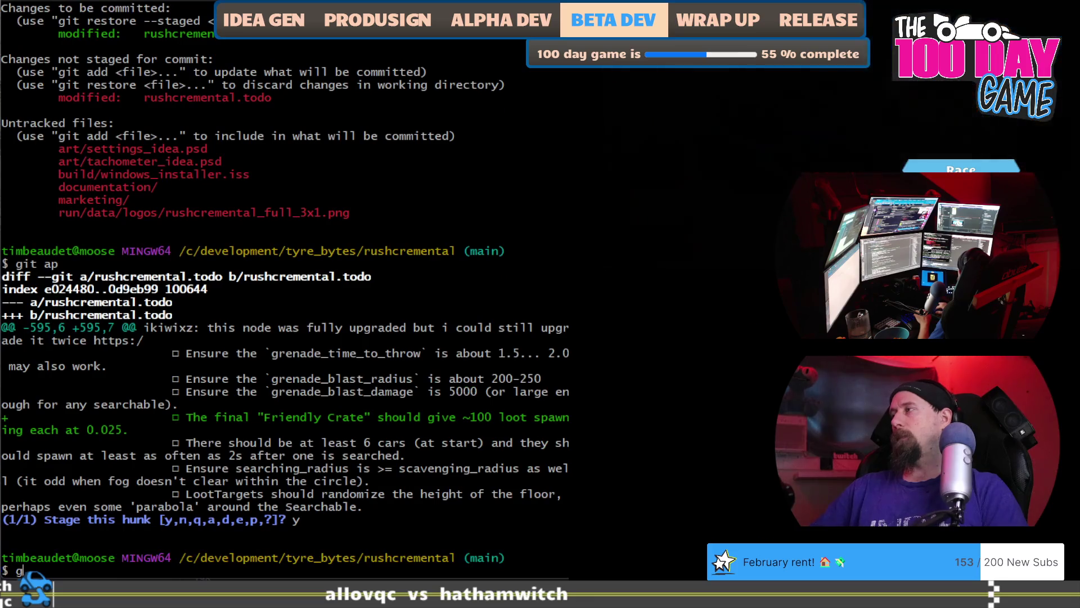
{"action": "type", "text": "git st"}
{"action": "key", "text": "Return"}
- Commit the staged change as "notes." and push it to the remote main branch
{"action": "type", "text": "git cm "}
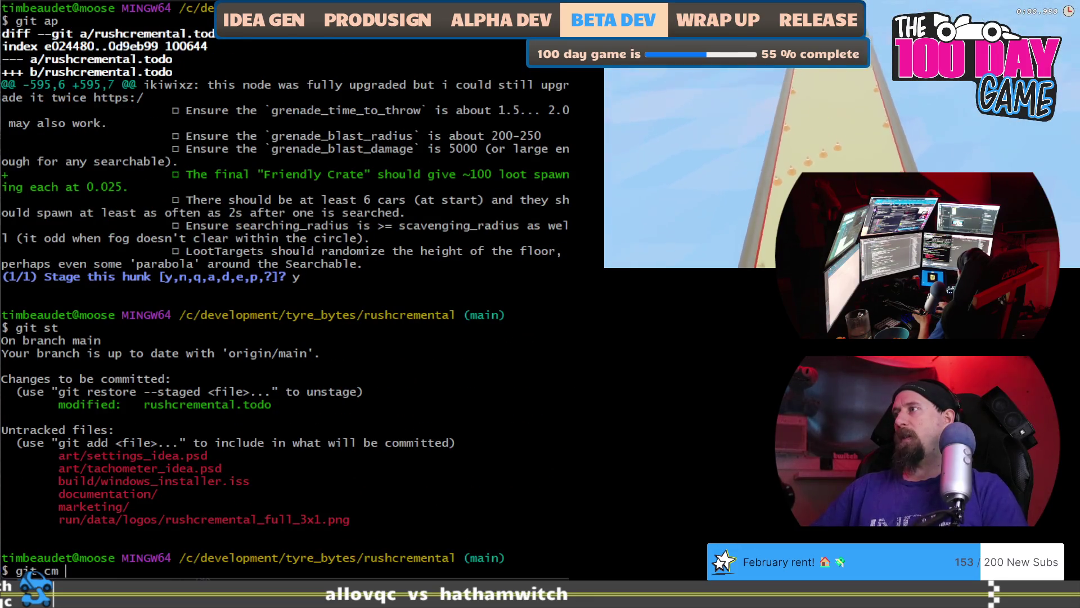
{"action": "type", "text": "\"notes.\""}
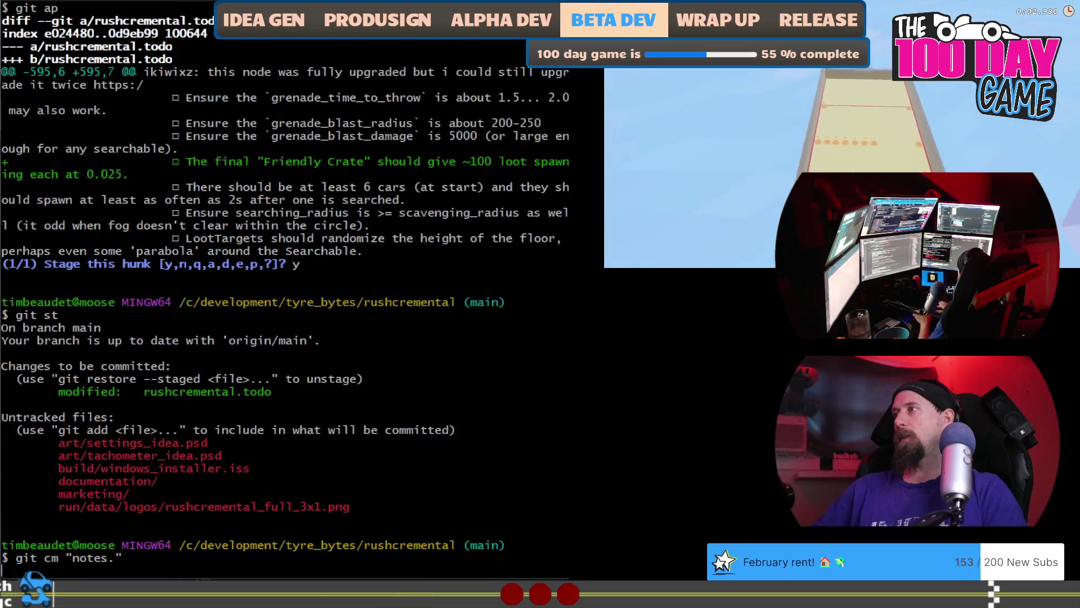
{"action": "key", "text": "Return"}
{"action": "type", "text": "git st"}
{"action": "key", "text": "Return"}
{"action": "type", "text": "git push"}
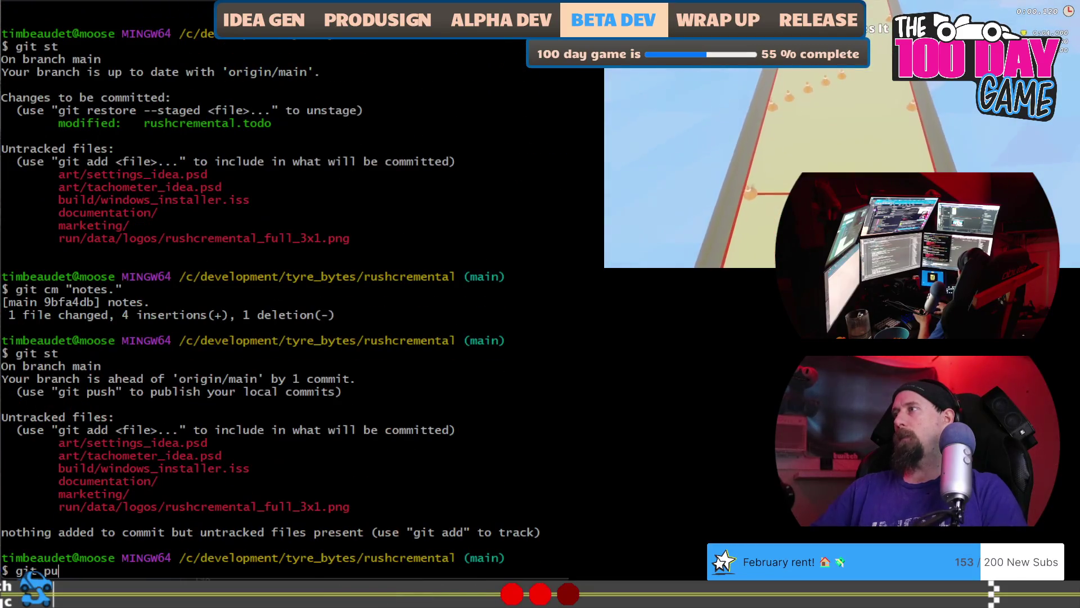
{"action": "key", "text": "Return"}
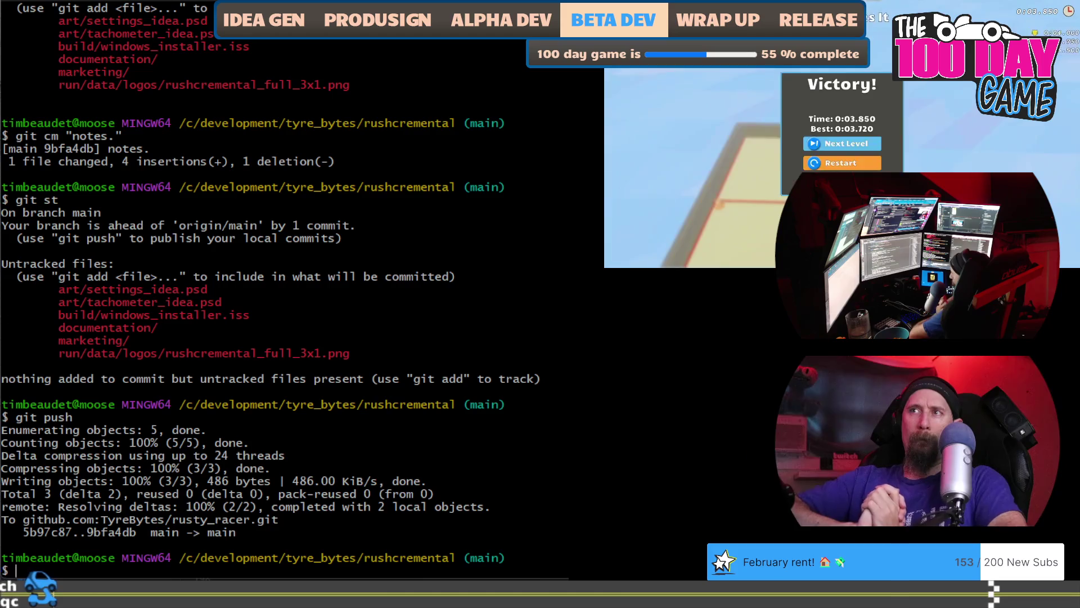
{"action": "key", "text": "alt+Tab"}
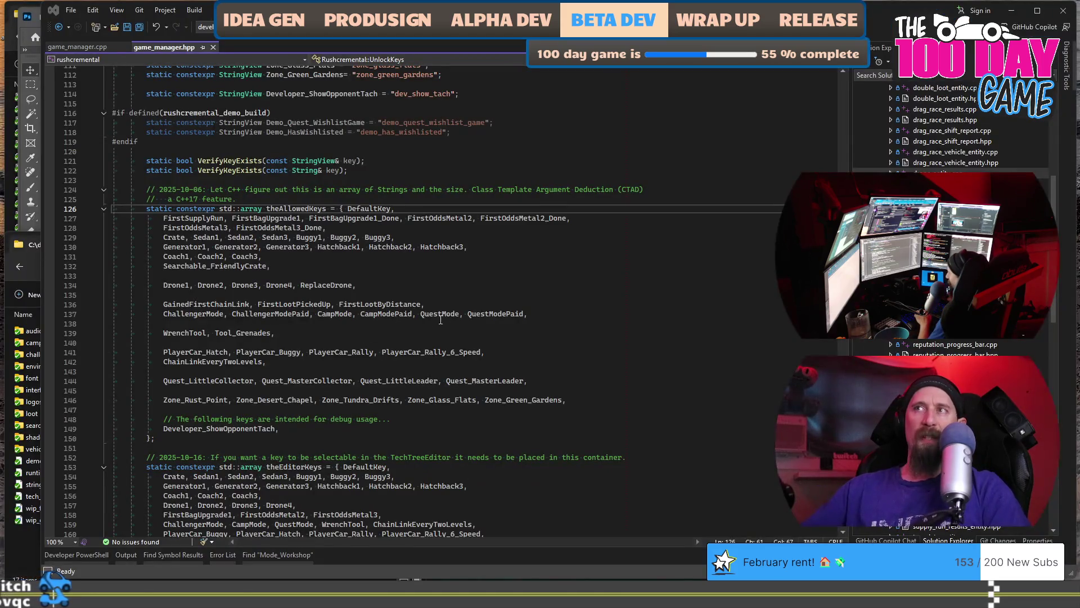
{"action": "double_click", "coordinate": [437, 314]}
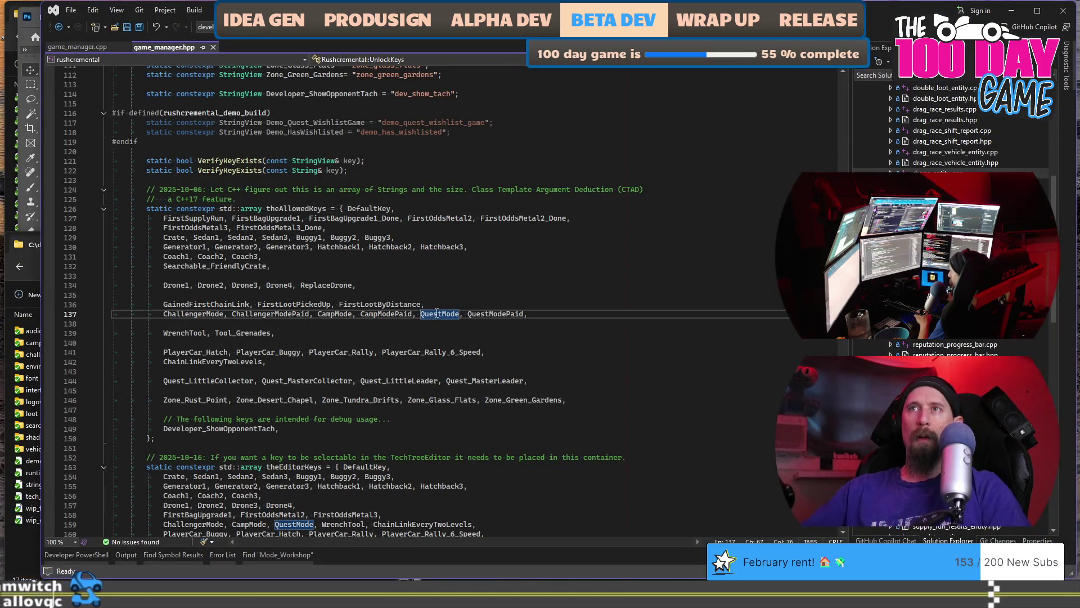
{"action": "scroll", "coordinate": [436, 313], "scroll_direction": "up", "scroll_amount": 8}
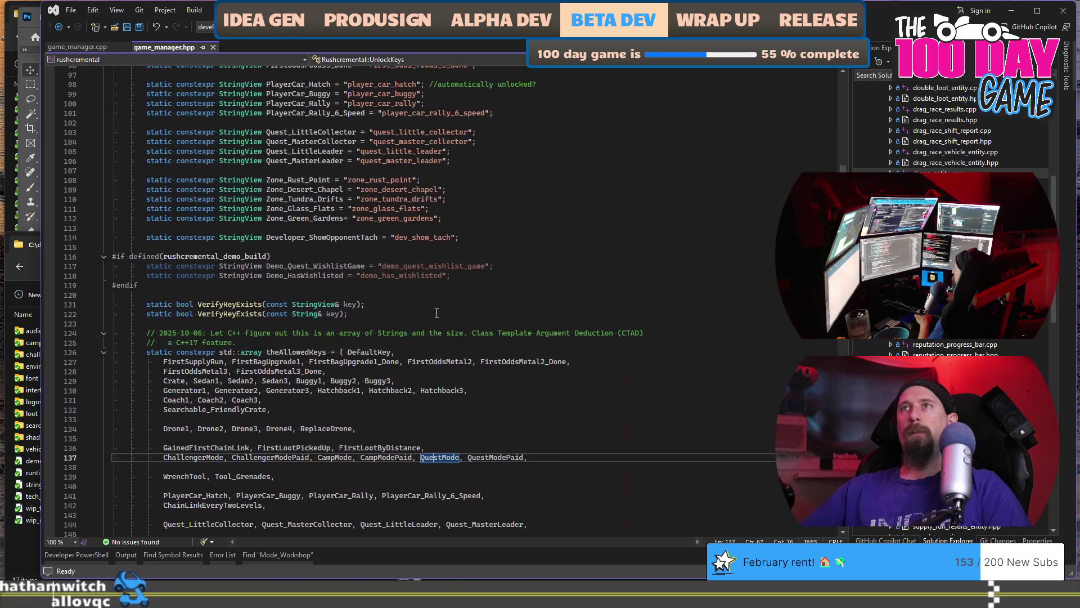
{"action": "scroll", "coordinate": [437, 312], "scroll_direction": "up", "scroll_amount": 13}
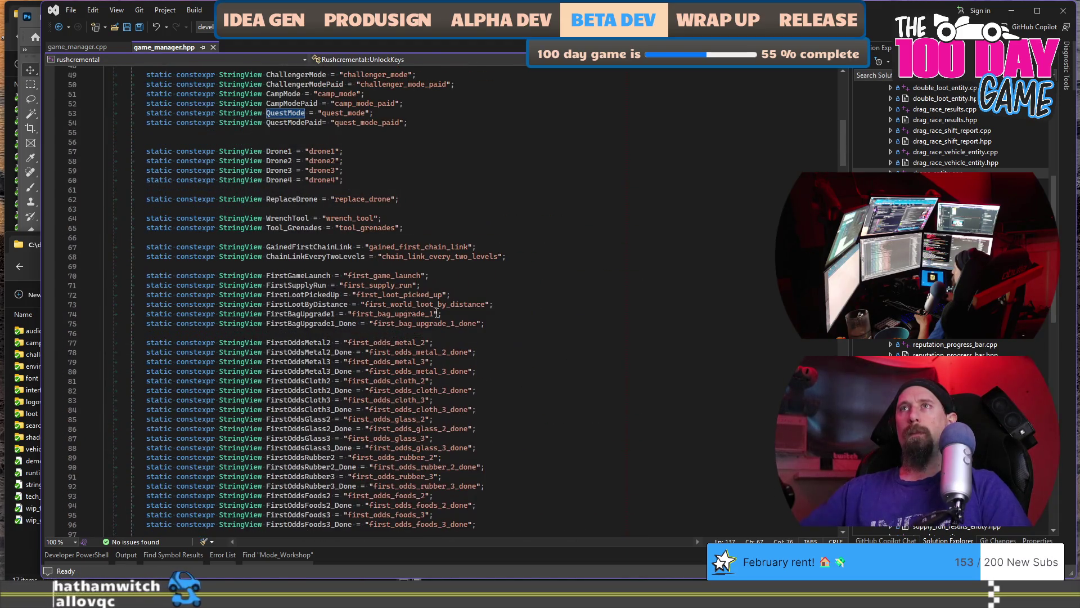
{"action": "left_click", "coordinate": [433, 112]}
{"action": "scroll", "coordinate": [432, 168], "scroll_direction": "up", "scroll_amount": 2}
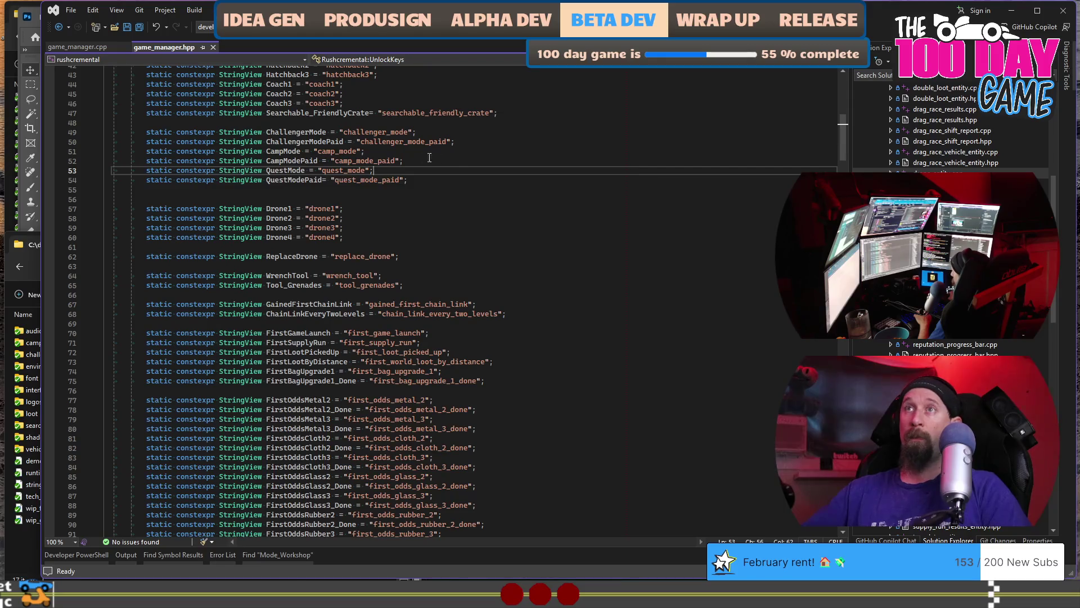
{"action": "left_click", "coordinate": [456, 163]}
{"action": "left_click", "coordinate": [467, 190]}
{"action": "scroll", "coordinate": [466, 191], "scroll_direction": "down", "scroll_amount": 5}
{"action": "scroll", "coordinate": [467, 190], "scroll_direction": "up", "scroll_amount": 8}
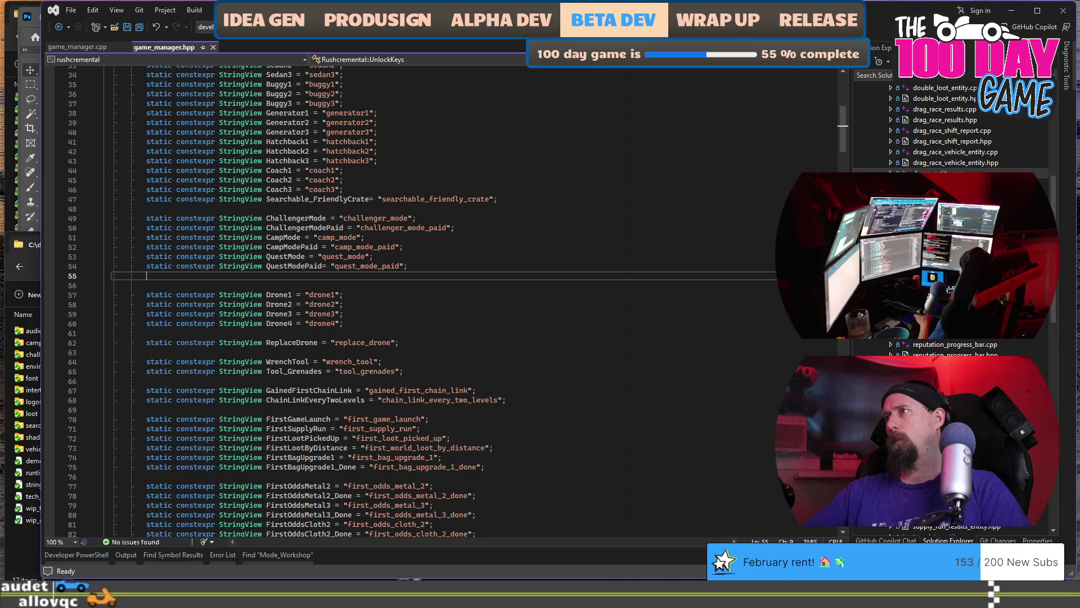
{"action": "scroll", "coordinate": [951, 123], "scroll_direction": "up", "scroll_amount": 10}
{"action": "scroll", "coordinate": [920, 342], "scroll_direction": "down", "scroll_amount": 15}
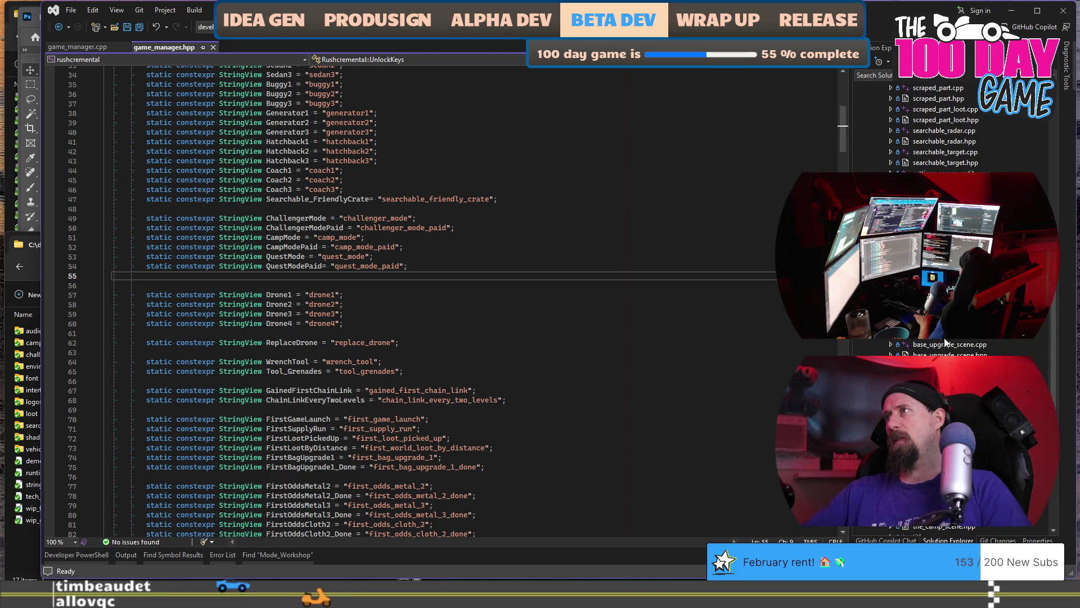
{"action": "double_click", "coordinate": [949, 345]}
- Delete the hardcoded 'true;//' on line 146 so canWorkshop checks IsUnlocked(UnlockKeys::WorkshopMode)
{"action": "scroll", "coordinate": [558, 338], "scroll_direction": "down", "scroll_amount": 16}
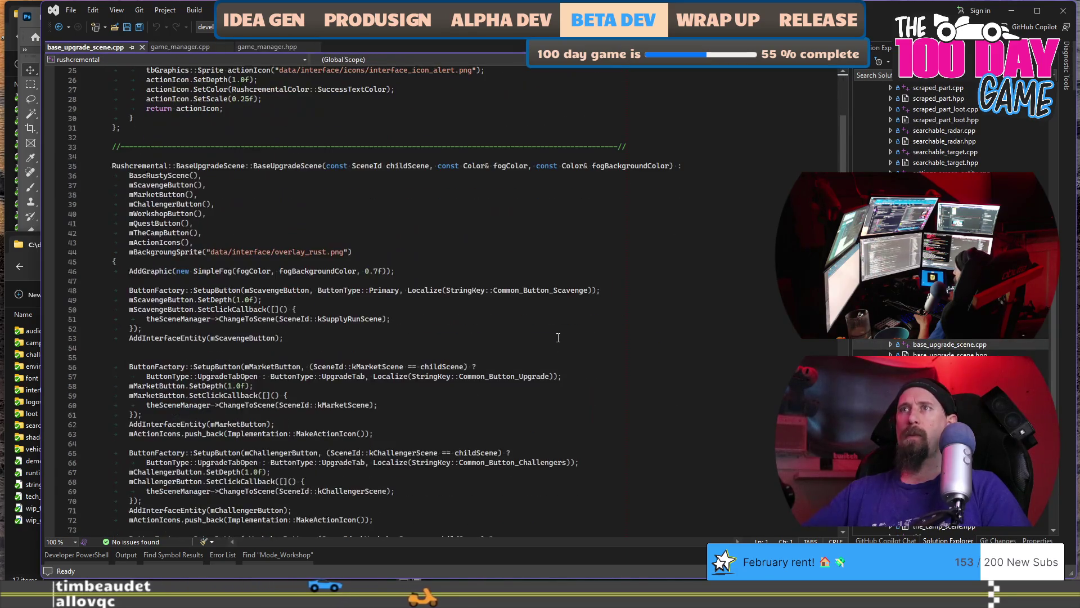
{"action": "scroll", "coordinate": [558, 338], "scroll_direction": "down", "scroll_amount": 20}
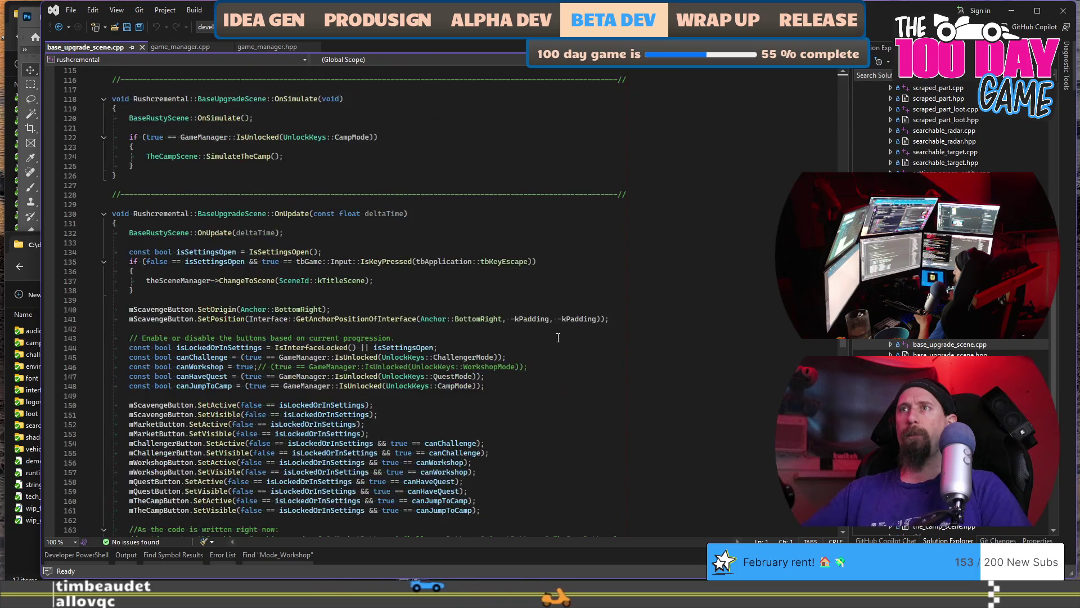
{"action": "scroll", "coordinate": [558, 338], "scroll_direction": "down", "scroll_amount": 5}
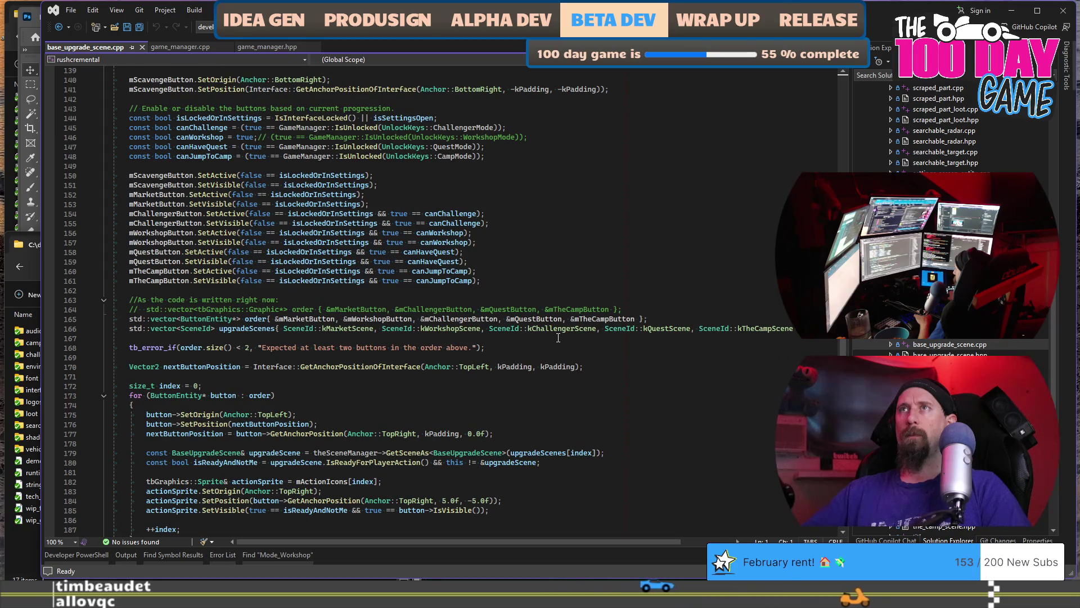
{"action": "scroll", "coordinate": [558, 338], "scroll_direction": "up", "scroll_amount": 1}
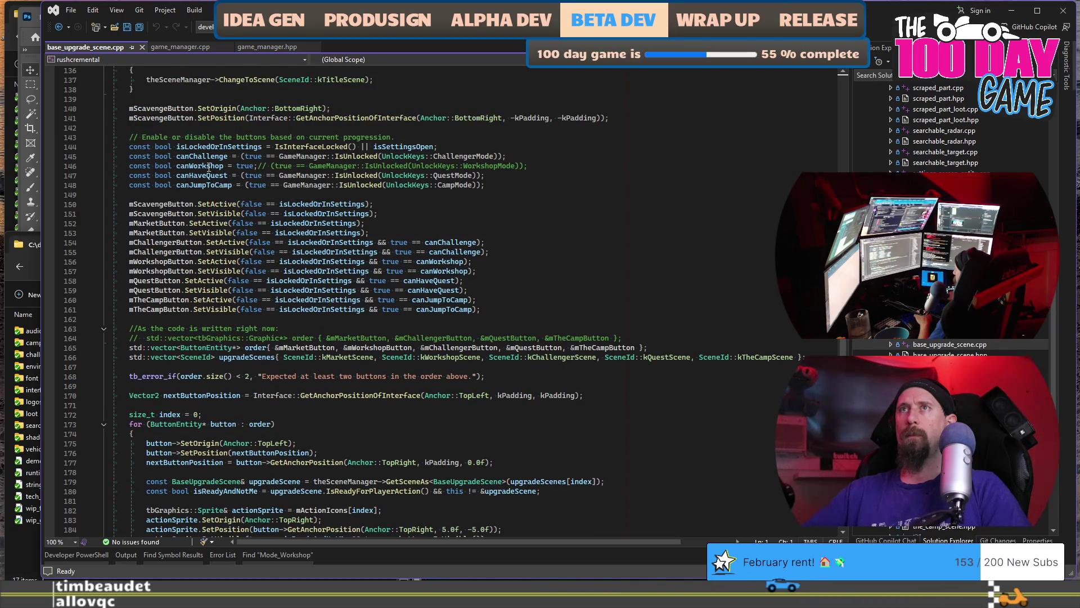
{"action": "left_click", "coordinate": [208, 167]}
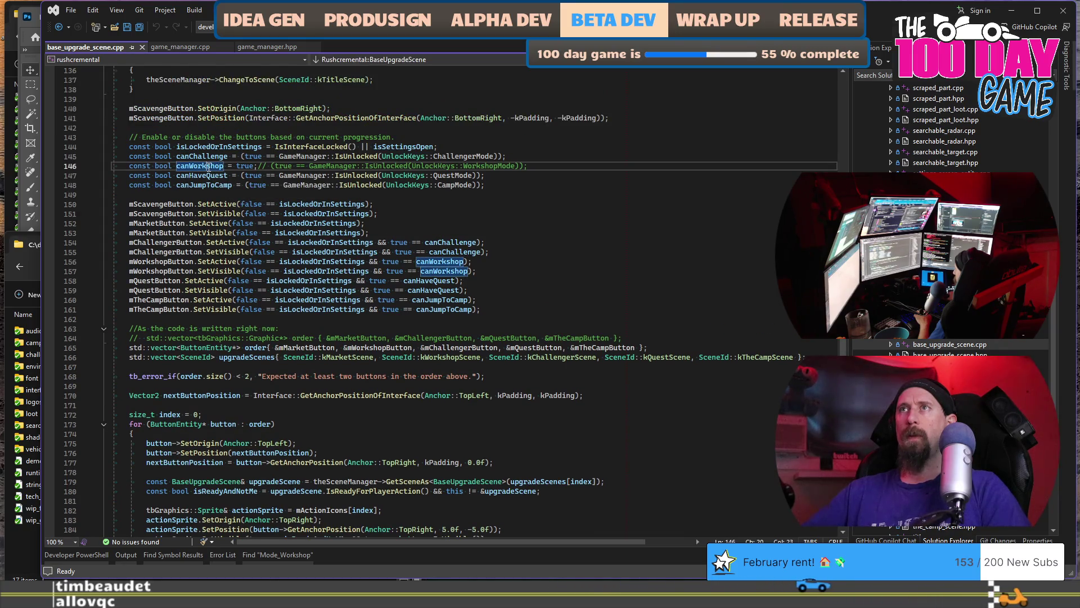
{"action": "left_click", "coordinate": [272, 165]}
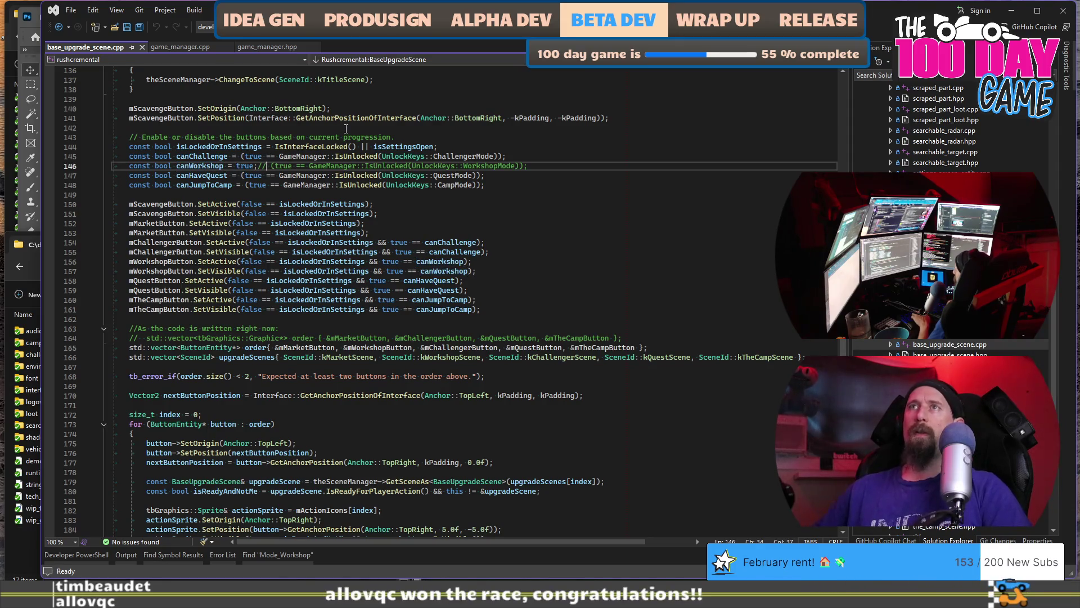
{"action": "key", "text": "ctrl+shift+Left"}
{"action": "key", "text": "ctrl+shift+Left"}
{"action": "key", "text": "ctrl+shift+Left"}
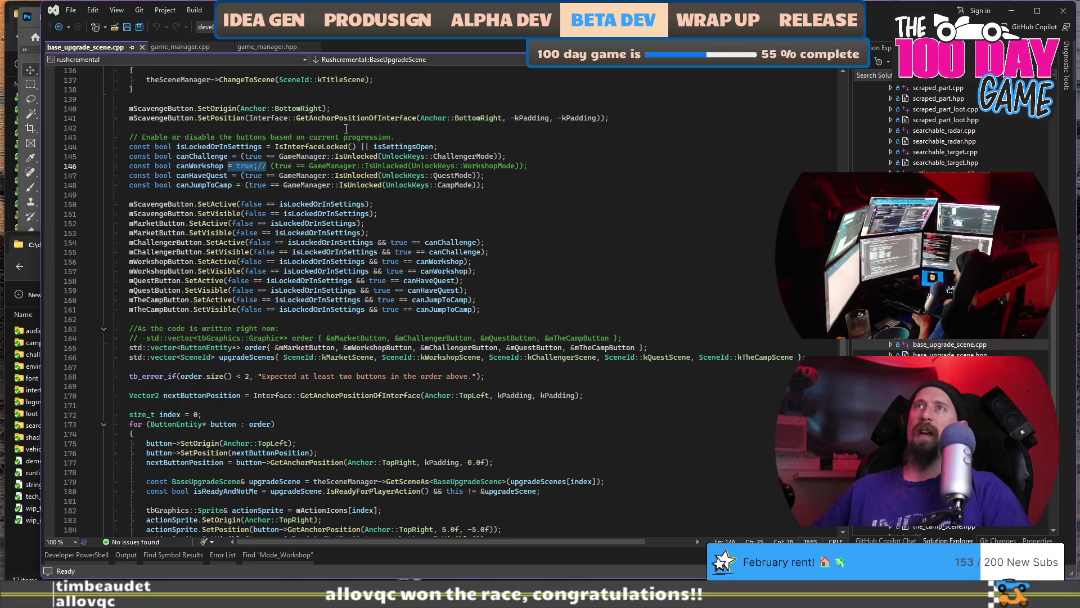
{"action": "key", "text": "BackSpace"}
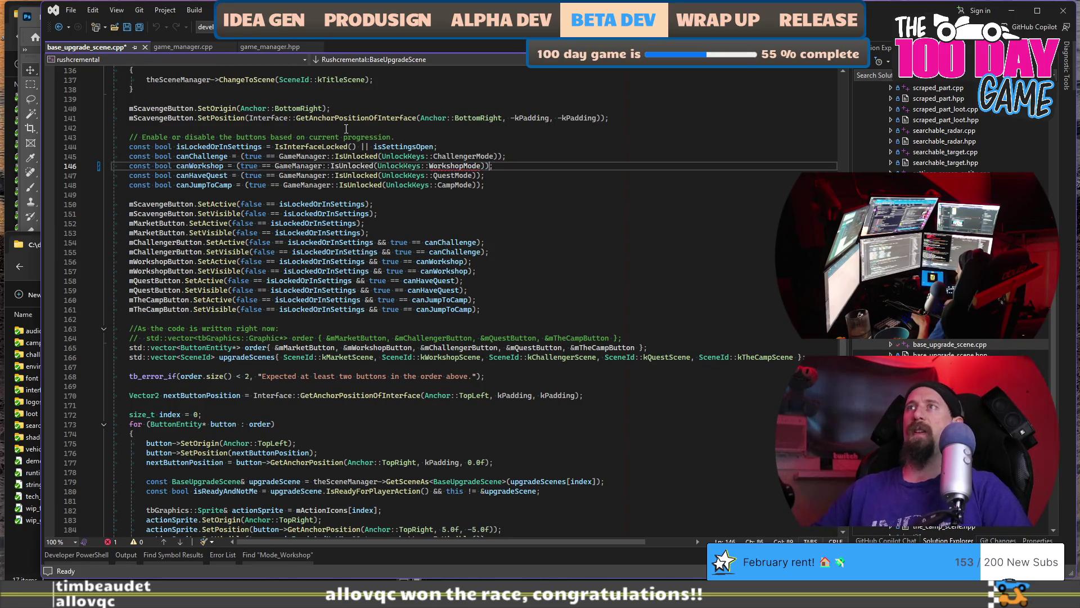
{"action": "key", "text": "ctrl+Left"}
{"action": "key", "text": "ctrl+Left"}
{"action": "key", "text": "ctrl+Left"}
{"action": "key", "text": "ctrl+Right"}
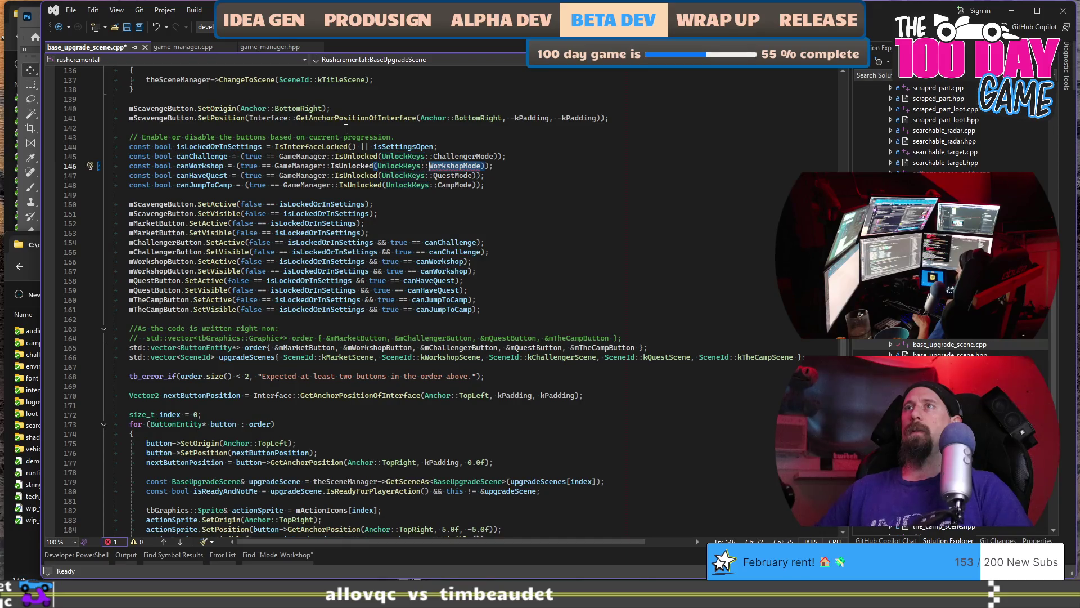
{"action": "left_click", "coordinate": [266, 48]}
- Duplicate the ChallengerMode unlock key line above itself as a template for the new key
{"action": "left_click", "coordinate": [579, 226]}
{"action": "left_click", "coordinate": [585, 212]}
{"action": "type", "text": "WorkshopMode"}
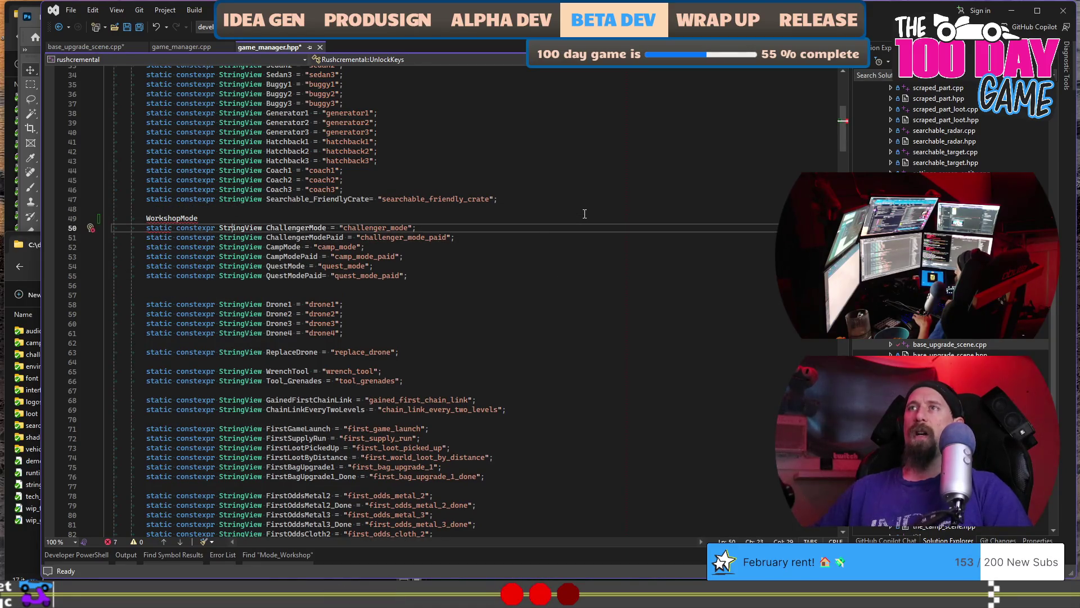
{"action": "key", "text": "ctrl+Return"}
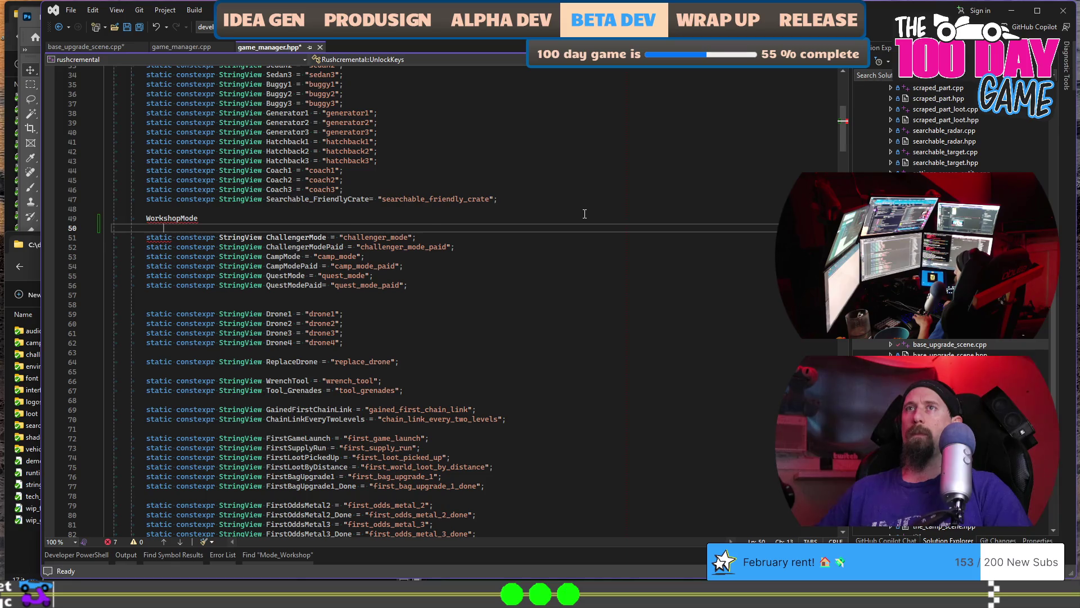
{"action": "key", "text": "Down"}
{"action": "key", "text": "ctrl+d"}
{"action": "key", "text": "alt+Up"}
{"action": "key", "text": "Up"}
{"action": "key", "text": "shift+Home"}
{"action": "key", "text": "BackSpace"}
{"action": "key", "text": "Down"}
{"action": "key", "text": "Down"}
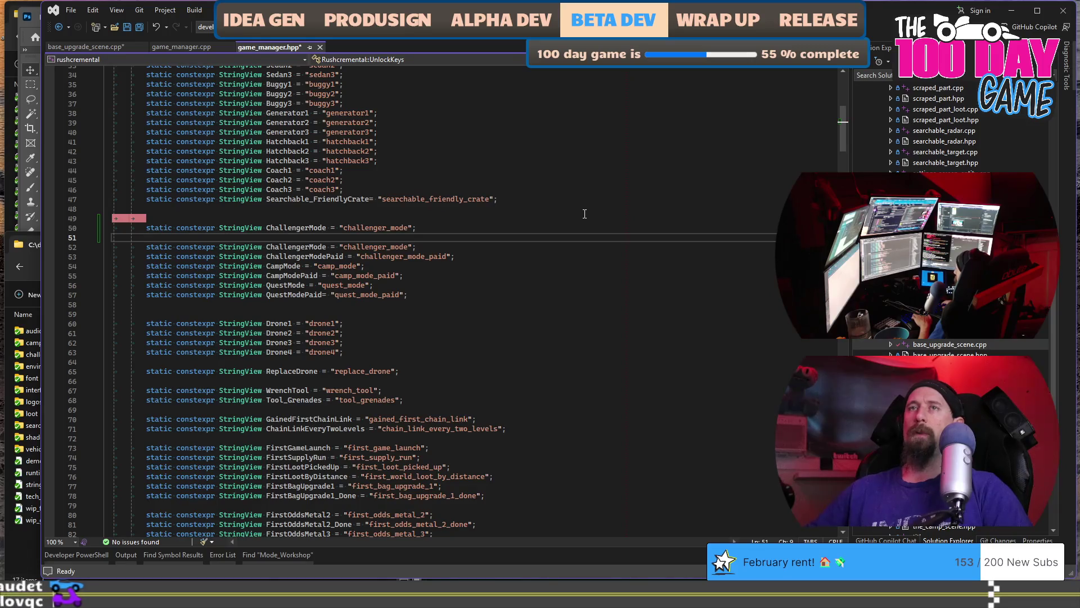
{"action": "key", "text": "ctrl+shift+l"}
- Rename the copied line to a WorkshopMode key with a workshop_mode value
{"action": "key", "text": "Up"}
{"action": "key", "text": "End"}
{"action": "key", "text": "Left"}
{"action": "key", "text": "Left"}
{"action": "key", "text": "ctrl+shift+Left"}
{"action": "type", "text": "WorkshopMode"}
{"action": "key", "text": "ctrl+shift+Left"}
{"action": "type", "text": "workd"}
{"action": "type", "text": "hop_mode"}
{"action": "key", "text": "Up"}
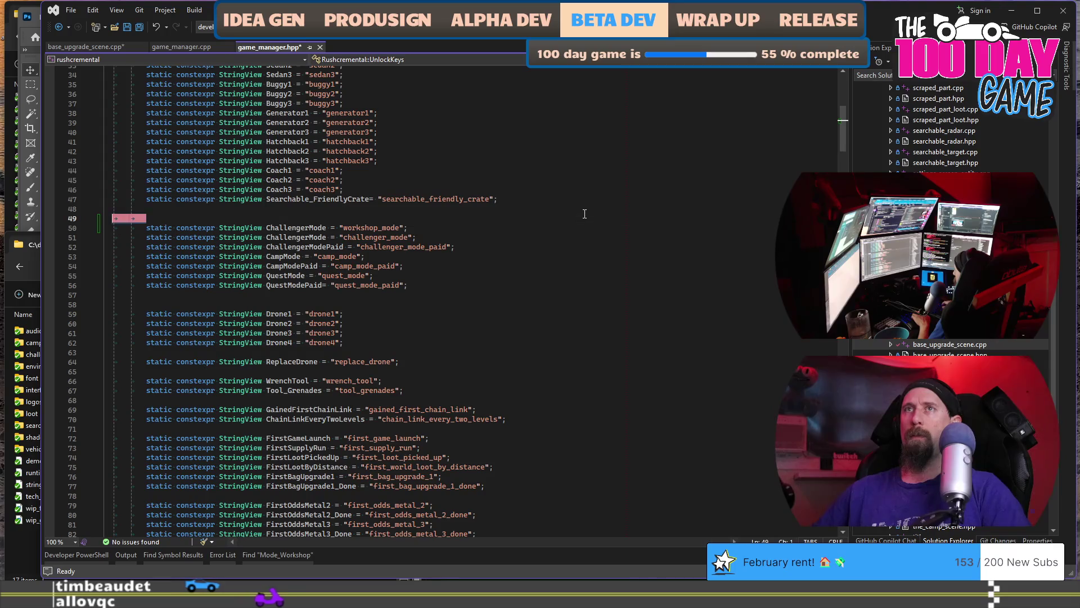
{"action": "key", "text": "Delete"}
{"action": "key", "text": "ctrl+Right"}
{"action": "key", "text": "ctrl+Right"}
{"action": "key", "text": "ctrl+Right"}
{"action": "key", "text": "ctrl+shift+Right"}
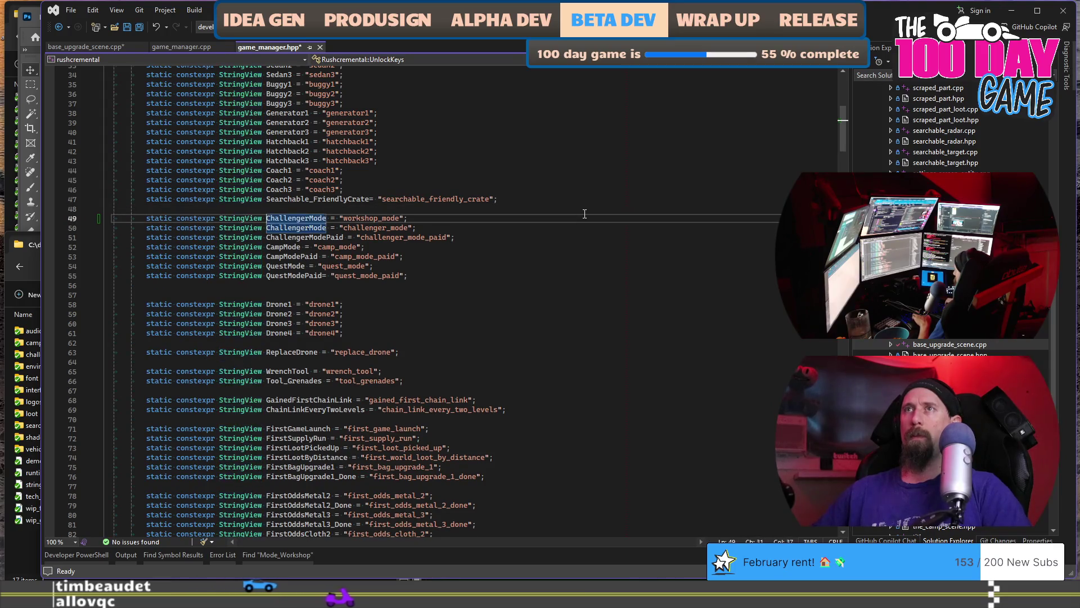
{"action": "type", "text": "WorkshopMode"}
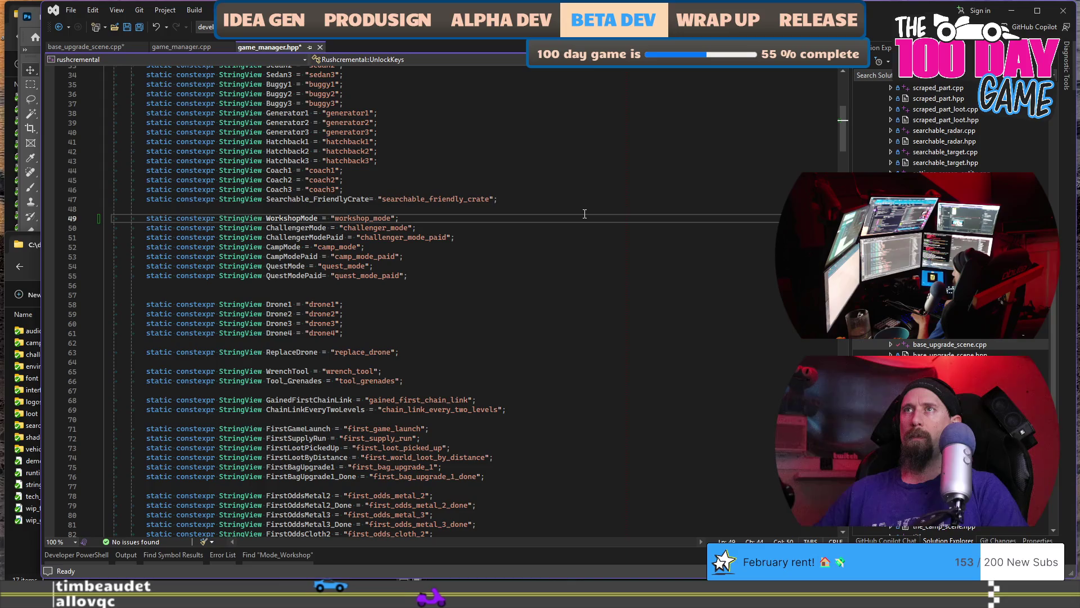
- Duplicate the WorkshopMode line into a WorkshopModePaid key below it
{"action": "key", "text": "ctrl+d"}
{"action": "key", "text": "BackSpace"}
{"action": "type", "text": "Paid"}
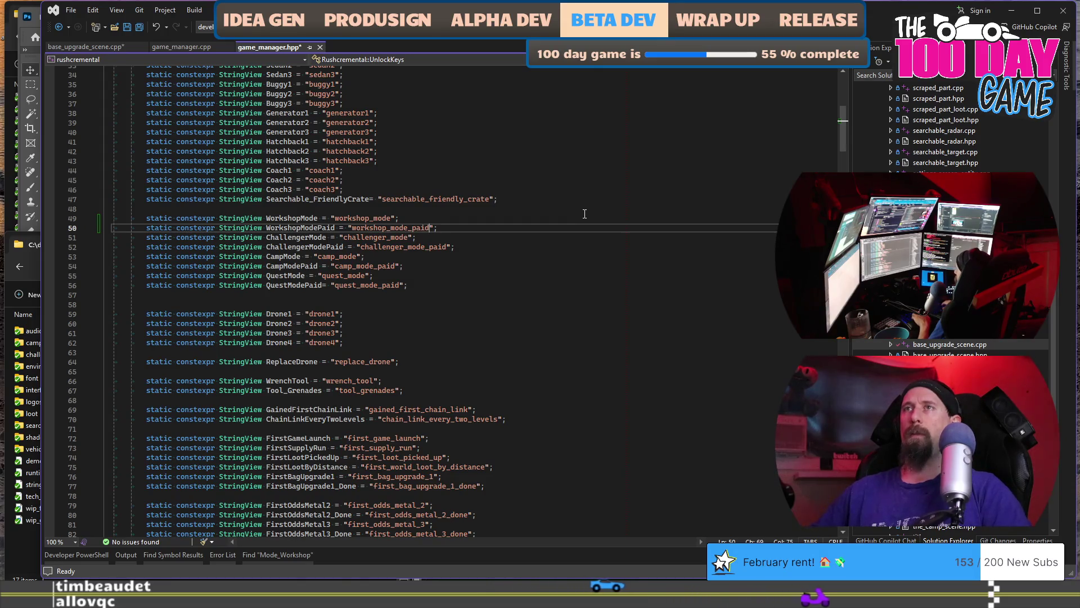
{"action": "key", "text": "Left"}
{"action": "key", "text": "Left"}
{"action": "key", "text": "Left"}
{"action": "key", "text": "ctrl+shift+Left"}
{"action": "key", "text": "alt+shift+Up"}
{"action": "key", "text": "ctrl+shift+Right"}
{"action": "key", "text": "shift+Left"}
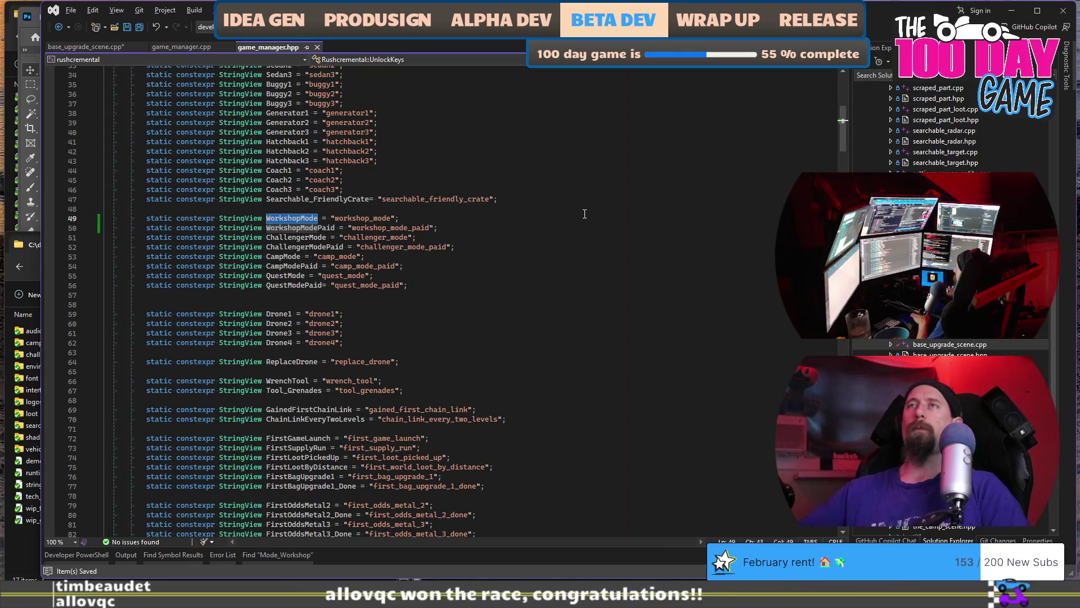
{"action": "left_click", "coordinate": [582, 240]}
- Browse game_manager.cpp to locate the GameStats constructor definition
{"action": "left_click", "coordinate": [180, 49]}
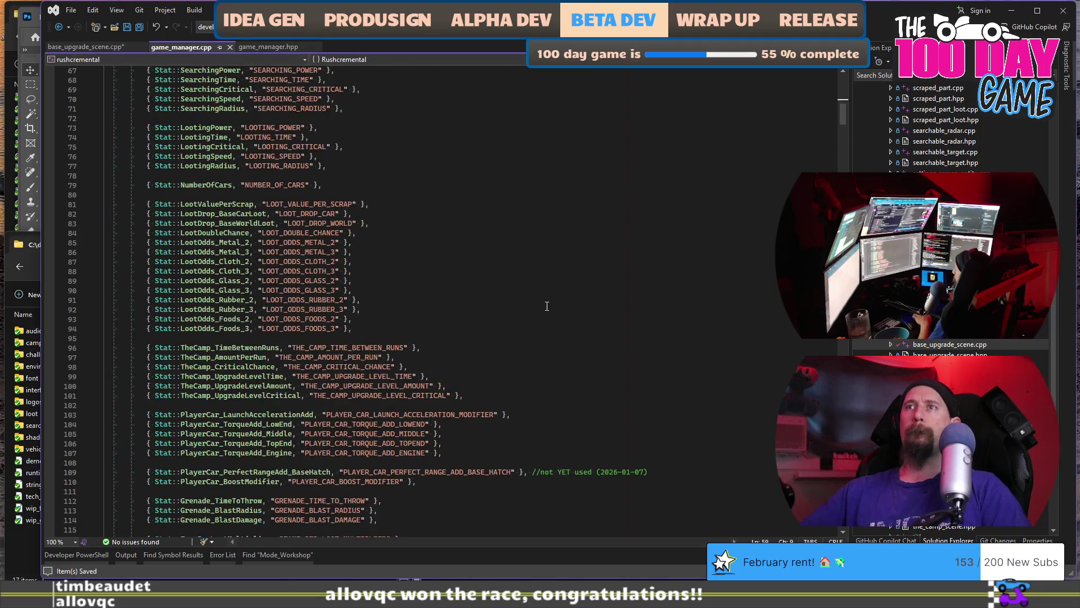
{"action": "scroll", "coordinate": [547, 306], "scroll_direction": "down", "scroll_amount": 16}
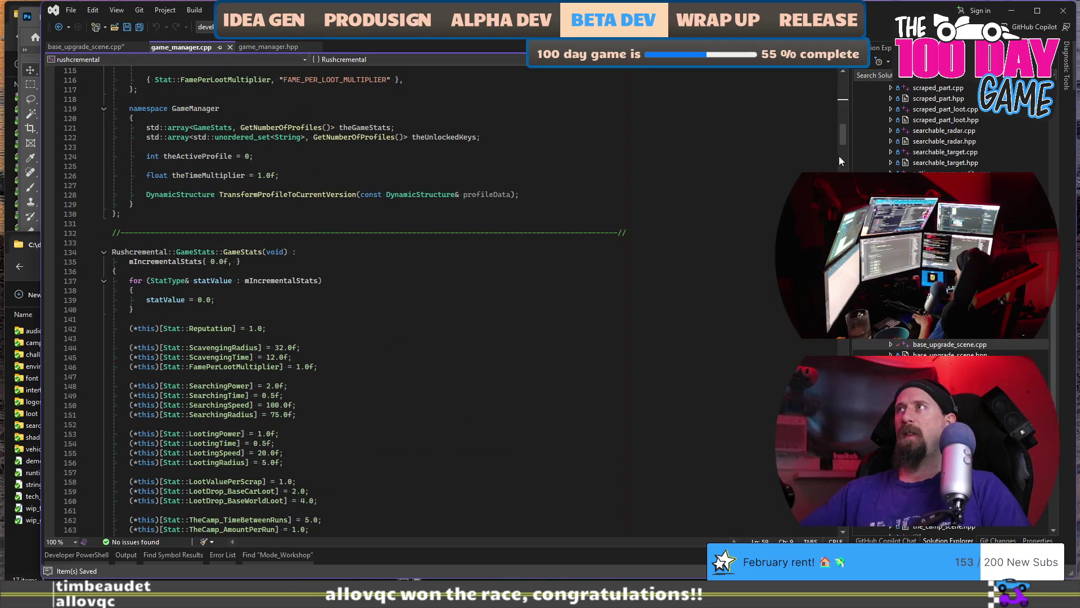
{"action": "left_click_drag", "start_coordinate": [843, 137], "coordinate": [840, 394]}
{"action": "left_click", "coordinate": [698, 308]}
{"action": "mouse_move", "coordinate": [842, 394]}
{"action": "left_mouse_down"}
{"action": "mouse_move", "coordinate": [847, 102]}
{"action": "mouse_move", "coordinate": [849, 147]}
{"action": "left_mouse_up"}
{"action": "scroll", "coordinate": [574, 268], "scroll_direction": "down", "scroll_amount": 2}
{"action": "scroll", "coordinate": [444, 315], "scroll_direction": "up", "scroll_amount": 6}
{"action": "scroll", "coordinate": [392, 371], "scroll_direction": "up", "scroll_amount": 6}
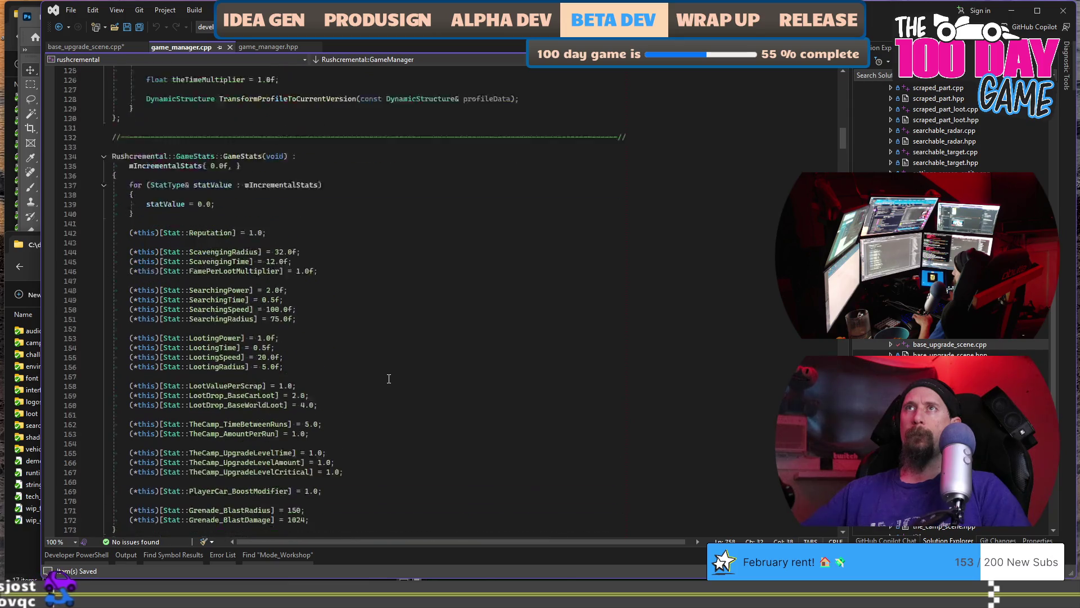
{"action": "scroll", "coordinate": [388, 376], "scroll_direction": "down", "scroll_amount": 5}
{"action": "scroll", "coordinate": [388, 378], "scroll_direction": "down", "scroll_amount": 5}
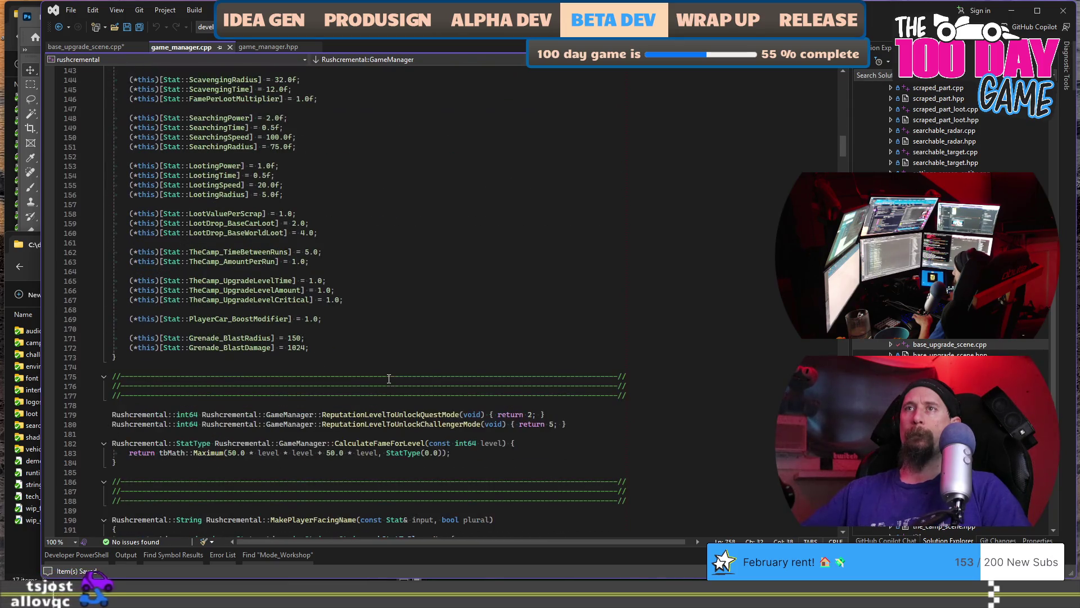
- Insert a blank line after the GameStats constructor for a new function, then return to game_manager.hpp
{"action": "left_click", "coordinate": [390, 369]}
{"action": "key", "text": "Return"}
{"action": "key", "text": "Return"}
{"action": "key", "text": "Up"}
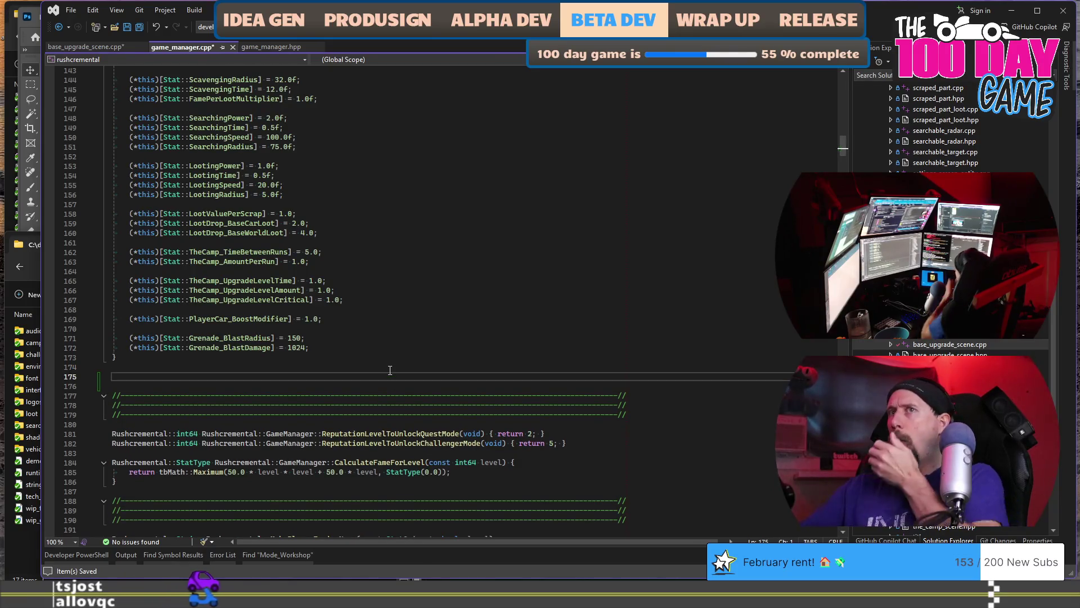
{"action": "scroll", "coordinate": [390, 370], "scroll_direction": "up", "scroll_amount": 8}
{"action": "scroll", "coordinate": [390, 370], "scroll_direction": "down", "scroll_amount": 2}
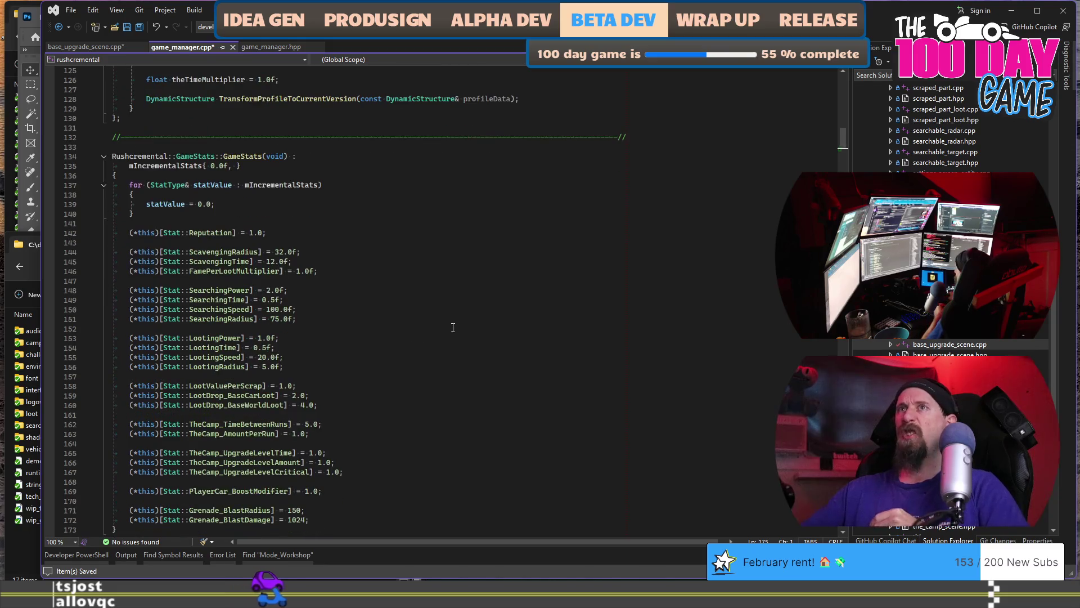
{"action": "scroll", "coordinate": [533, 320], "scroll_direction": "down", "scroll_amount": 6}
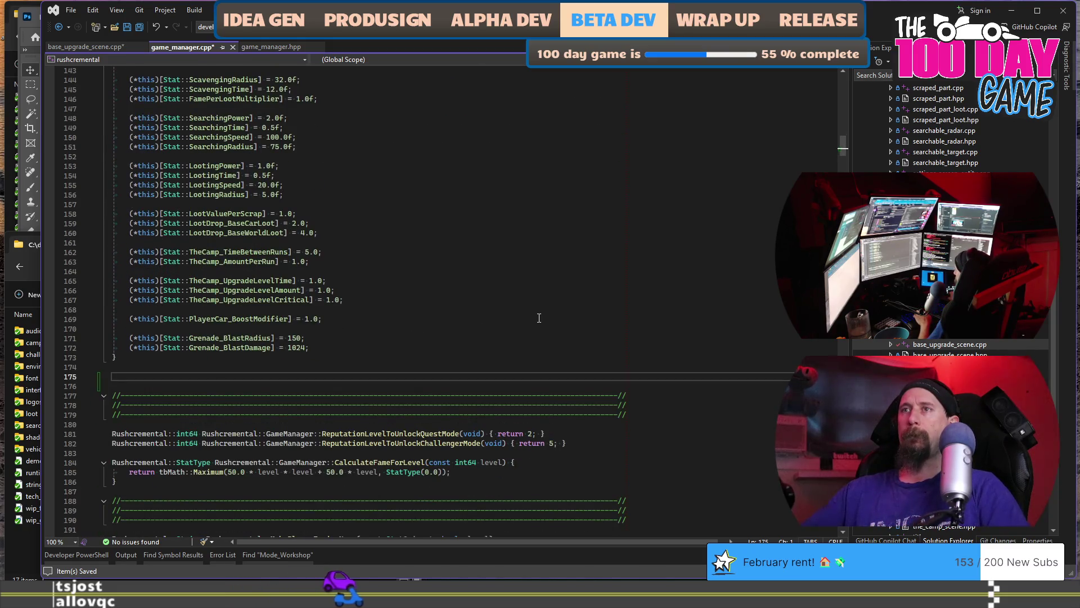
{"action": "key", "text": "ctrl+k"}
{"action": "key", "text": "ctrl+o"}
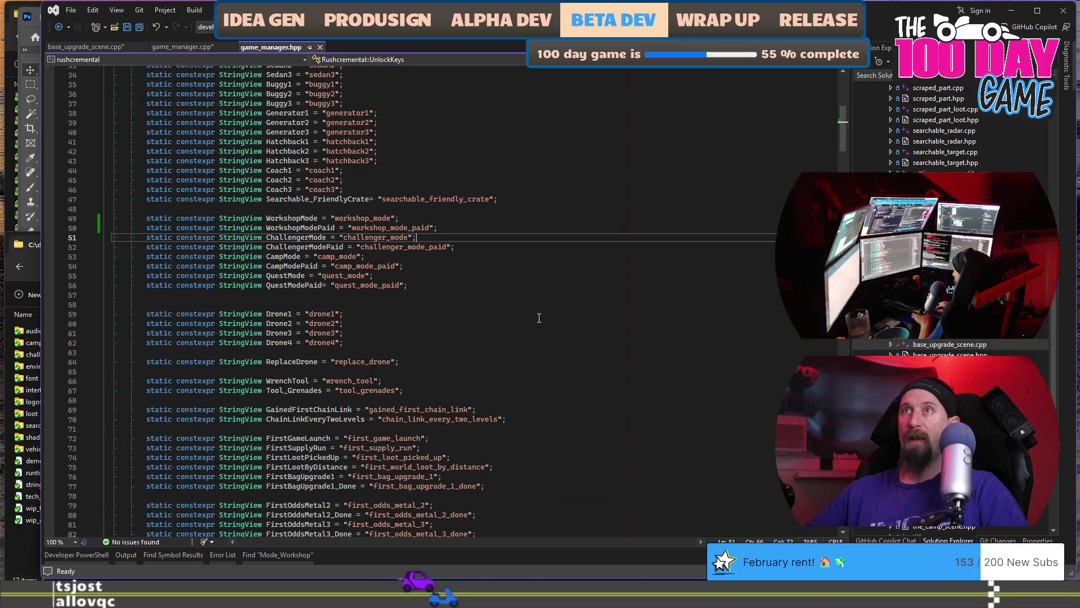
- Scroll game_manager.hpp past the AllowedKeys array down to the GameStats struct
{"action": "scroll", "coordinate": [540, 316], "scroll_direction": "up", "scroll_amount": 11}
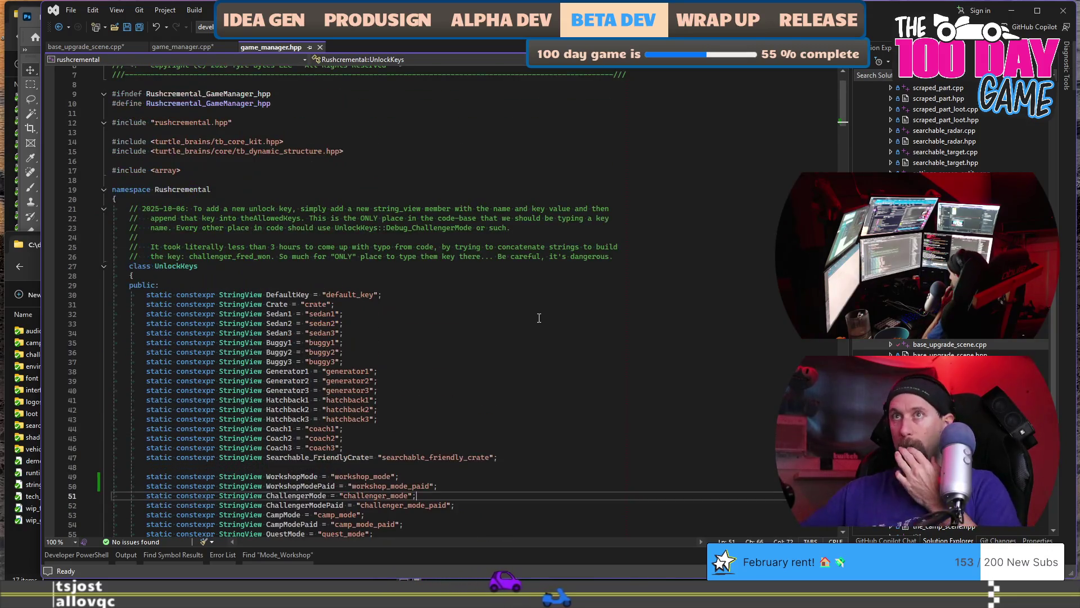
{"action": "scroll", "coordinate": [542, 314], "scroll_direction": "down", "scroll_amount": 11}
{"action": "scroll", "coordinate": [542, 313], "scroll_direction": "down", "scroll_amount": 20}
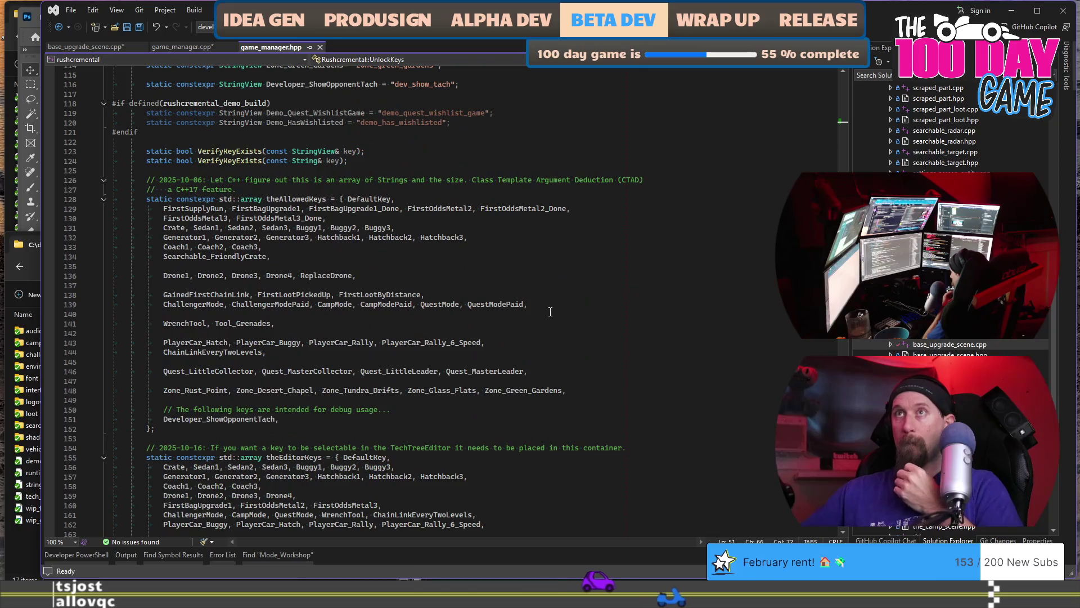
{"action": "scroll", "coordinate": [551, 312], "scroll_direction": "down", "scroll_amount": 20}
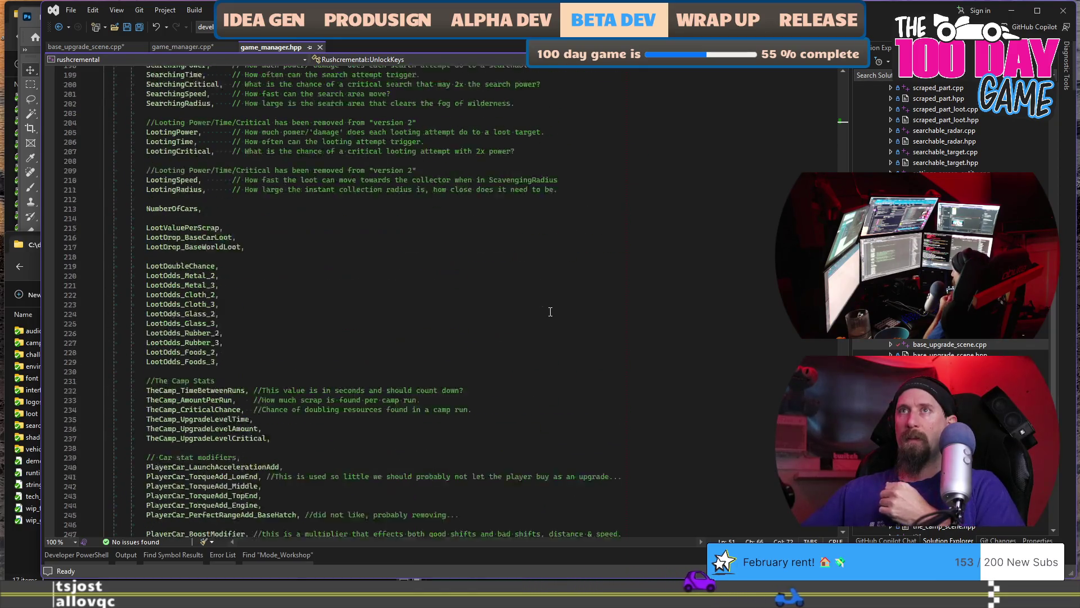
{"action": "scroll", "coordinate": [550, 312], "scroll_direction": "down", "scroll_amount": 7}
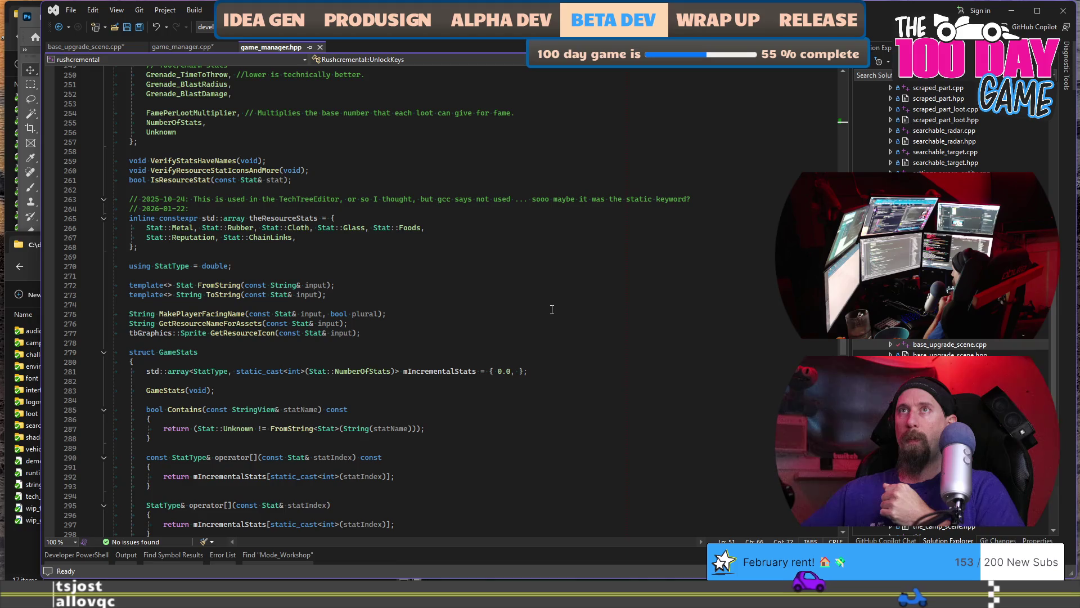
{"action": "scroll", "coordinate": [552, 310], "scroll_direction": "down", "scroll_amount": 7}
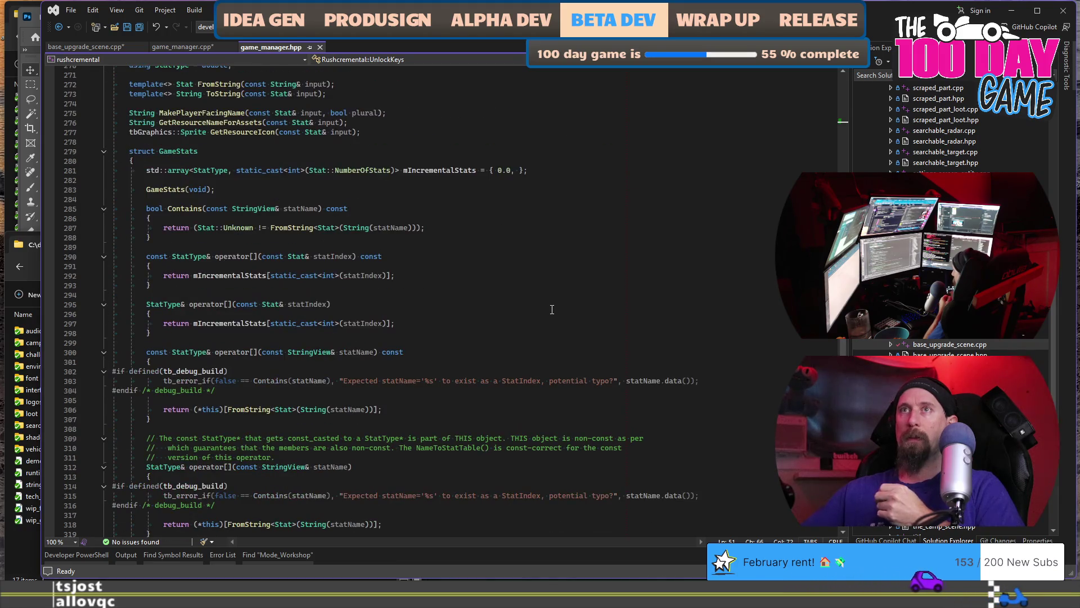
- Add 'static void UnlockDefaultKeys(void)' after the GameStats(void) constructor declaration
{"action": "left_click", "coordinate": [540, 194]}
{"action": "key", "text": "Return"}
{"action": "key", "text": "Return"}
{"action": "type", "text": "static "}
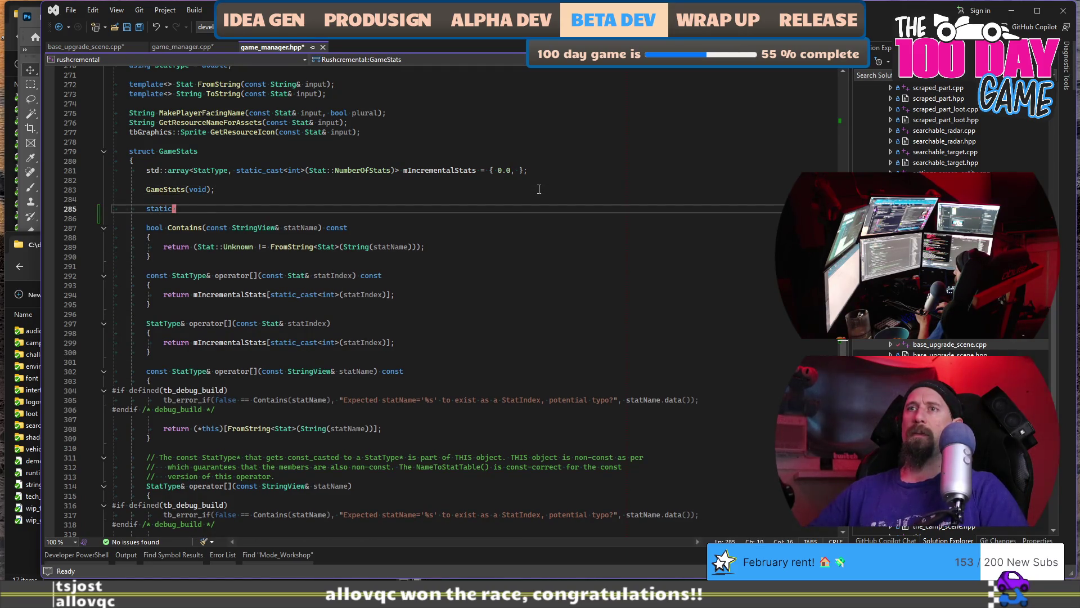
{"action": "type", "text": "void"}
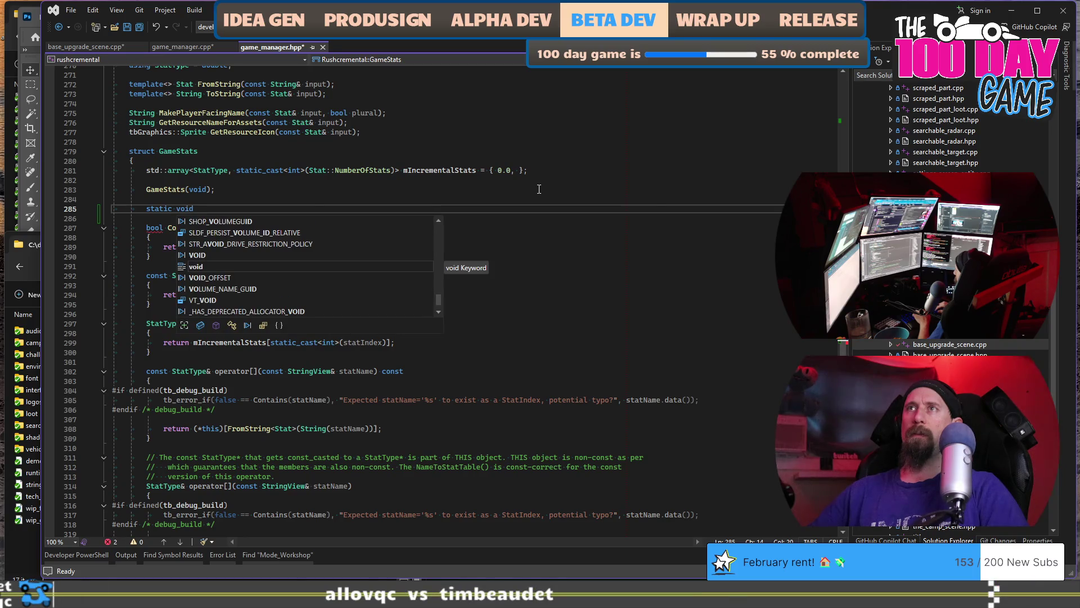
{"action": "type", "text": " UnlockDefaultKeys("}
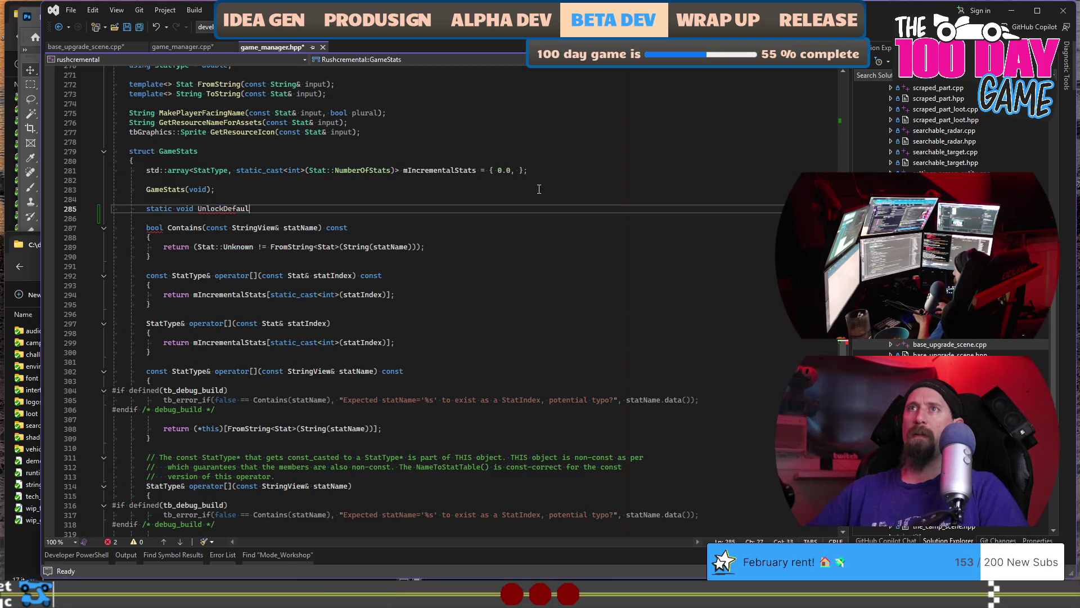
{"action": "type", "text": "void);"}
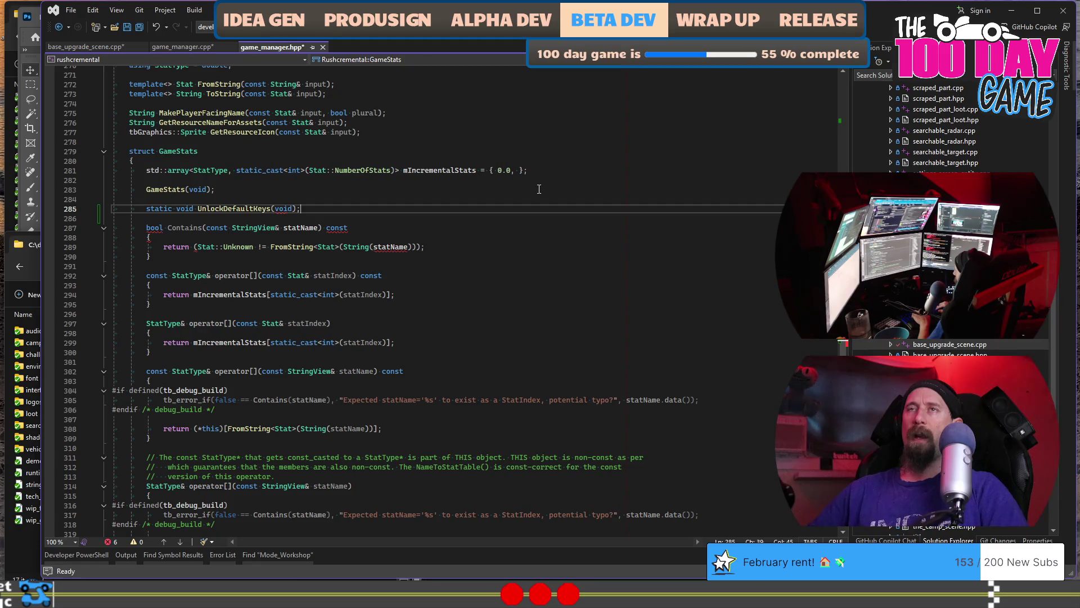
{"action": "key", "text": "ctrl+k"}
{"action": "key", "text": "ctrl+o"}
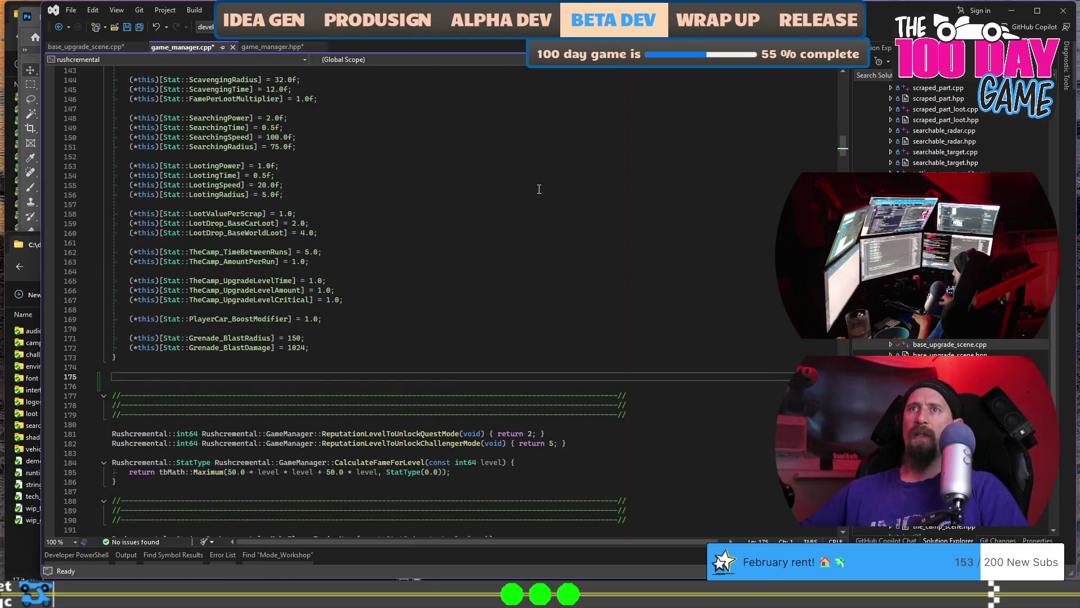
- Paste the WorkshopMode and WorkshopModePaid key names inside a new brace block in game_manager.cpp
{"action": "type", "text": "{"}
{"action": "key", "text": "Return"}
{"action": "type", "text": "WorkshopMode \tWorkshopModePaid"}
{"action": "key", "text": "Up"}
{"action": "key", "text": "Home"}
{"action": "key", "text": "Return"}
{"action": "key", "text": "Down"}
{"action": "key", "text": "Down"}
{"action": "key", "text": "Down"}
{"action": "key", "text": "Down"}
{"action": "key", "text": "Down"}
{"action": "key", "text": "Up"}
{"action": "key", "text": "Up"}
{"action": "key", "text": "Up"}
{"action": "key", "text": "Up"}
{"action": "key", "text": "Up"}
{"action": "key", "text": "Up"}
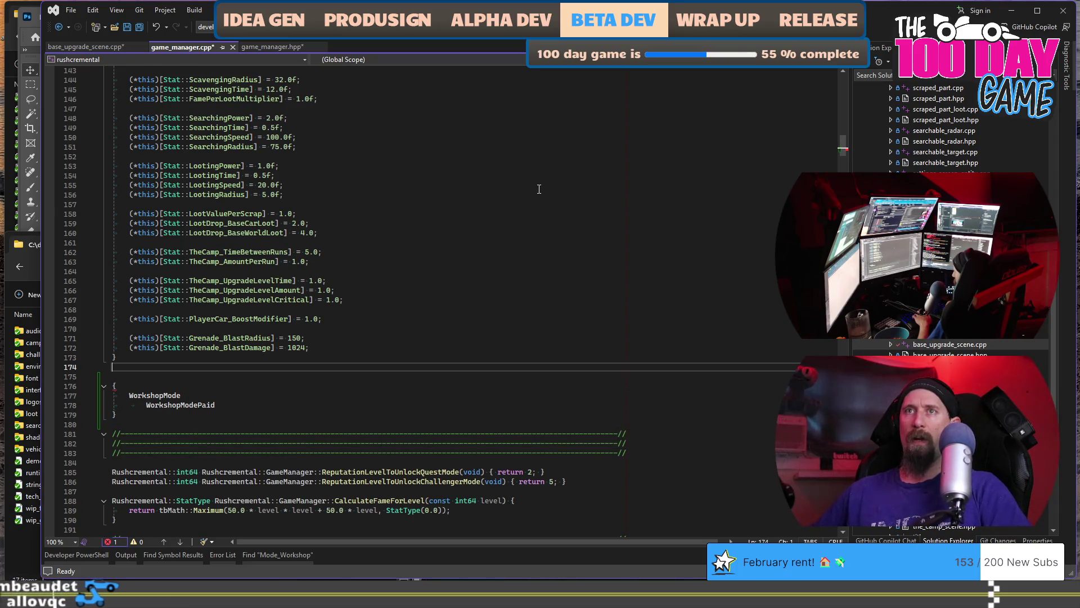
{"action": "key", "text": "Down"}
{"action": "key", "text": "Down"}
{"action": "key", "text": "Down"}
{"action": "key", "text": "ctrl+z"}
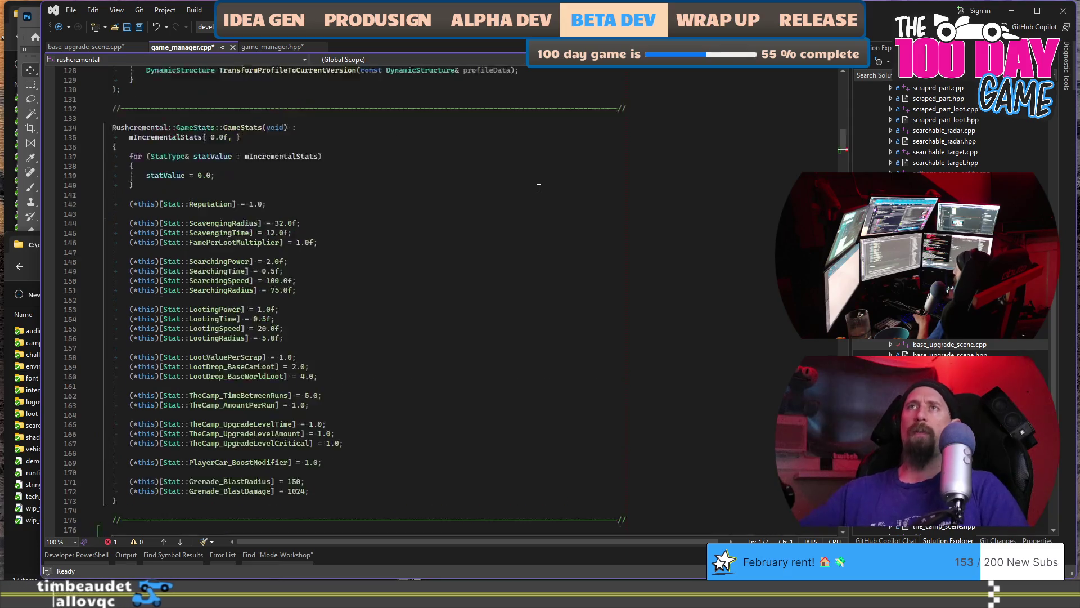
{"action": "key", "text": "ctrl+y"}
{"action": "scroll", "coordinate": [301, 327], "scroll_direction": "down", "scroll_amount": 8}
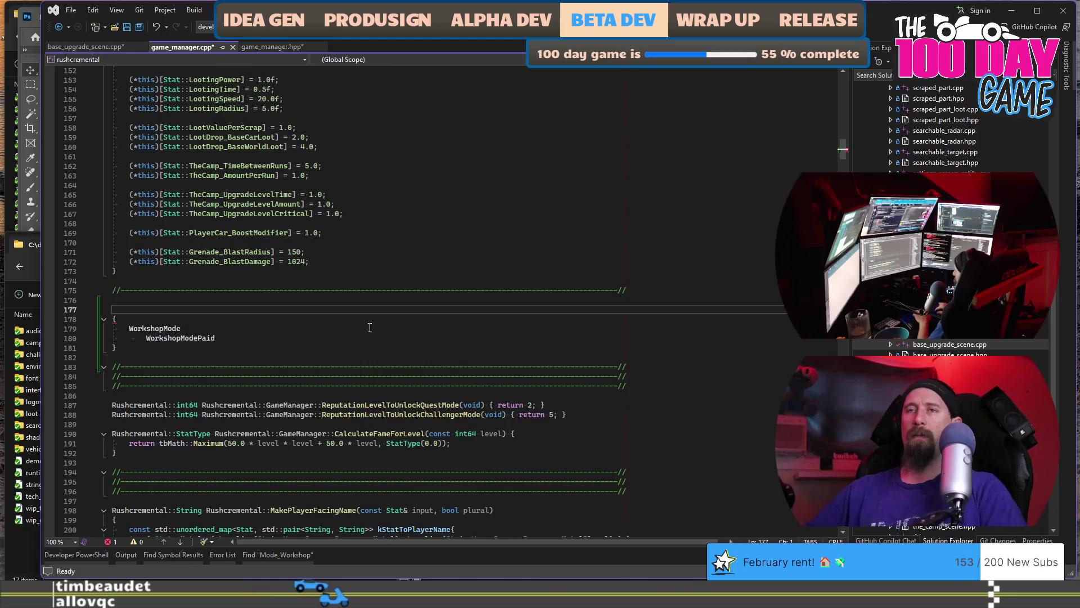
{"action": "type", "text": "Ru"}
- Write the header 'void Rushcremental::GameStats::UnlockDefaultKeys(void)' above the block
{"action": "key", "text": "BackSpace"}
{"action": "key", "text": "BackSpace"}
{"action": "type", "text": "void"}
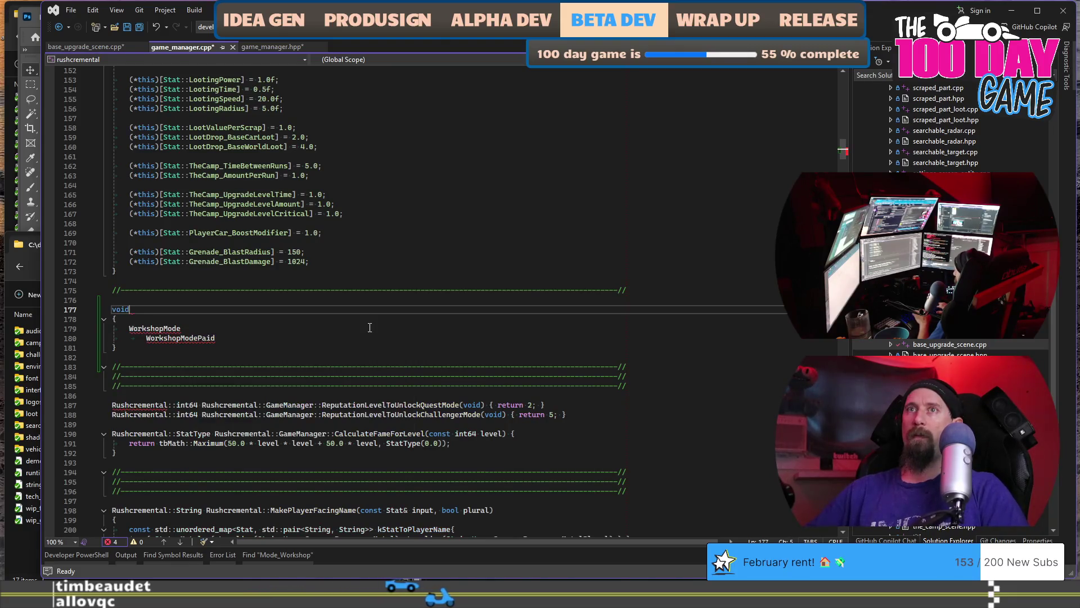
{"action": "type", "text": " Rusch"}
{"action": "key", "text": "BackSpace"}
{"action": "key", "text": "BackSpace"}
{"action": "key", "text": "BackSpace"}
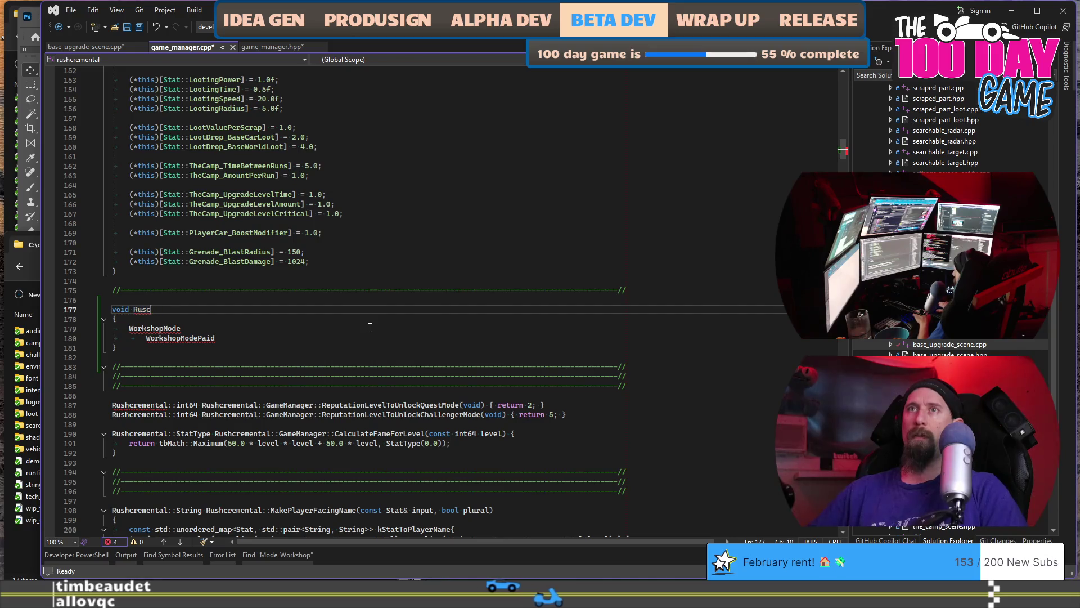
{"action": "type", "text": "hcremental::Gam"}
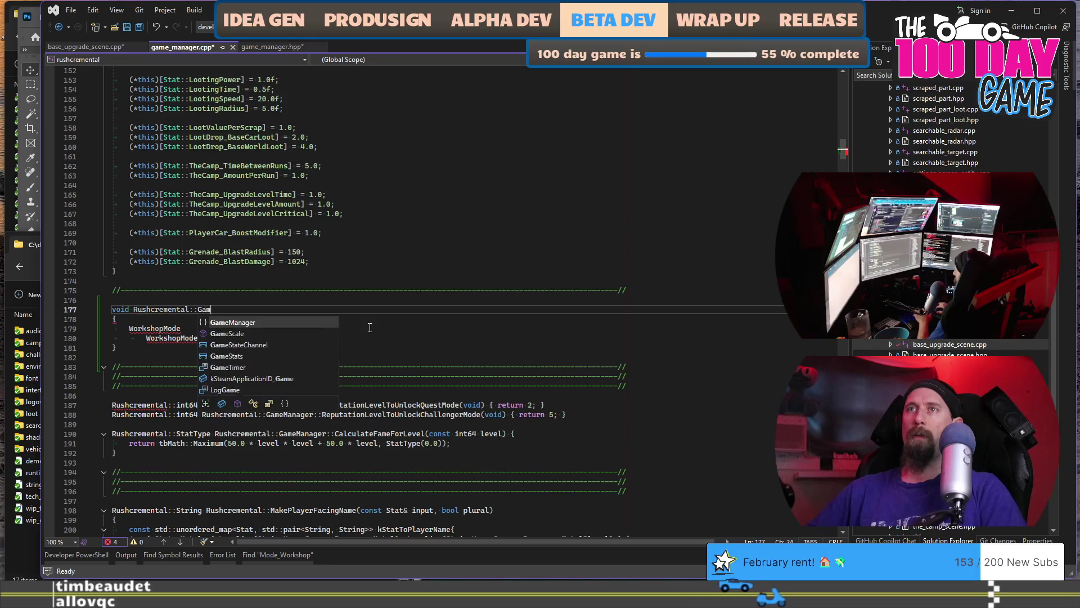
{"action": "type", "text": "eSt"}
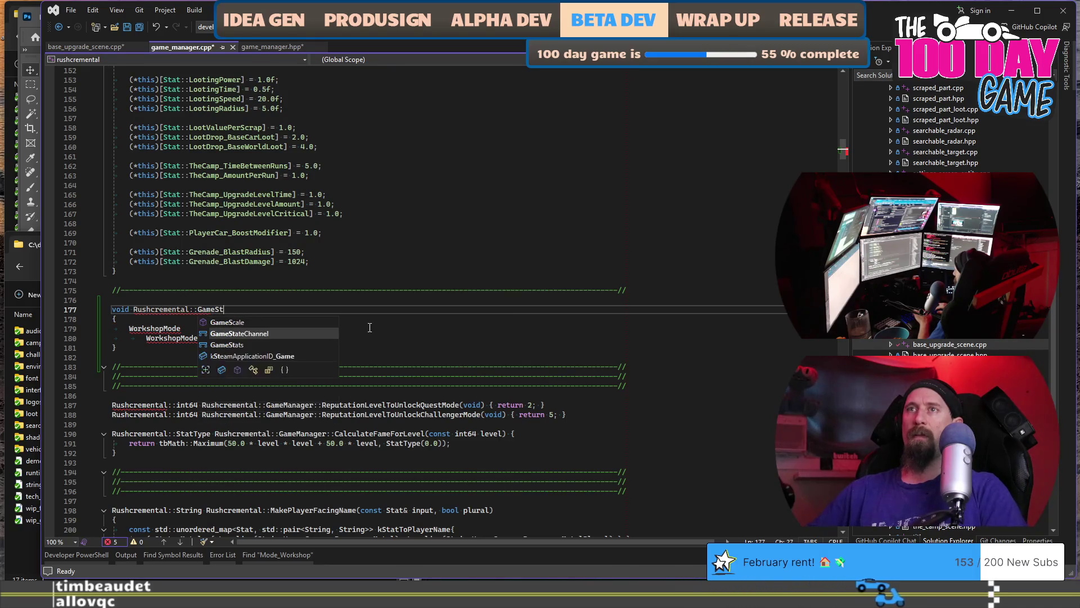
{"action": "type", "text": "ats::"}
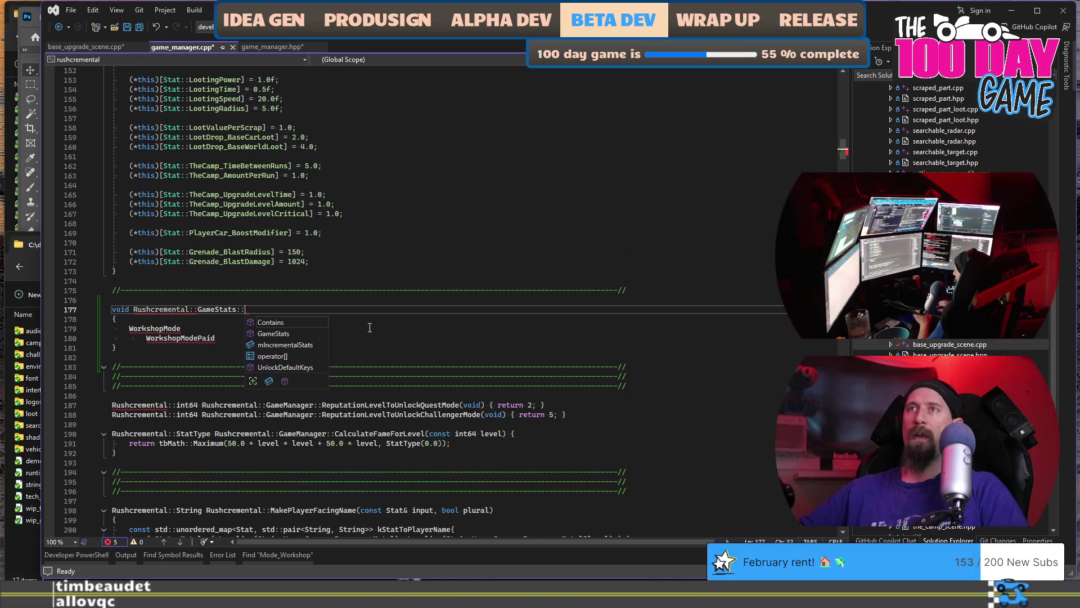
{"action": "type", "text": "Un"}
{"action": "key", "text": "Tab"}
{"action": "type", "text": "("}
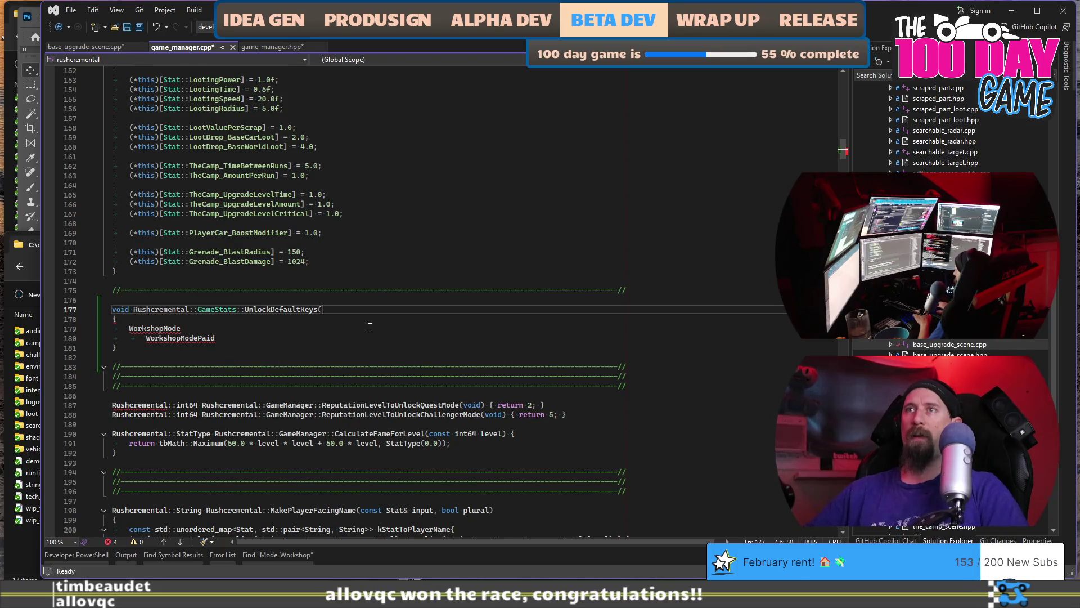
{"action": "type", "text": "void)"}
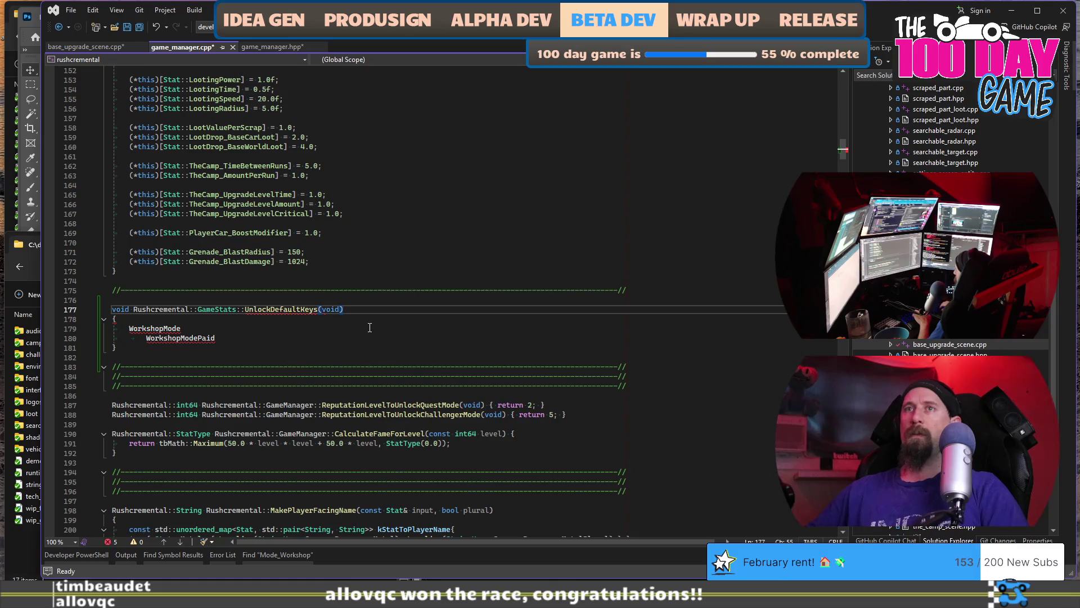
{"action": "left_click", "coordinate": [369, 328]}
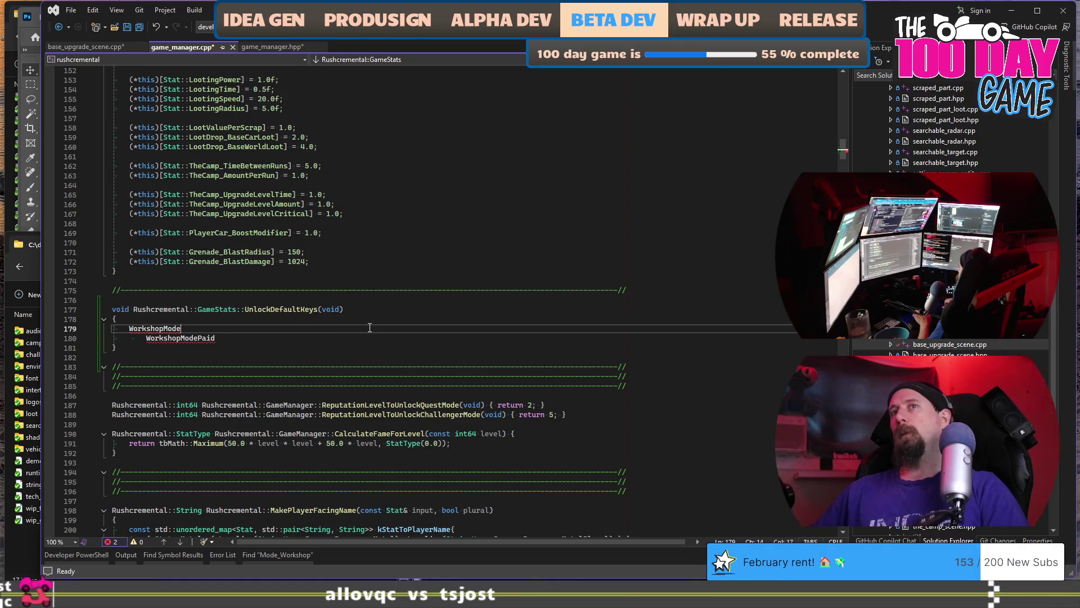
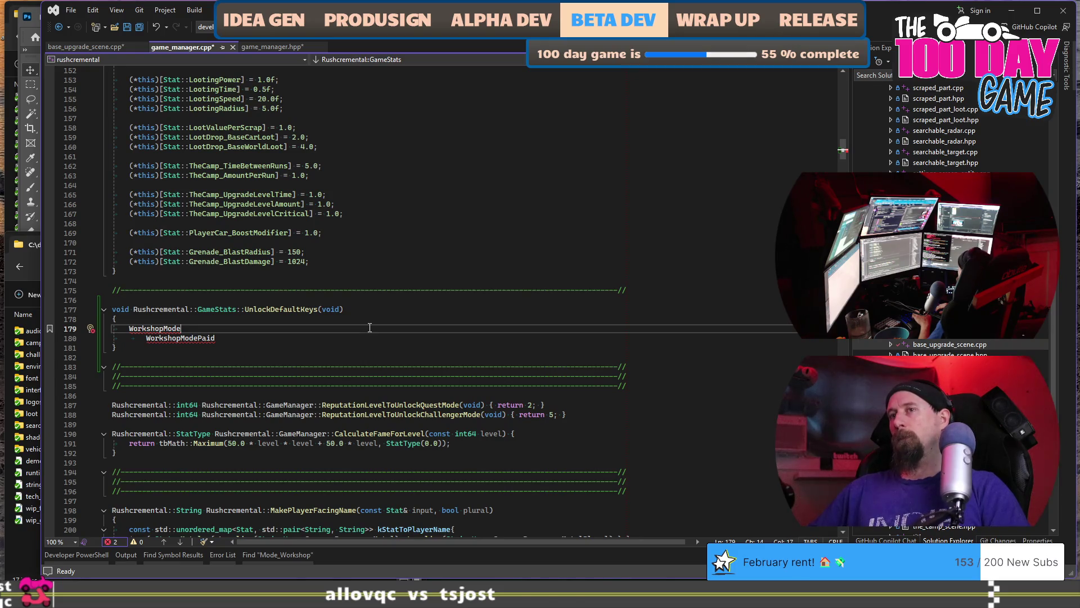
- Go from the game_manager header's ResetProfile declaration to its definition
{"action": "left_click", "coordinate": [285, 47]}
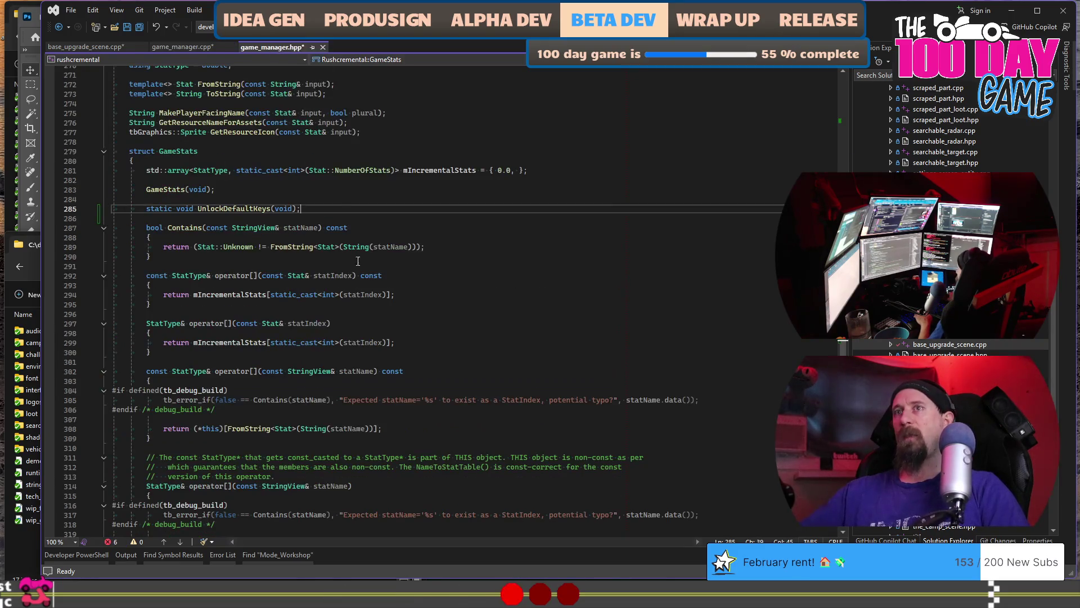
{"action": "scroll", "coordinate": [369, 322], "scroll_direction": "down", "scroll_amount": 15}
{"action": "left_click", "coordinate": [203, 227]}
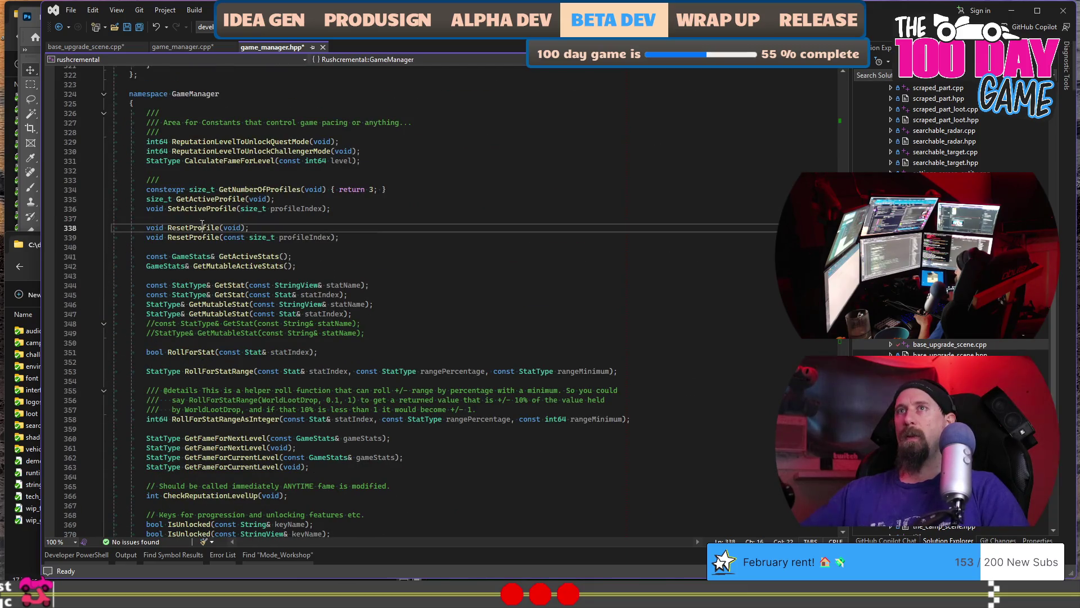
{"action": "key", "text": "F12"}
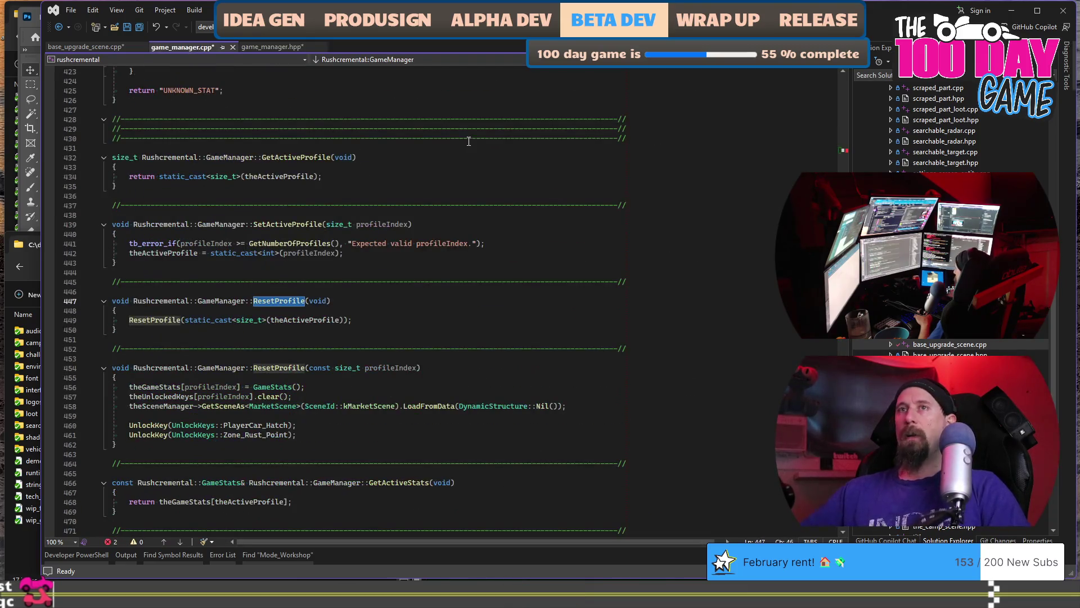
- Move the theUnlockedKeys clear statement to the top of ResetProfile
{"action": "left_click", "coordinate": [385, 338]}
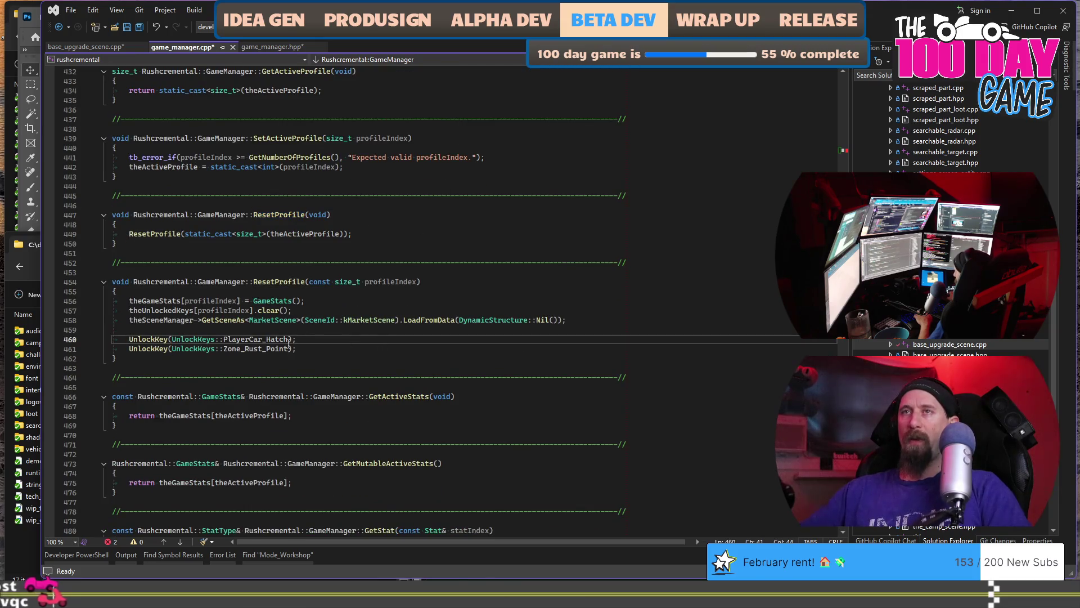
{"action": "left_click", "coordinate": [403, 327]}
{"action": "key", "text": "Up"}
{"action": "key", "text": "Up"}
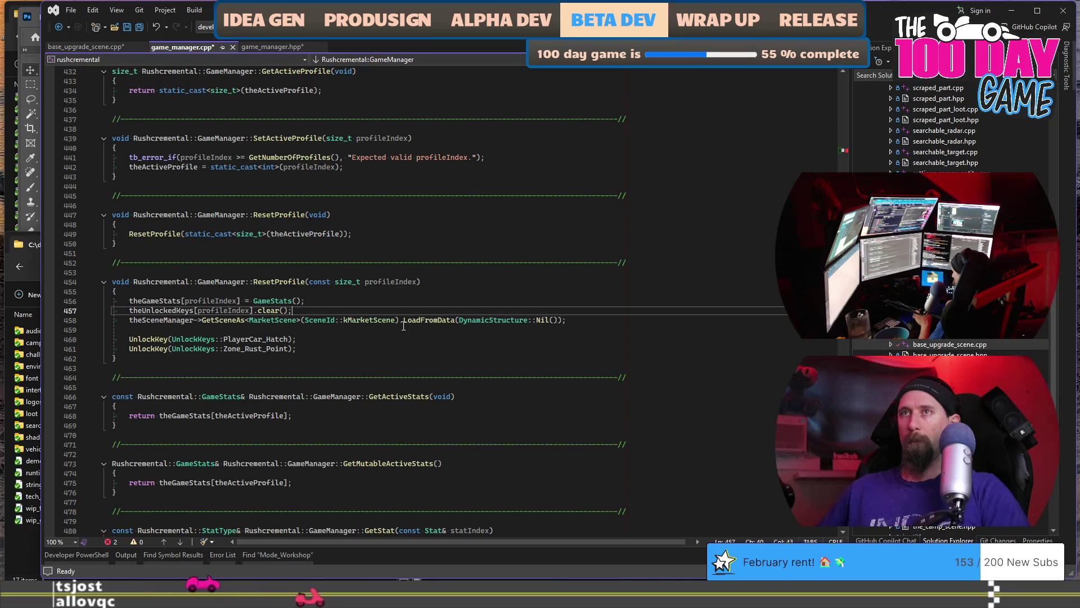
{"action": "key", "text": "shift+Home"}
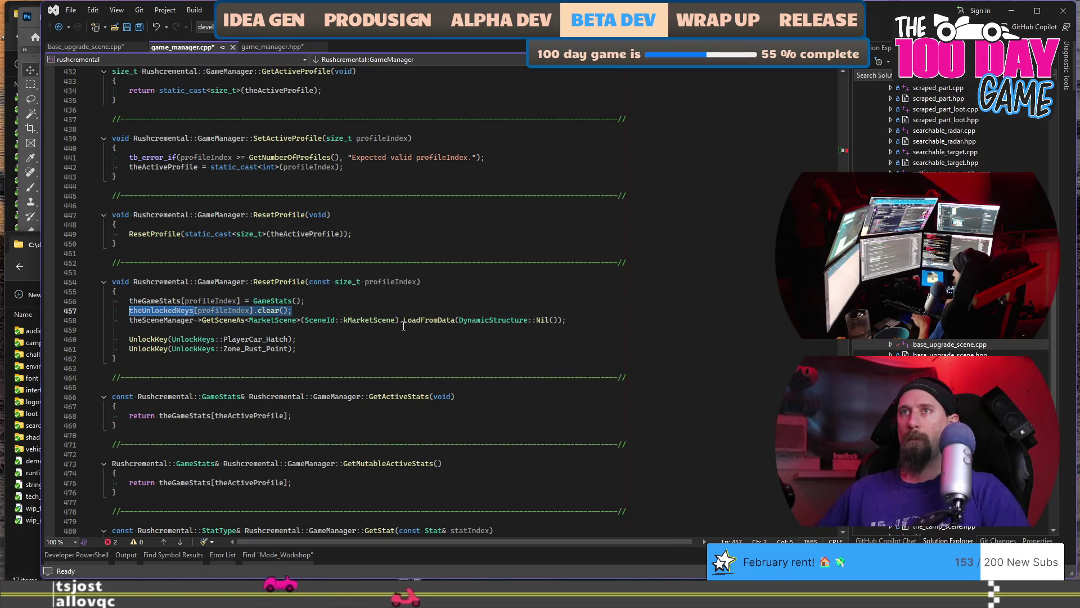
{"action": "key", "text": "Down"}
{"action": "key", "text": "Down"}
{"action": "key", "text": "shift+Down"}
{"action": "key", "text": "shift+Down"}
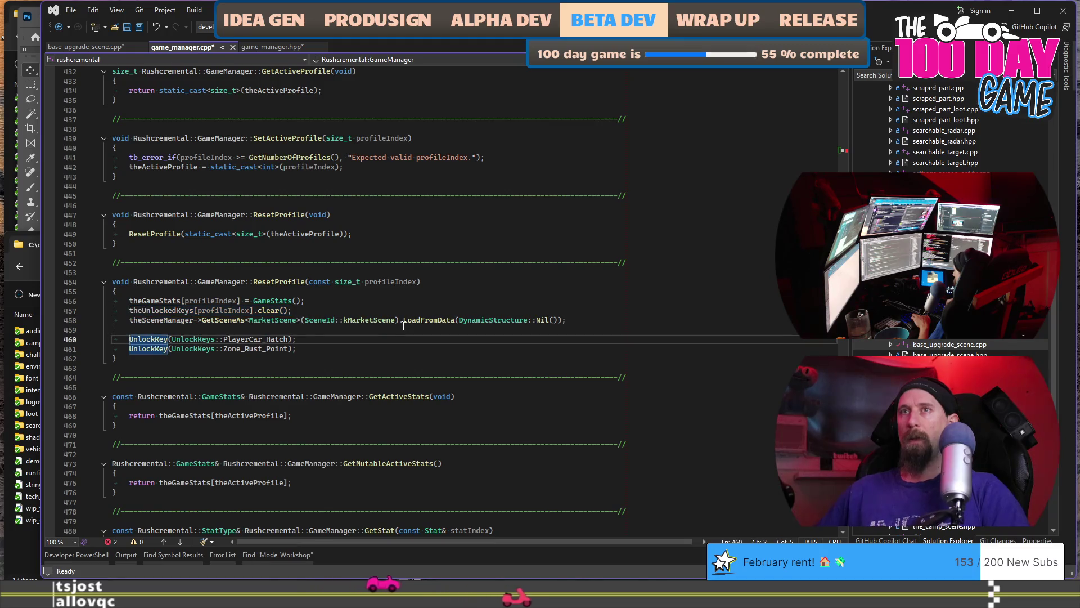
{"action": "key", "text": "shift+Up"}
{"action": "key", "text": "shift+Up"}
{"action": "key", "text": "Up"}
{"action": "key", "text": "Up"}
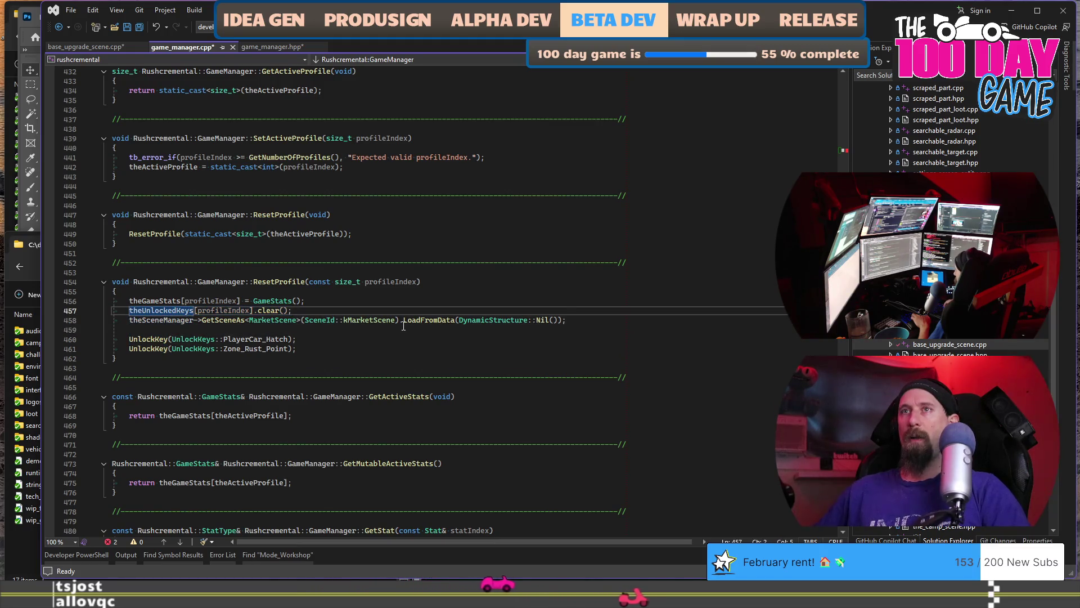
{"action": "key", "text": "End"}
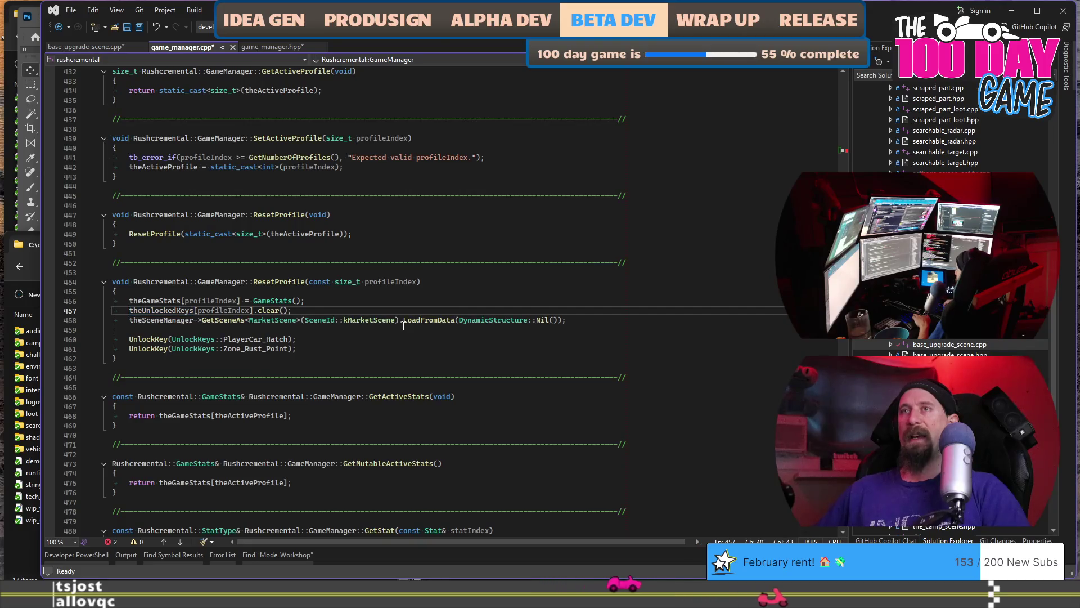
{"action": "key", "text": "shift+Home"}
{"action": "key", "text": "ctrl+x"}
{"action": "key", "text": "Up"}
{"action": "key", "text": "Up"}
{"action": "key", "text": "Return"}
{"action": "key", "text": "ctrl+v"}
{"action": "key", "text": "Return"}
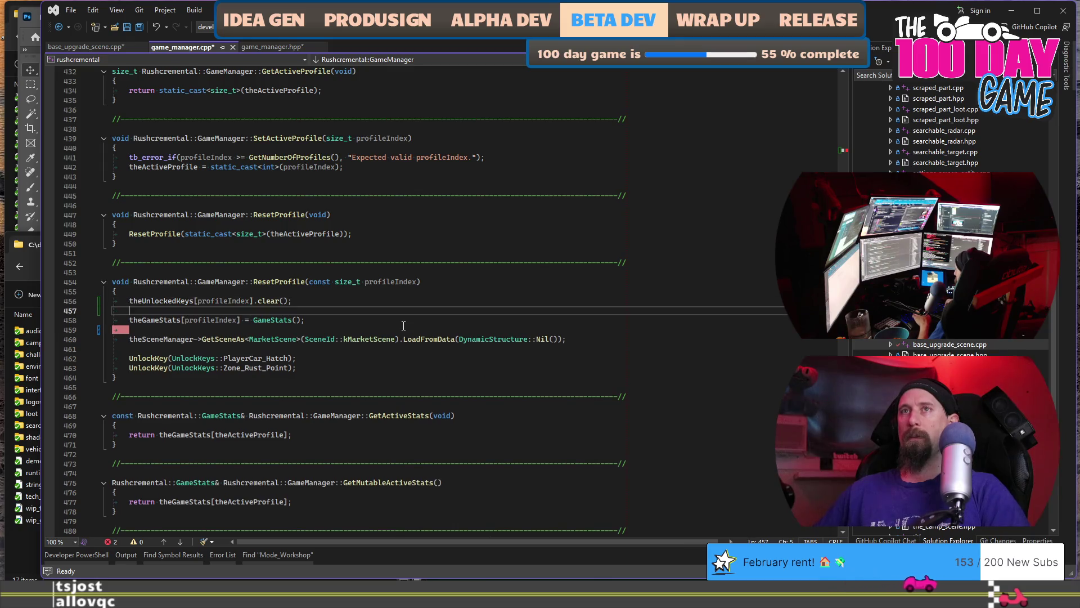
- Add a GameStats::UnlockDefaultKeys() call after the stats reset
{"action": "left_click", "coordinate": [403, 329]}
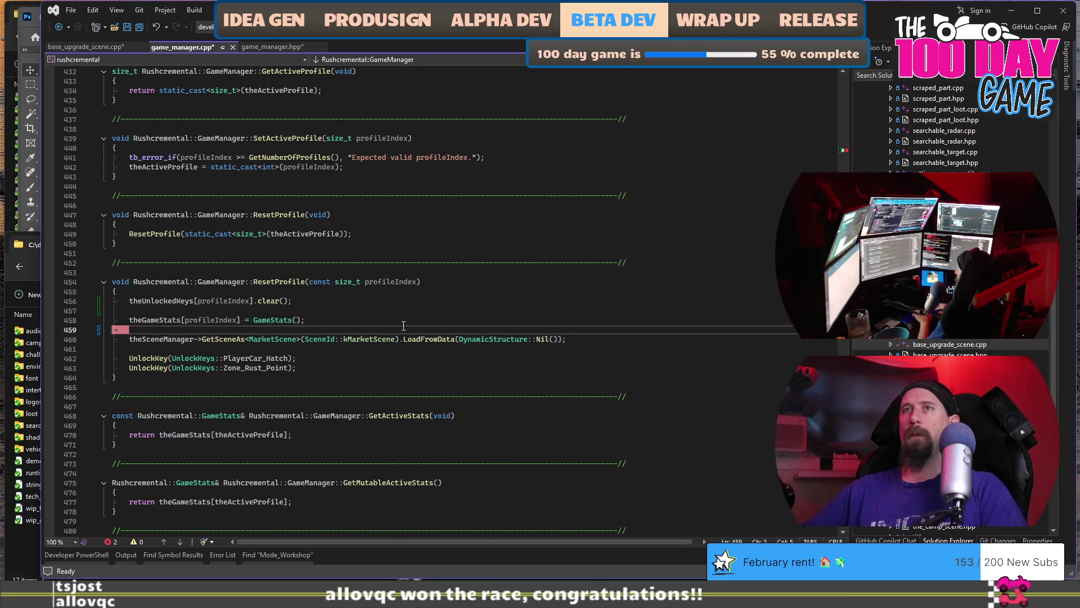
{"action": "key", "text": "Return"}
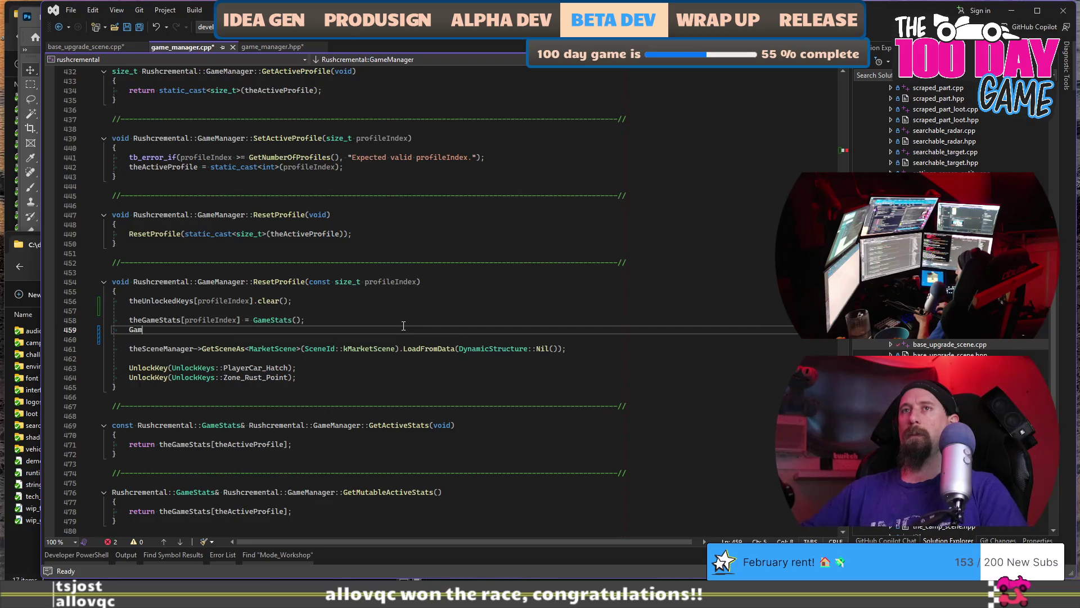
{"action": "type", "text": "meStats::U"}
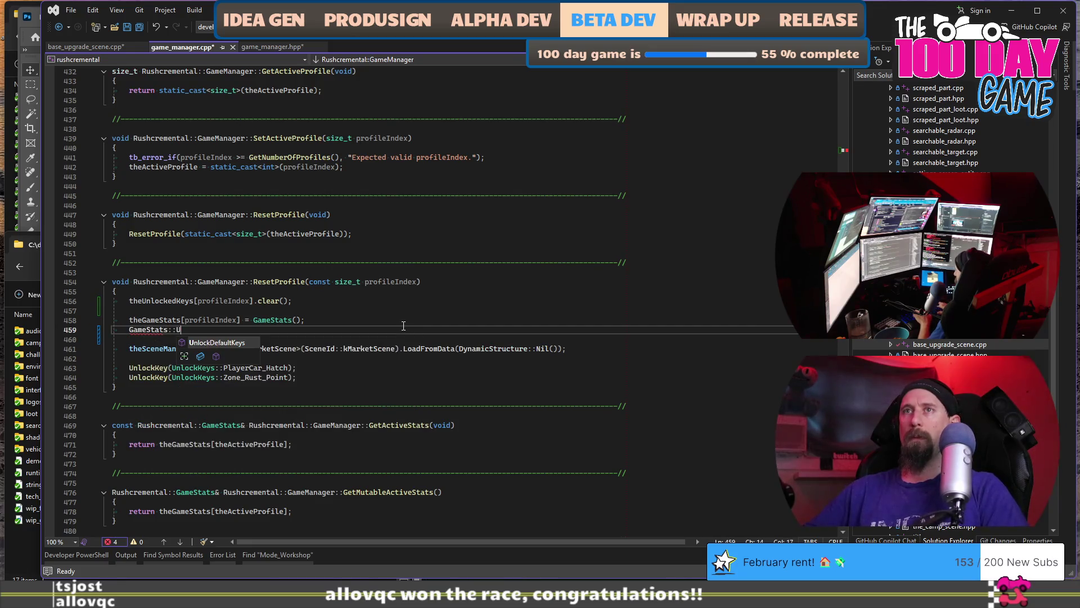
{"action": "key", "text": "Tab"}
{"action": "type", "text": "()"}
- Cut the two direct UnlockKey calls out of ResetProfile
{"action": "key", "text": "Down"}
{"action": "key", "text": "Down"}
{"action": "key", "text": "Down"}
{"action": "key", "text": "End"}
{"action": "key", "text": "shift+Up"}
{"action": "key", "text": "shift+Home"}
{"action": "key", "text": "shift+Home"}
{"action": "key", "text": "ctrl+x"}
{"action": "key", "text": "BackSpace"}
{"action": "key", "text": "BackSpace"}
{"action": "key", "text": "Up"}
{"action": "key", "text": "Up"}
{"action": "key", "text": "Up"}
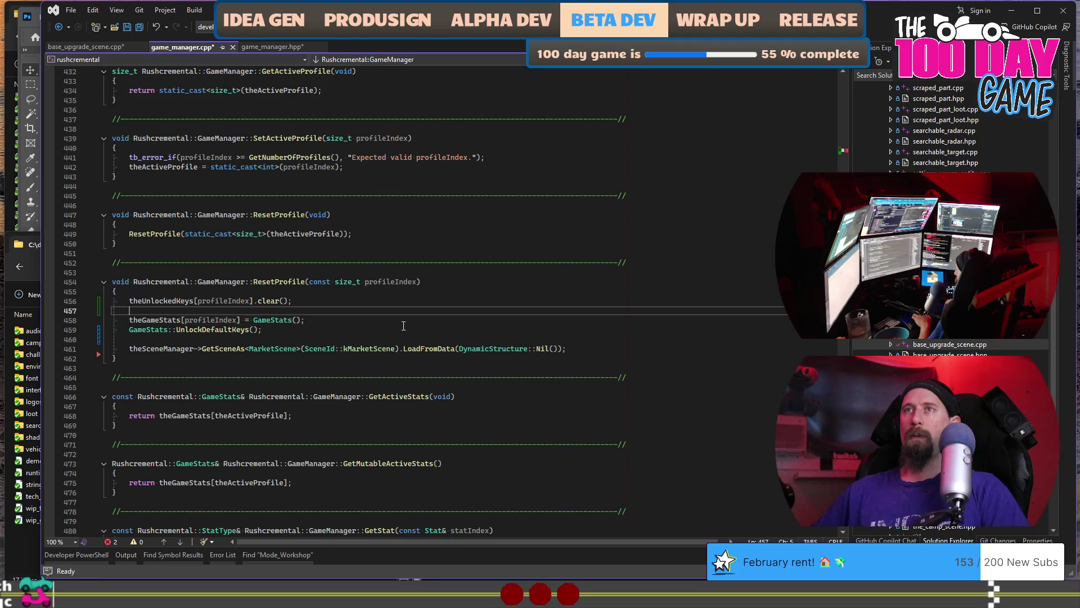
{"action": "key", "text": "Down"}
{"action": "key", "text": "Down"}
{"action": "key", "text": "End"}
{"action": "key", "text": "Left"}
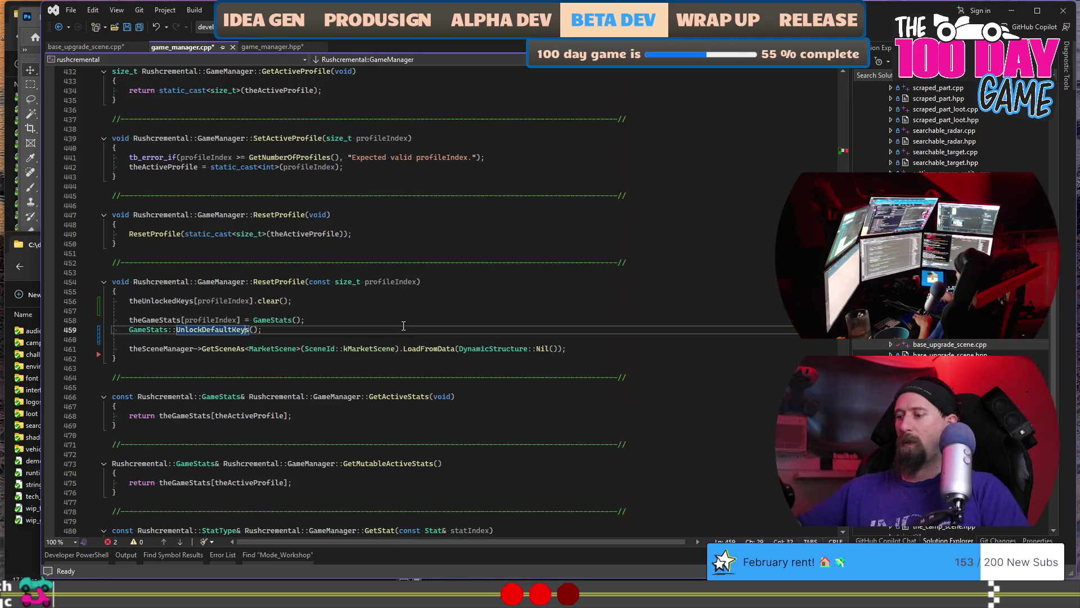
- Paste the two UnlockKey calls into UnlockDefaultKeys, prefixing both with GameManager::
{"action": "key", "text": "F12"}
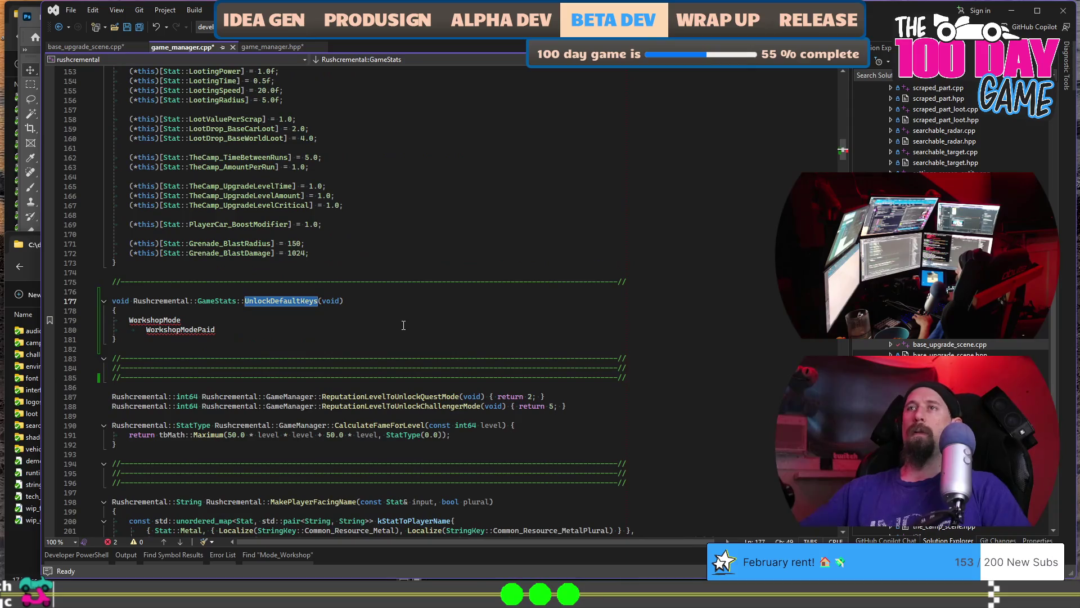
{"action": "key", "text": "Down"}
{"action": "key", "text": "End"}
{"action": "key", "text": "Return"}
{"action": "key", "text": "ctrl+v"}
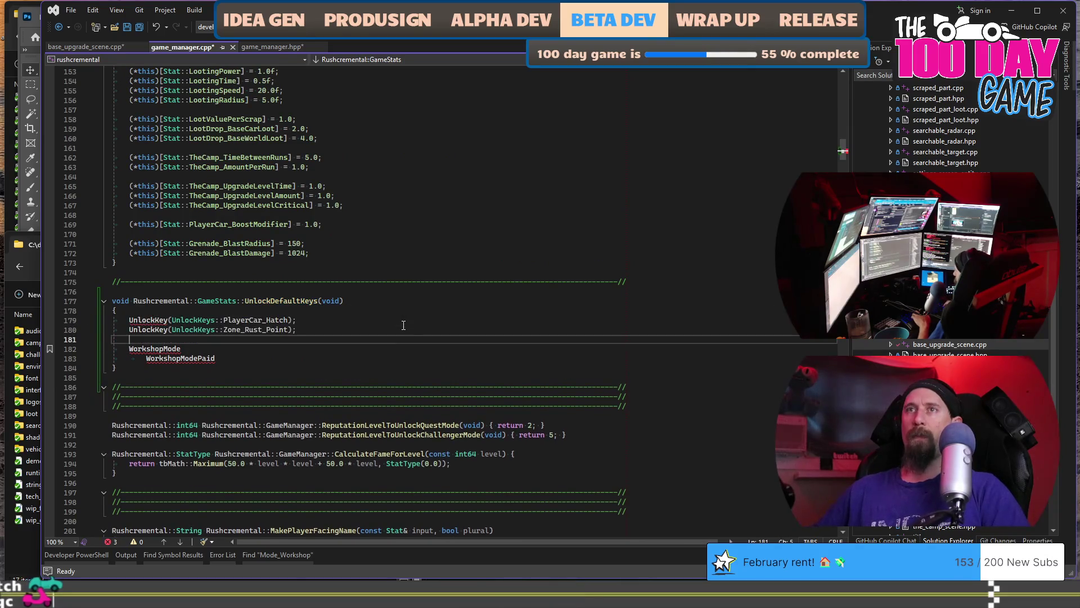
{"action": "key", "text": "Up"}
{"action": "key", "text": "shift+alt+Up"}
{"action": "type", "text": "GameManager::"}
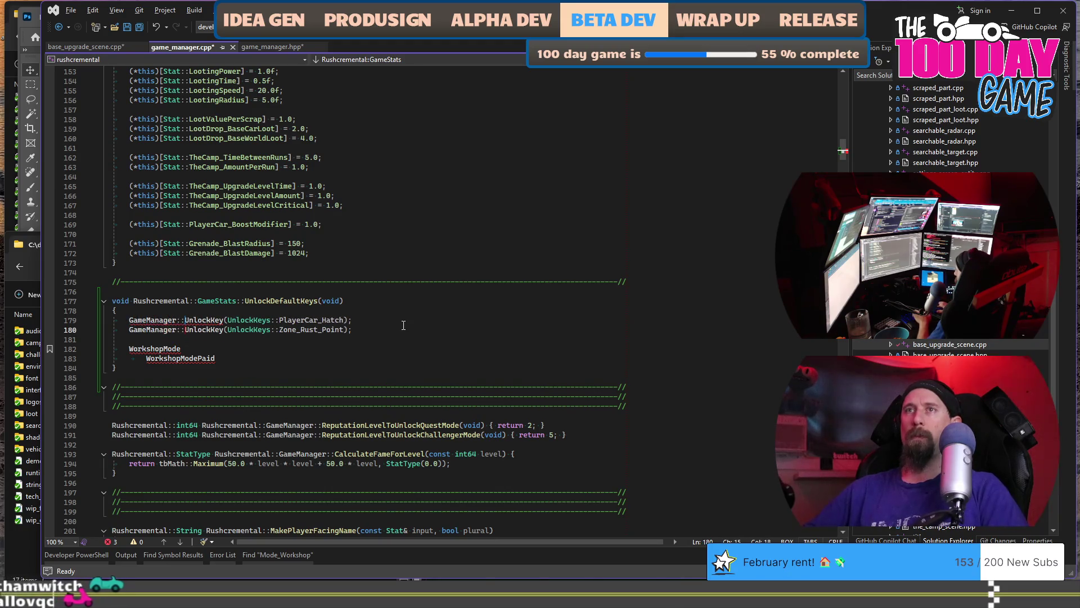
- Add a GameManager::UnlockKey(UnlockKeys::WorkshopMode) call
{"action": "key", "text": "ctrl+shift+Left"}
{"action": "key", "text": "ctrl+shift+Left"}
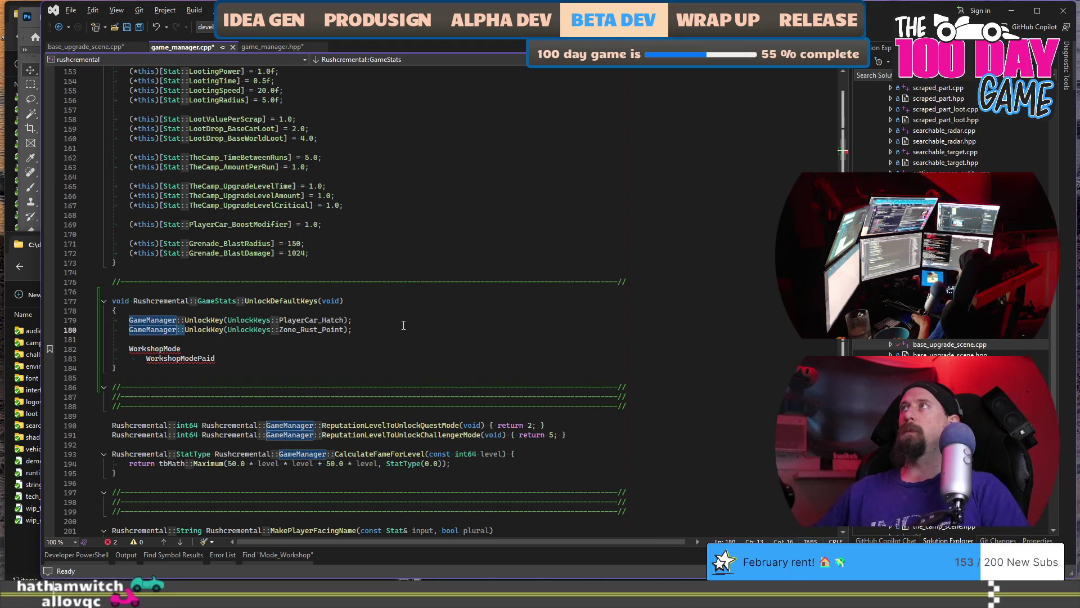
{"action": "key", "text": "ctrl+c"}
{"action": "key", "text": "Down"}
{"action": "key", "text": "Down"}
{"action": "key", "text": "Return"}
{"action": "key", "text": "Up"}
{"action": "key", "text": "ctrl+v"}
{"action": "key", "text": "Down"}
{"action": "key", "text": "Up"}
{"action": "key", "text": "End"}
{"action": "type", "text": "Unlock"}
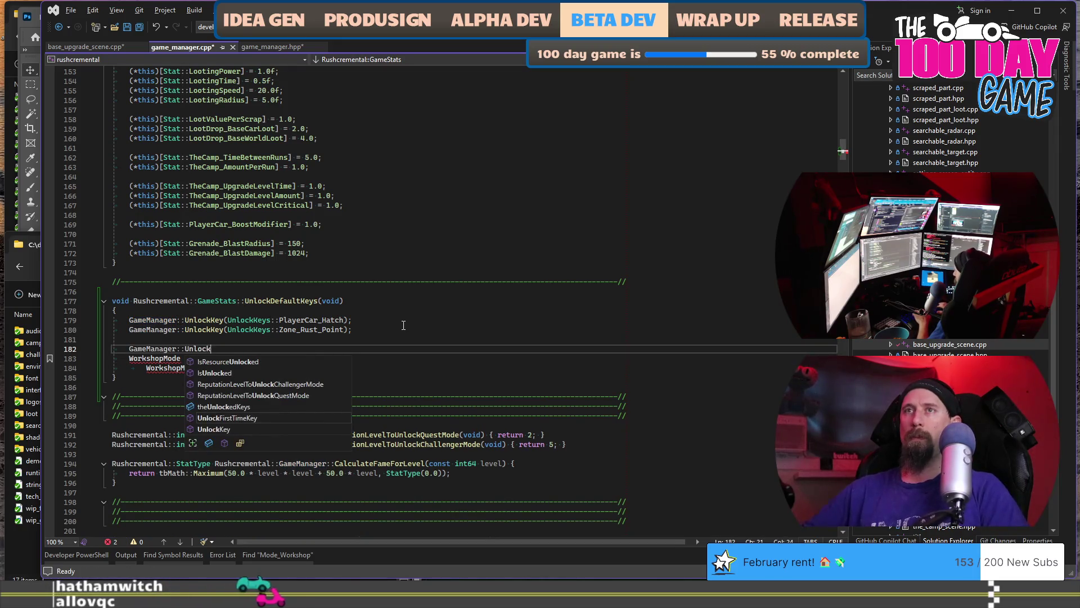
{"action": "type", "text": "Key("}
{"action": "type", "text": "Unlo"}
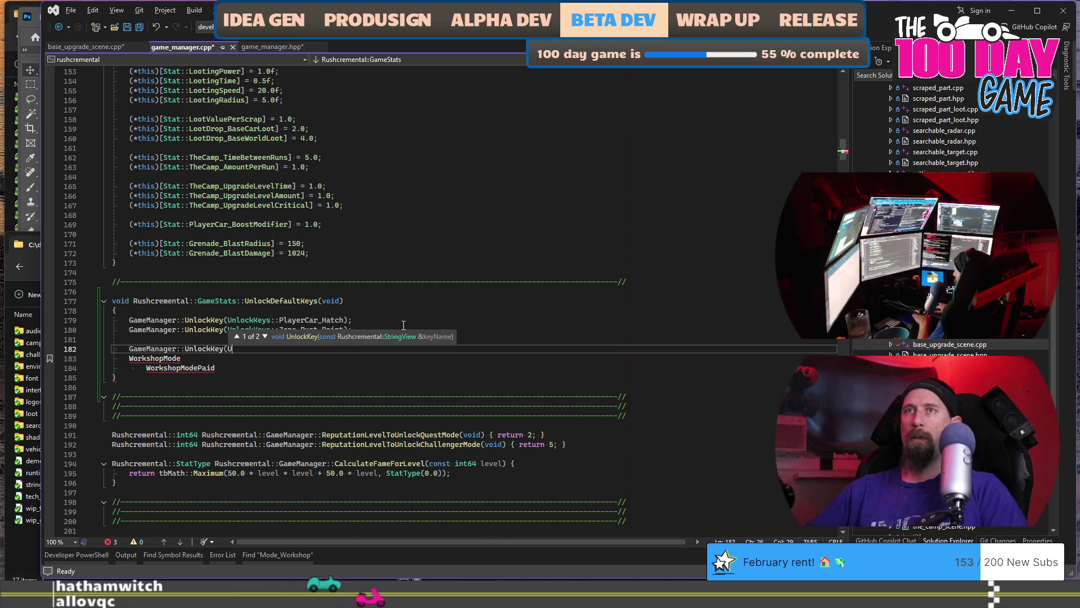
{"action": "type", "text": "ckK"}
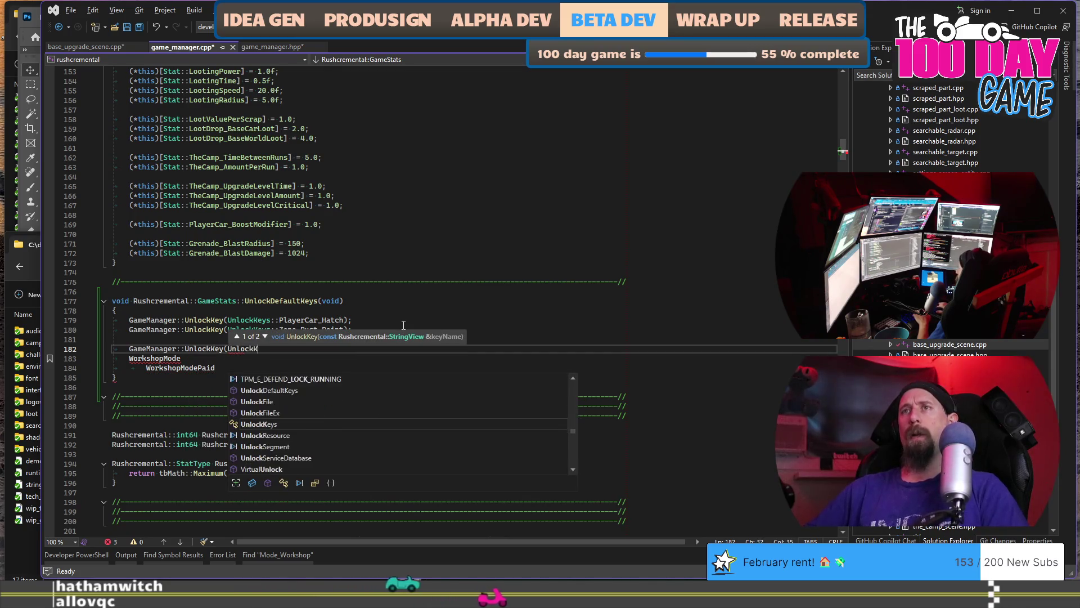
{"action": "type", "text": "eys::"}
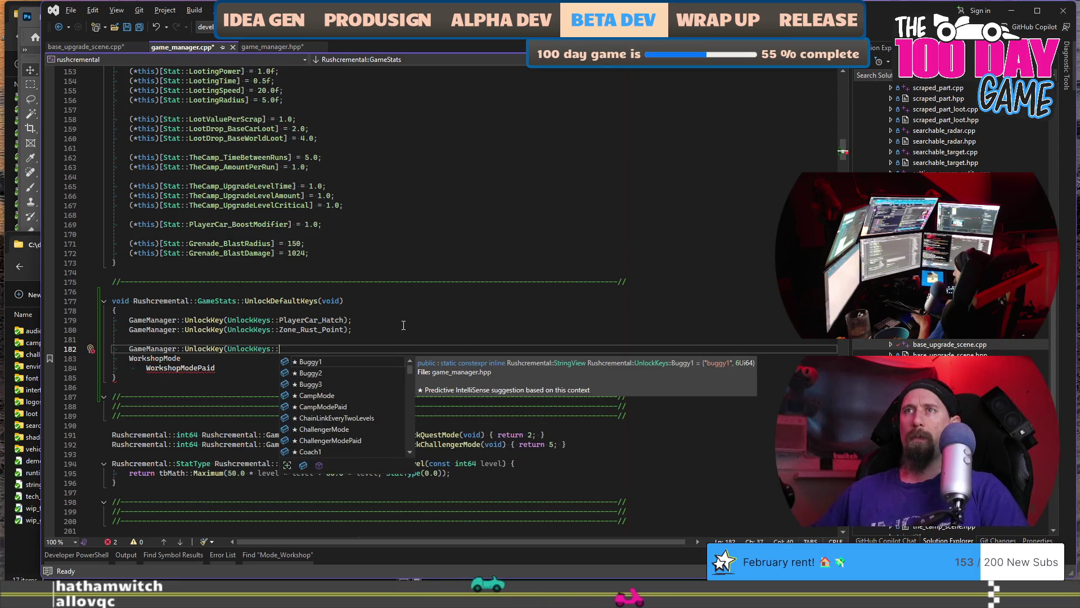
{"action": "key", "text": "Escape"}
{"action": "key", "text": "Down"}
{"action": "key", "text": "Home"}
{"action": "key", "text": "shift+End"}
{"action": "key", "text": "ctrl+z"}
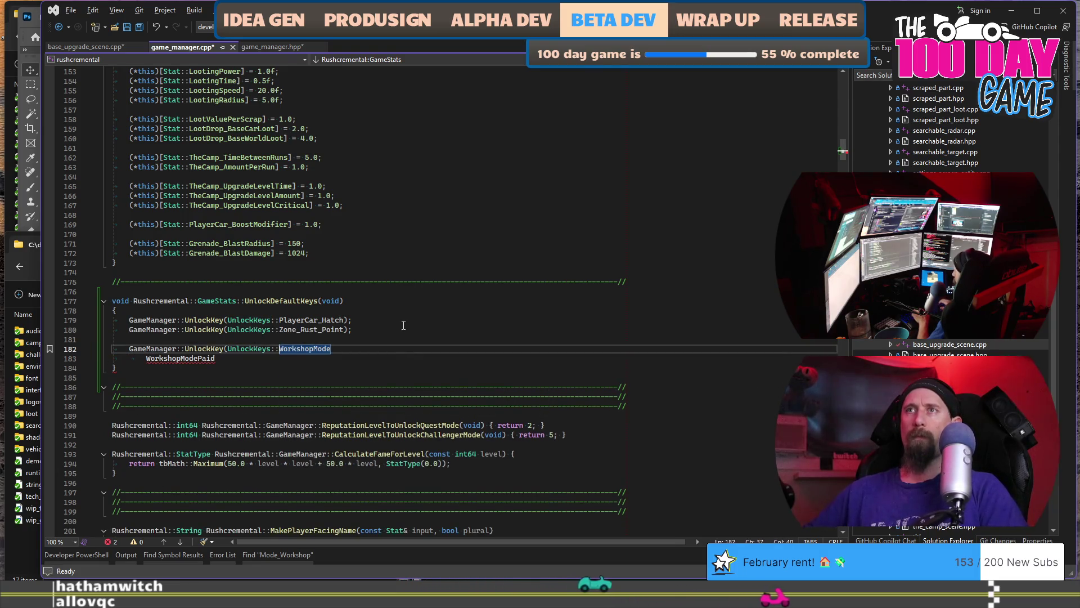
{"action": "type", "text": ");"}
- Duplicate that line as a WorkshopModePaid unlock and remove the leftover blank line
{"action": "key", "text": "ctrl+d"}
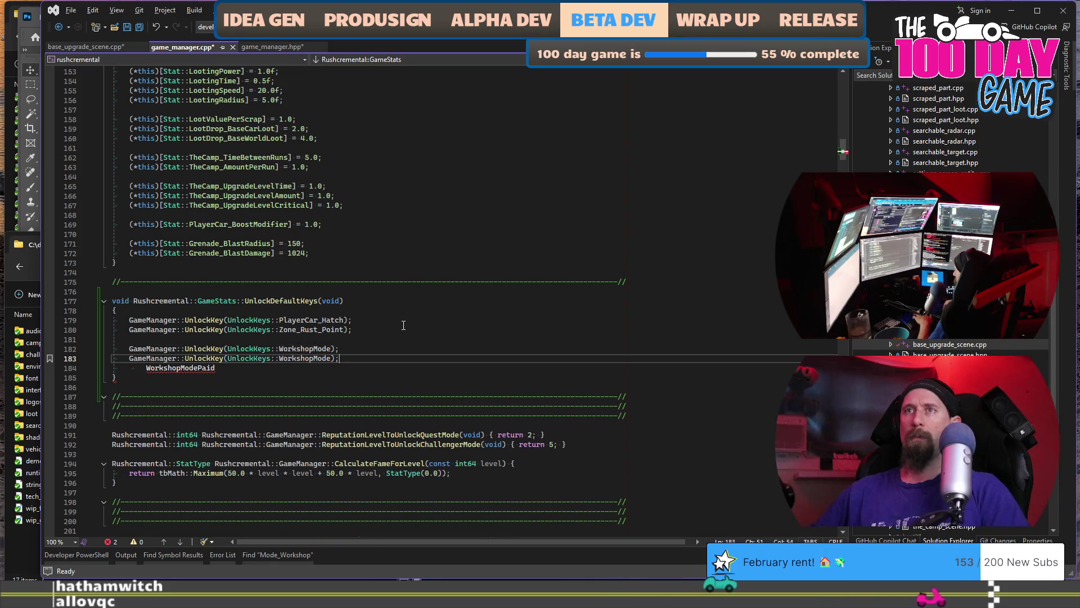
{"action": "key", "text": "Down"}
{"action": "key", "text": "shift+Home"}
{"action": "key", "text": "Delete"}
{"action": "key", "text": "Up"}
{"action": "key", "text": "End"}
{"action": "key", "text": "Left"}
{"action": "key", "text": "Left"}
{"action": "type", "text": "Paid"}
{"action": "key", "text": "Down"}
{"action": "key", "text": "BackSpace"}
{"action": "key", "text": "BackSpace"}
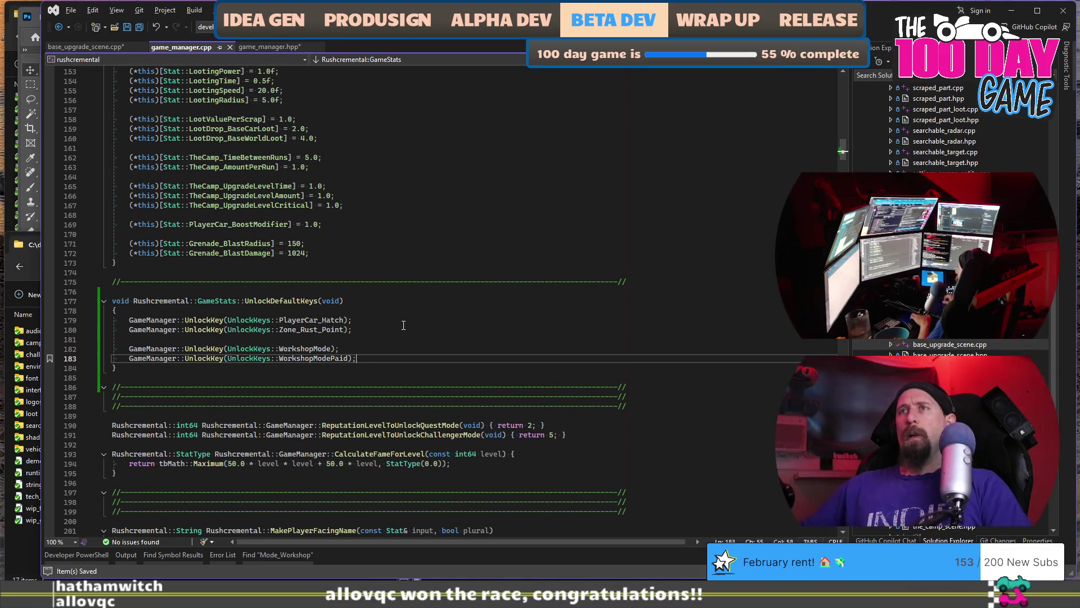
- Comment out the PlayerCar_Hatch unlock line with //
{"action": "left_click", "coordinate": [338, 320]}
{"action": "key", "text": "Home"}
{"action": "type", "text": "//"}
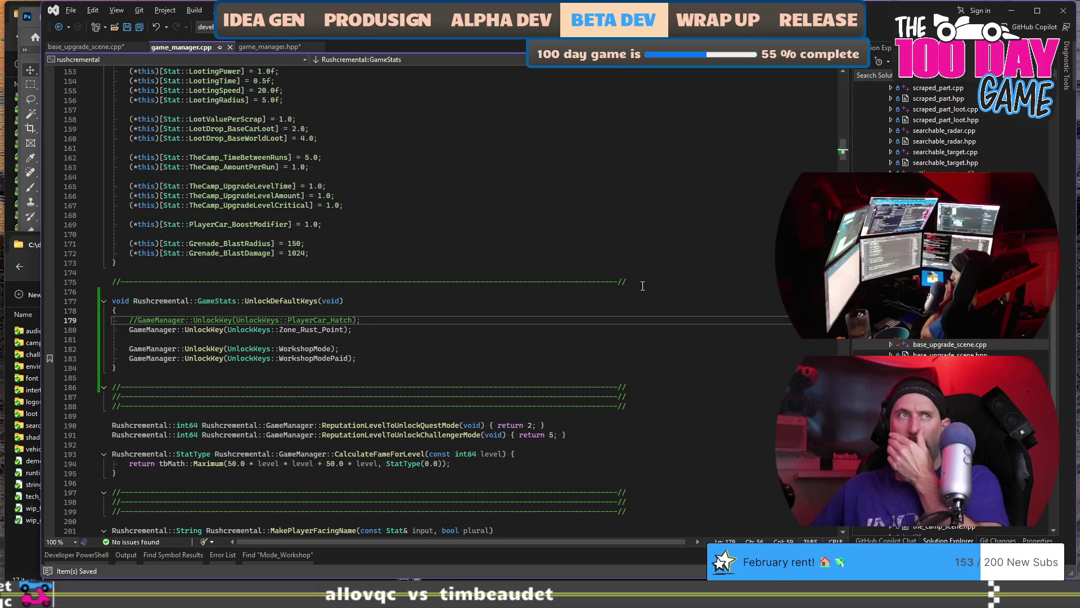
{"action": "key", "text": "alt+Tab"}
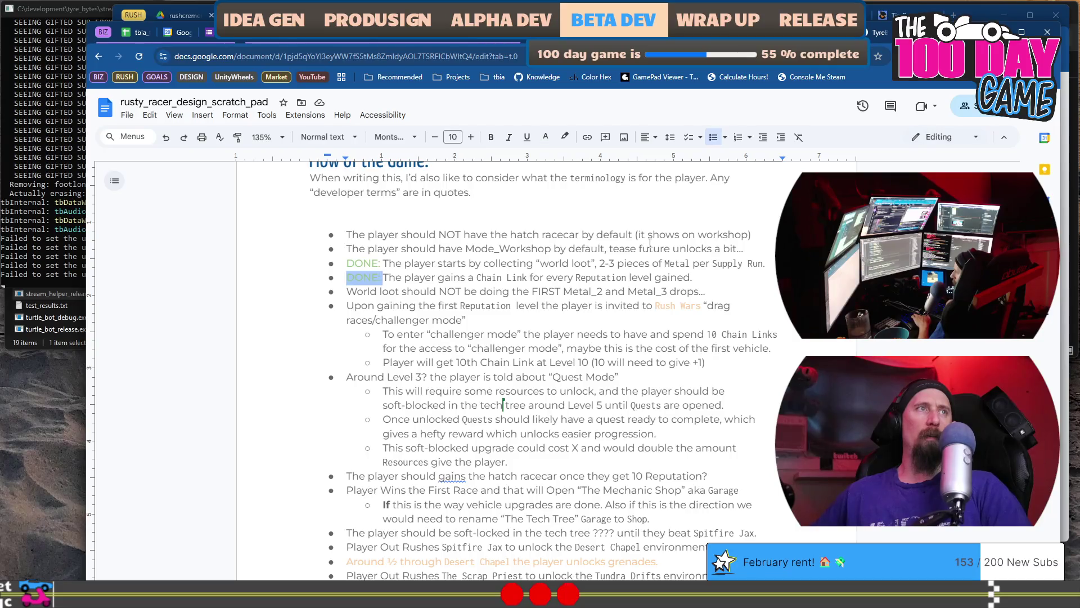
- Mark the hatch racecar and Mode_Workshop bullets as DONE
{"action": "key", "text": "Up"}
{"action": "key", "text": "ctrl+v"}
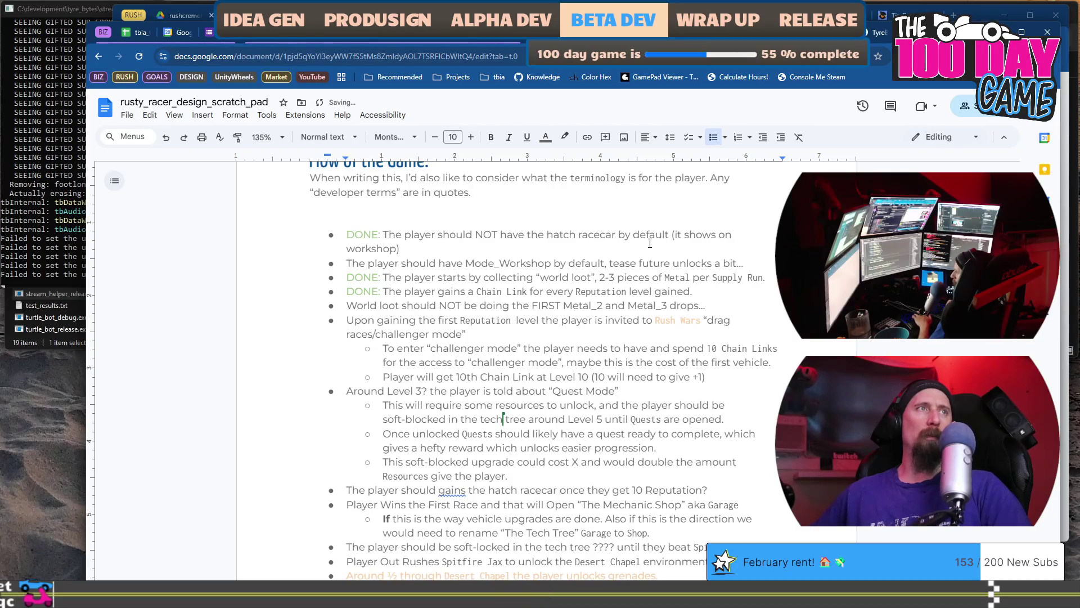
{"action": "key", "text": "ctrl+v"}
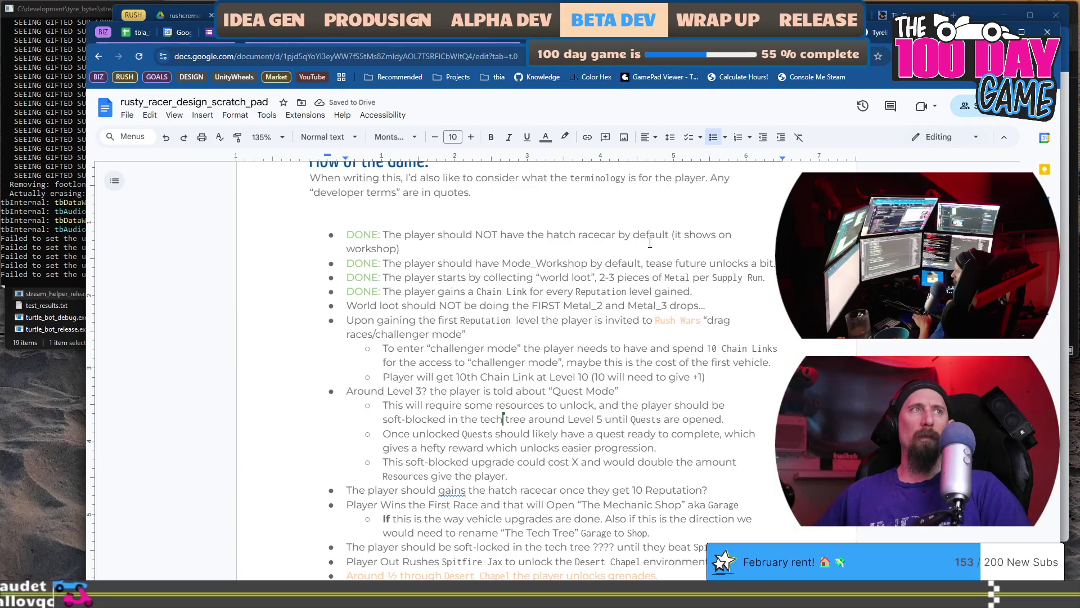
- Fix the hatch bullet's note by dropping 'it' and moving 'on' to read '(shows on workshop)'
{"action": "key", "text": "ctrl+Left"}
{"action": "key", "text": "ctrl+Left"}
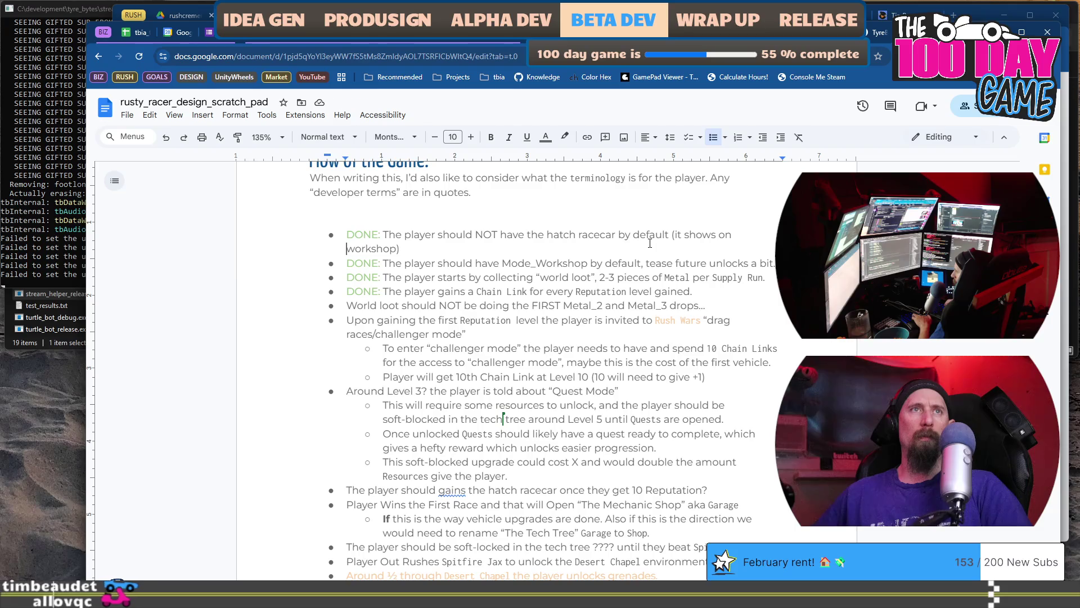
{"action": "key", "text": "ctrl+shift+Right"}
{"action": "key", "text": "Delete"}
{"action": "key", "text": "ctrl+Left"}
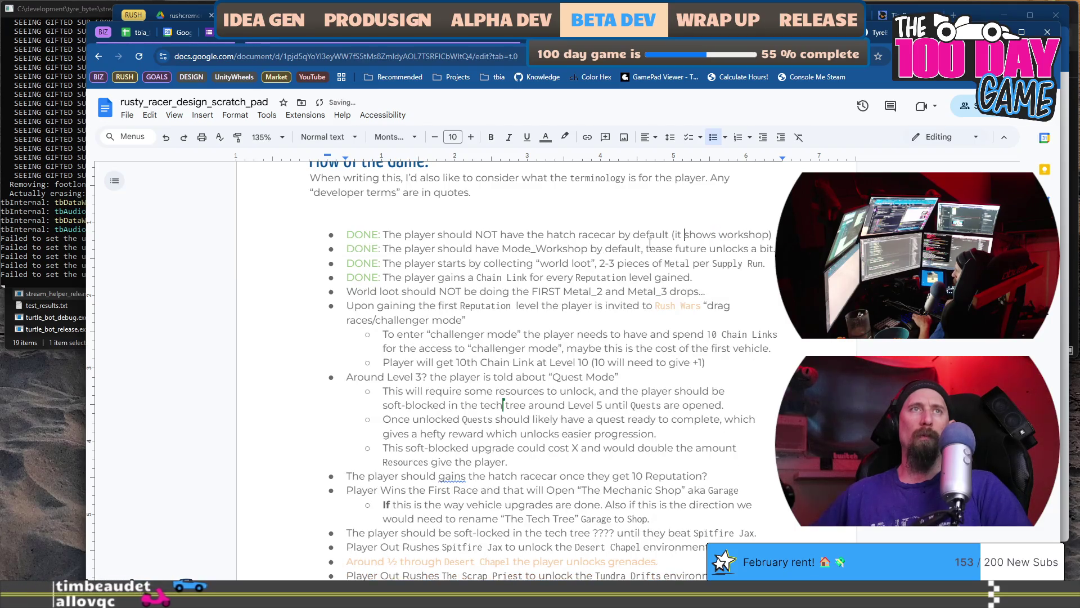
{"action": "key", "text": "ctrl+BackSpace"}
{"action": "type", "text": "on"}
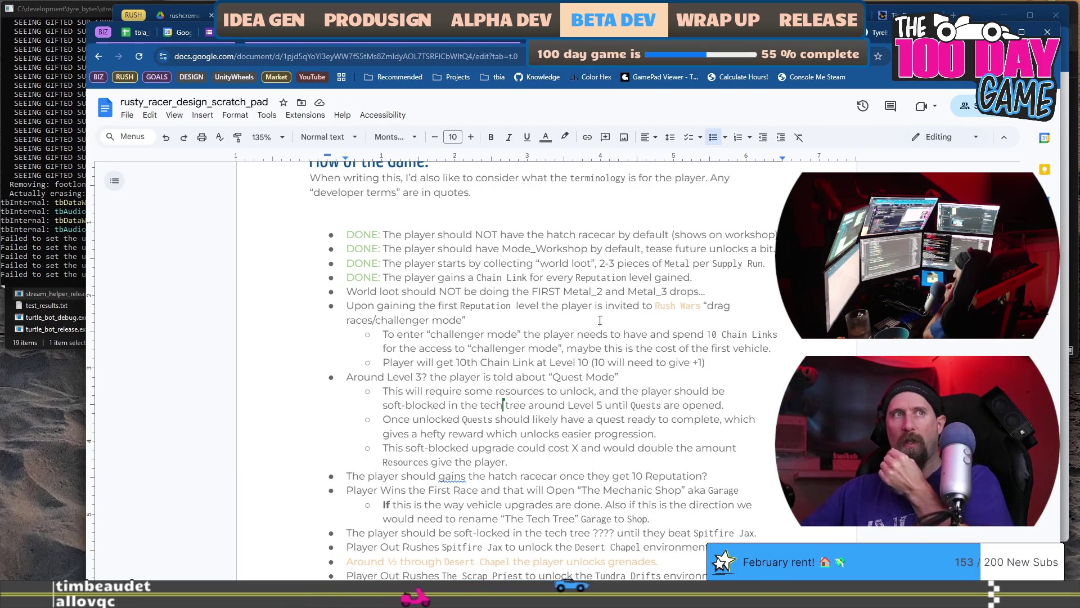
{"action": "key", "text": "alt+Tab"}
{"action": "left_click", "coordinate": [565, 179]}
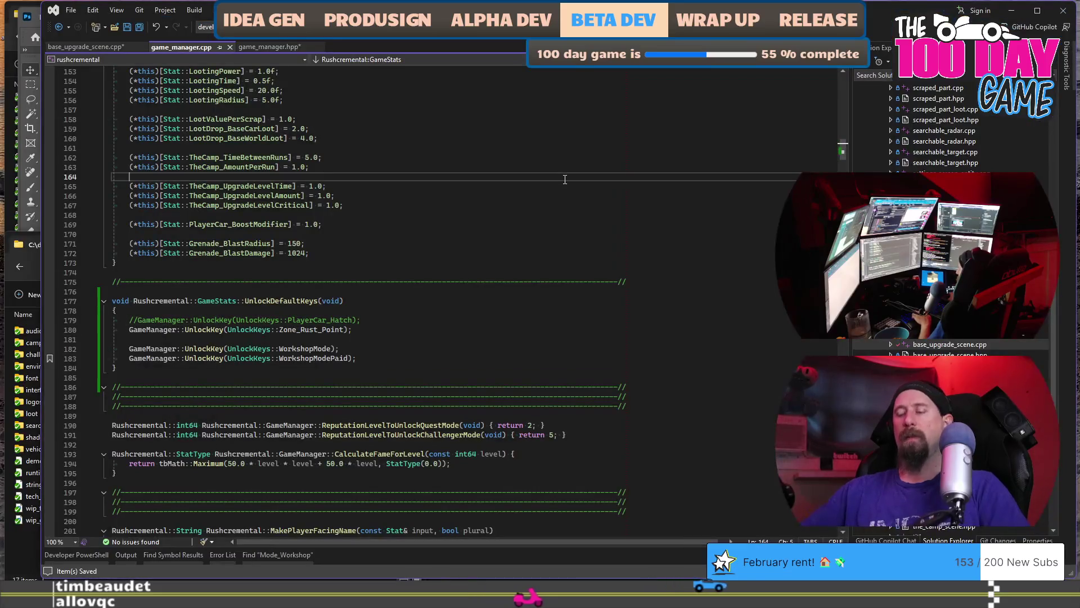
- Kick off a Ctrl+Shift+B build, selecting the profile_1.dat save file while it compiles
{"action": "key", "text": "ctrl+shift+b"}
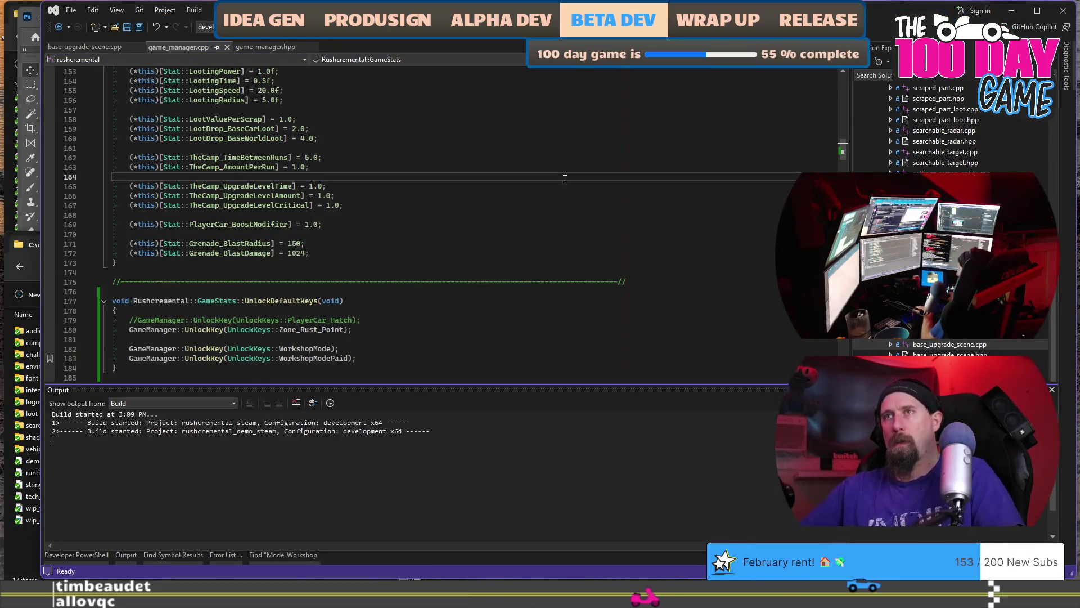
{"action": "key", "text": "alt+Tab"}
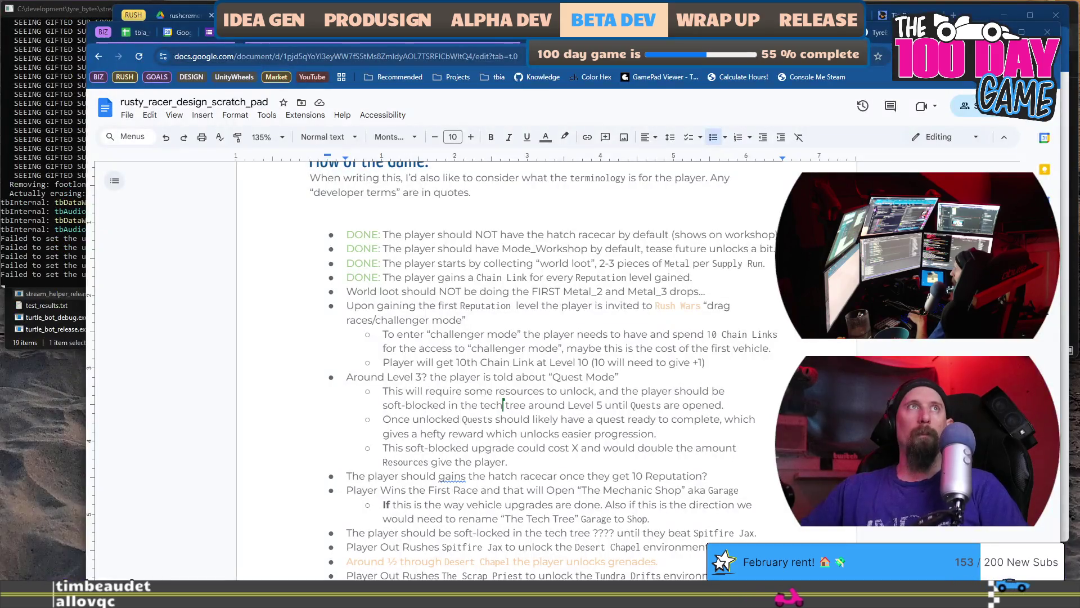
{"action": "scroll", "coordinate": [506, 366], "scroll_direction": "down", "scroll_amount": 5}
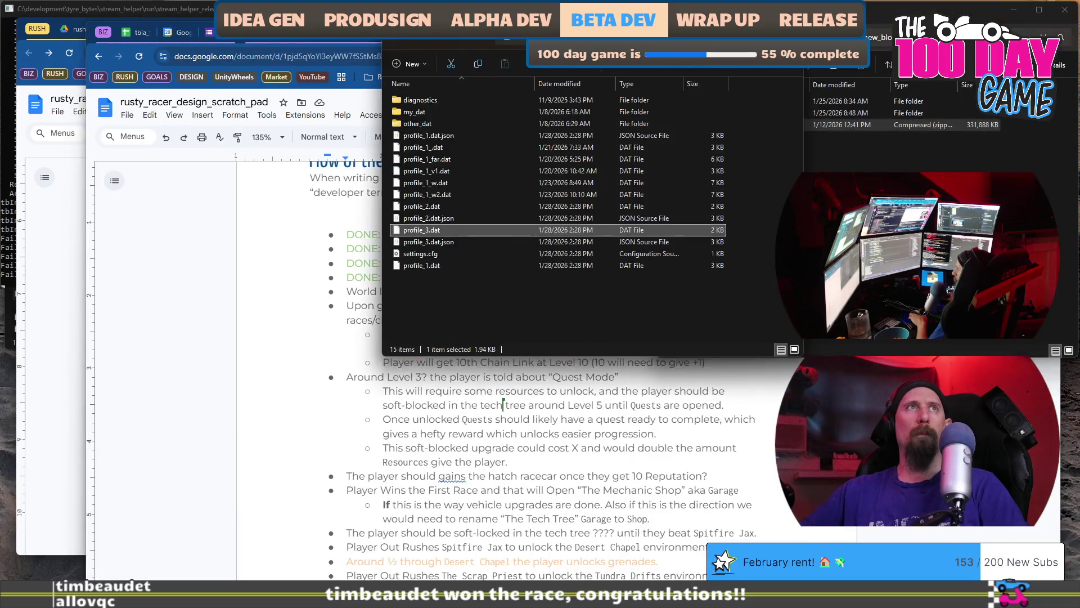
{"action": "left_click", "coordinate": [437, 266]}
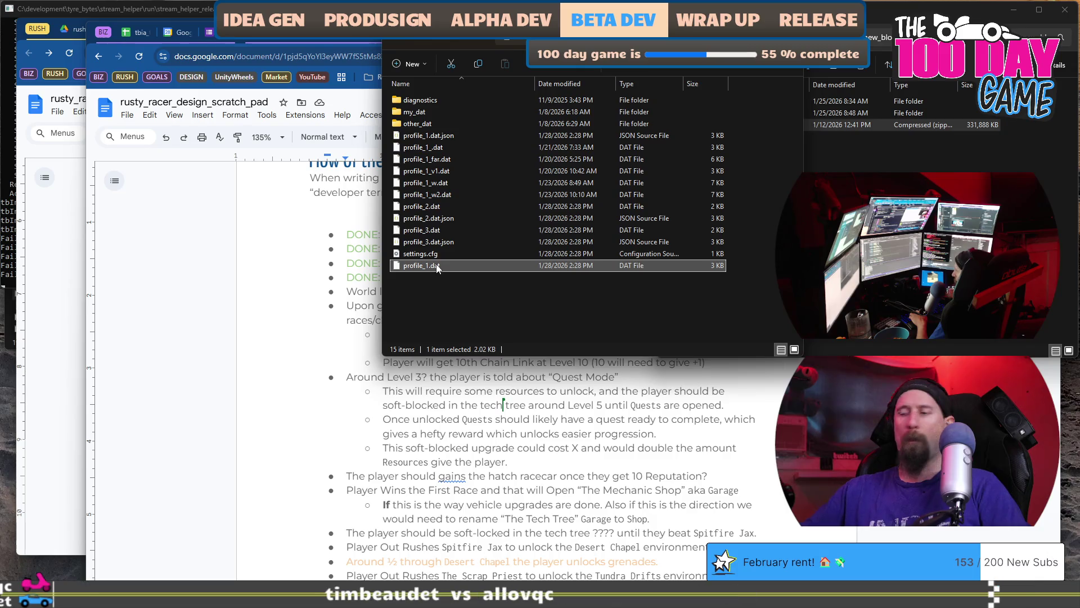
{"action": "key", "text": "alt+Tab"}
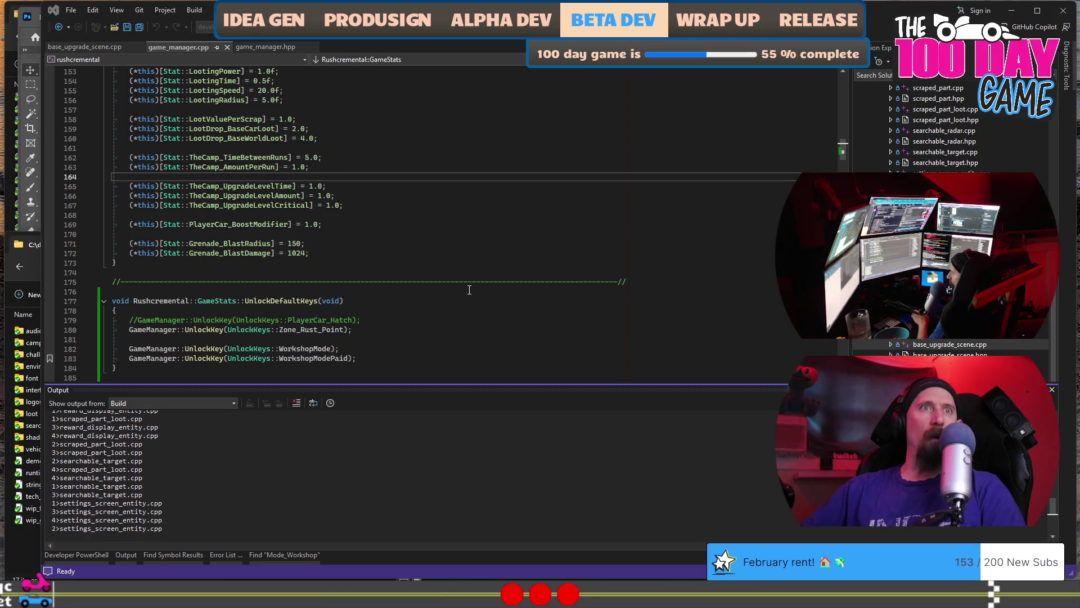
{"action": "key", "text": "alt+Tab"}
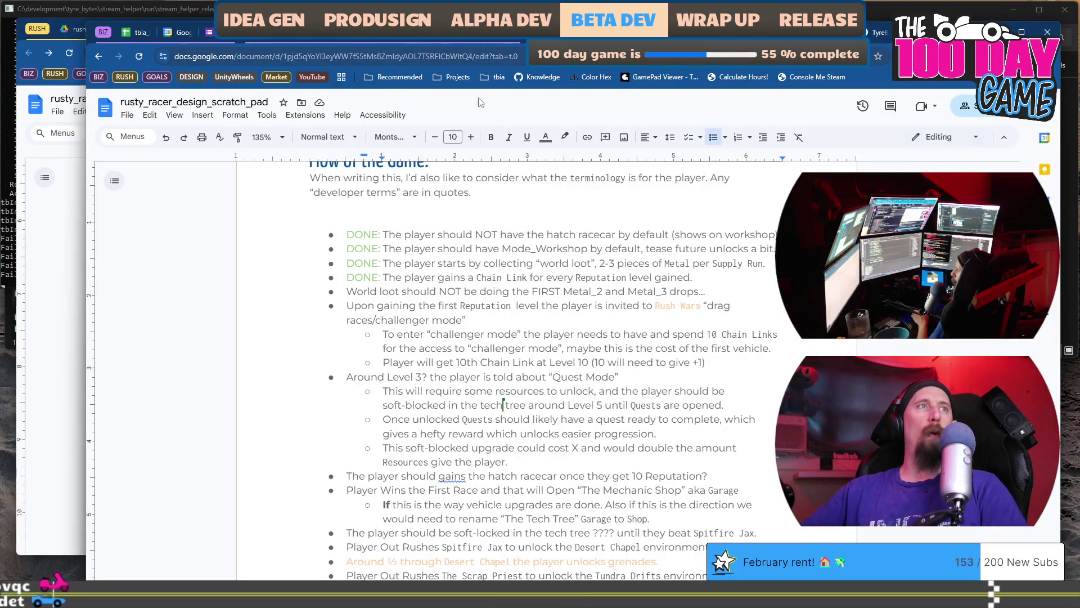
- Copy the Flow of the Game heading to the document end and retitle it 'Rewards From Racing'
{"action": "scroll", "coordinate": [462, 262], "scroll_direction": "up", "scroll_amount": 2}
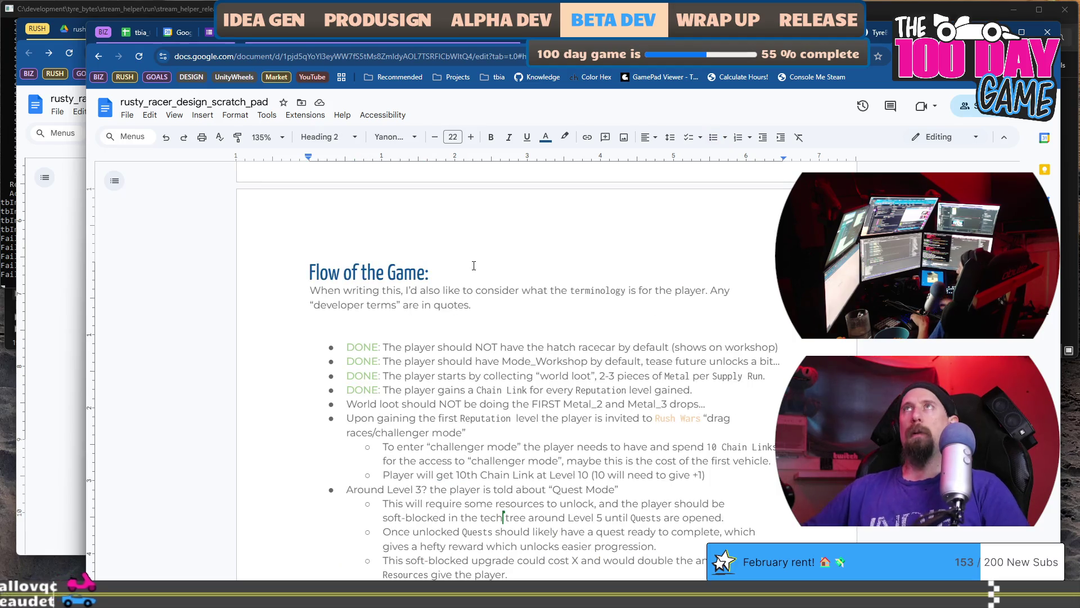
{"action": "triple_click", "coordinate": [471, 263]}
{"action": "key", "text": "ctrl+c"}
{"action": "scroll", "coordinate": [474, 266], "scroll_direction": "down", "scroll_amount": 6}
{"action": "left_click", "coordinate": [473, 266]}
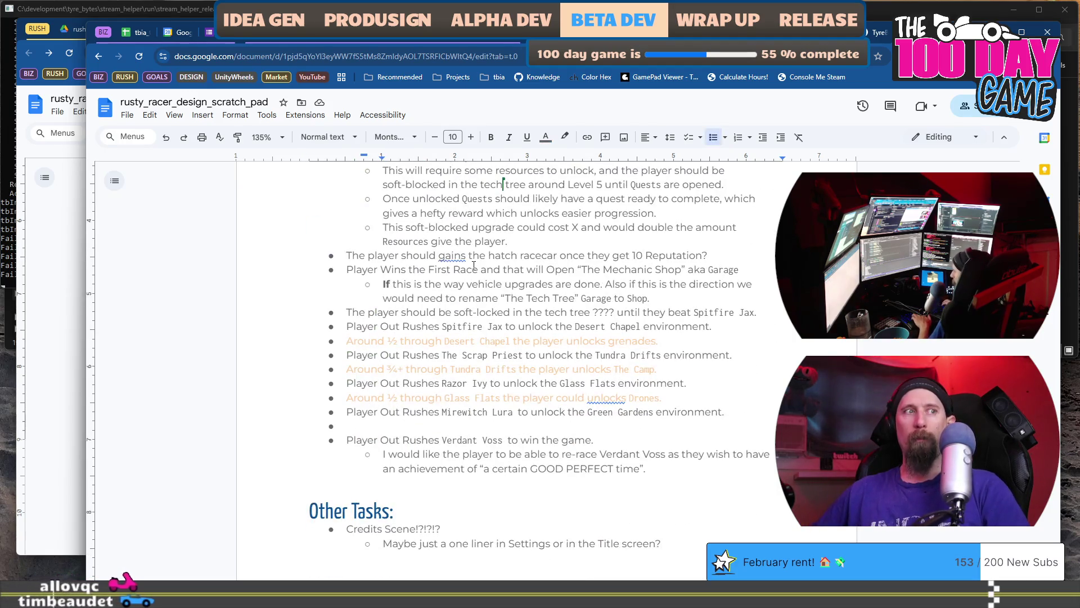
{"action": "key", "text": "ctrl+End"}
{"action": "key", "text": "ctrl+Return"}
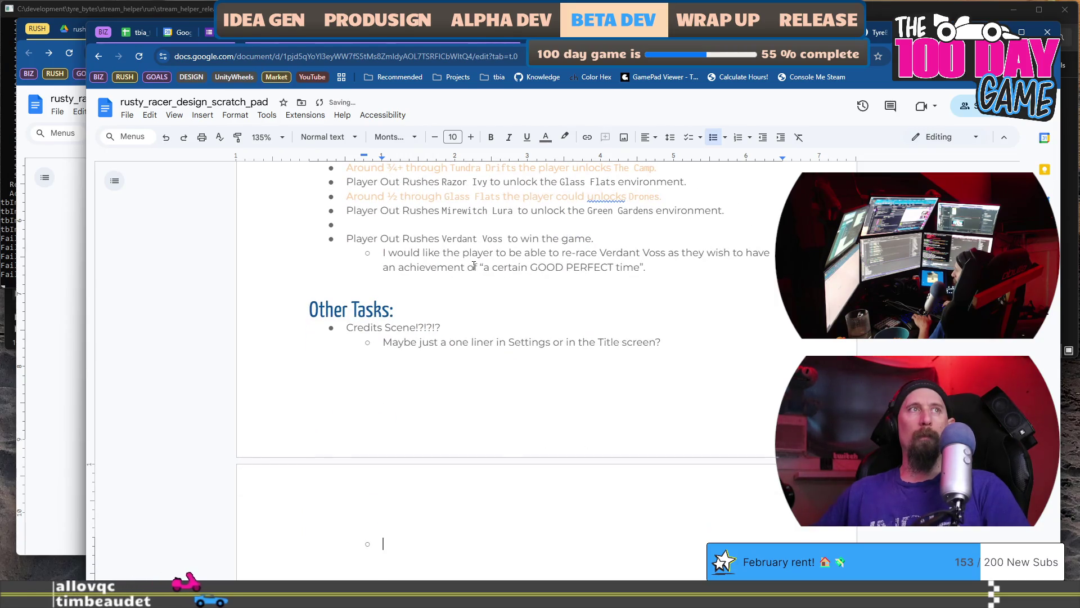
{"action": "key", "text": "ctrl+v"}
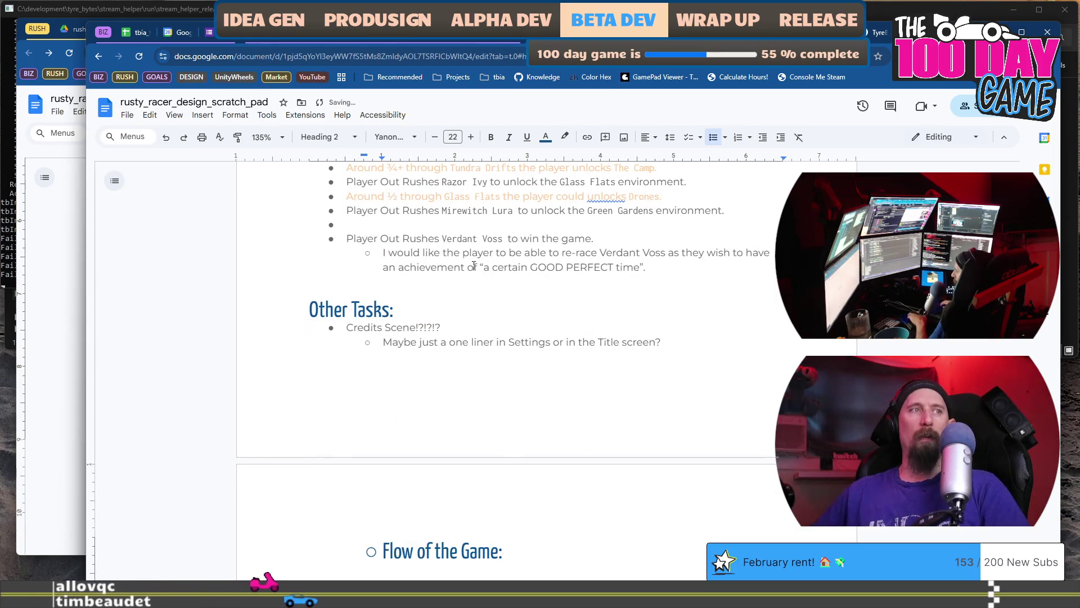
{"action": "key", "text": "shift+Tab"}
{"action": "key", "text": "shift+Tab"}
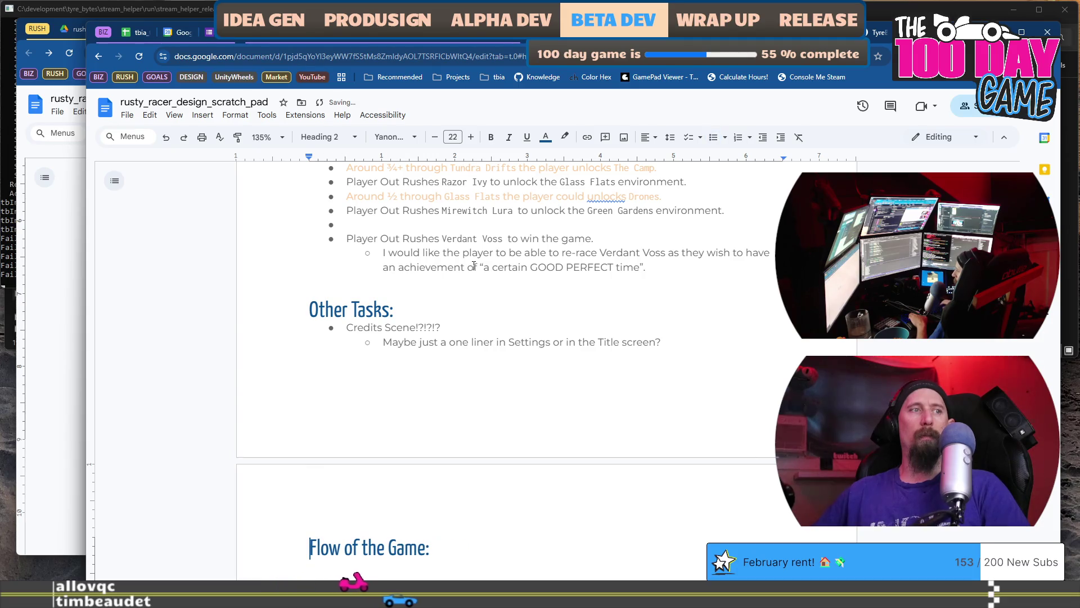
{"action": "key", "text": "shift+Home"}
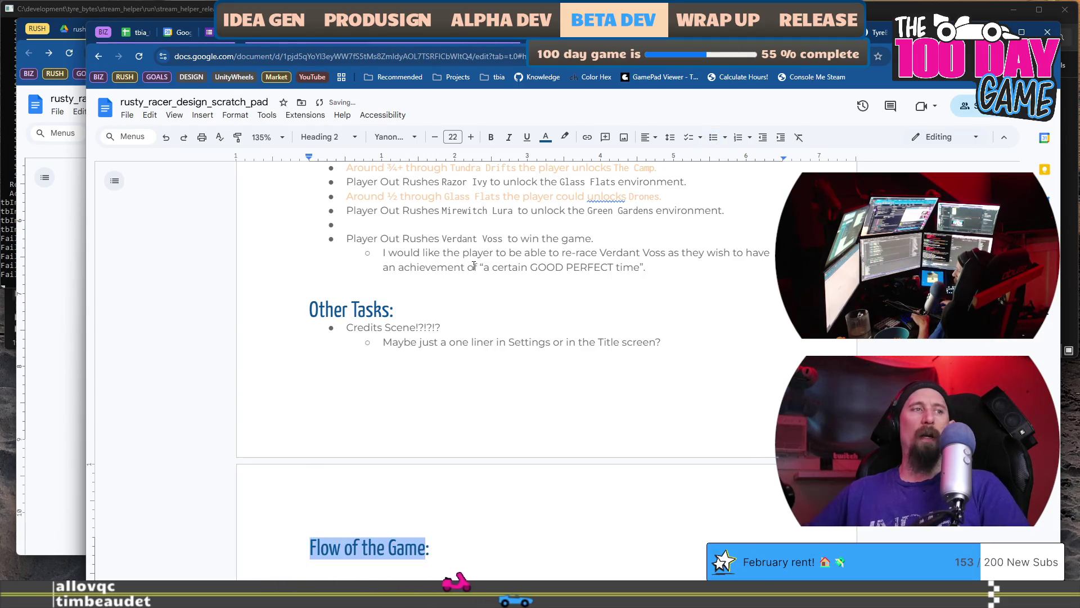
{"action": "scroll", "coordinate": [479, 269], "scroll_direction": "down", "scroll_amount": 4}
{"action": "scroll", "coordinate": [493, 279], "scroll_direction": "down", "scroll_amount": 1}
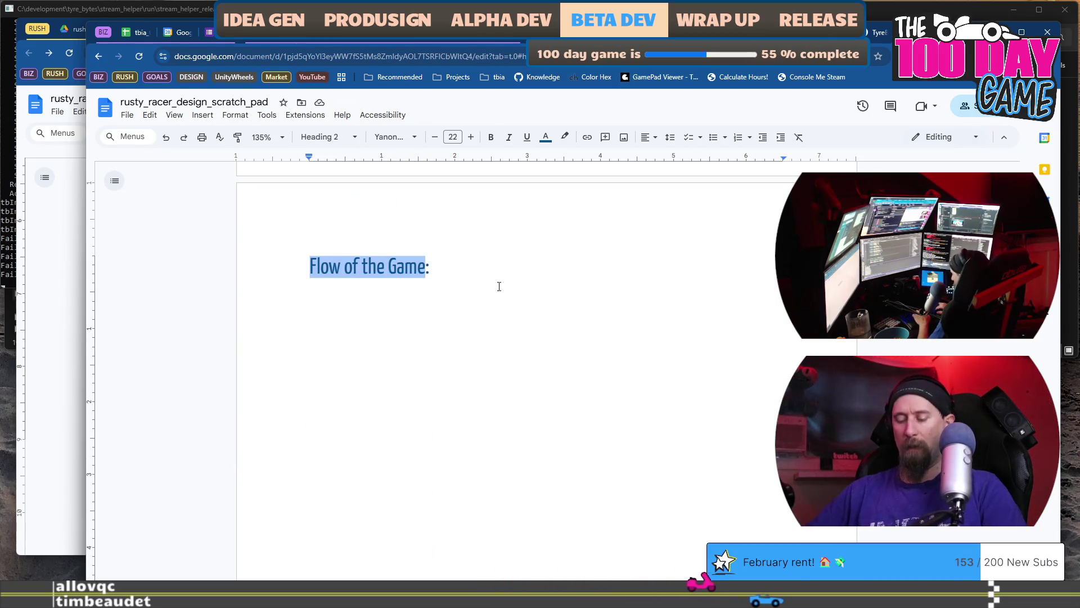
{"action": "type", "text": "Rewards Fr"}
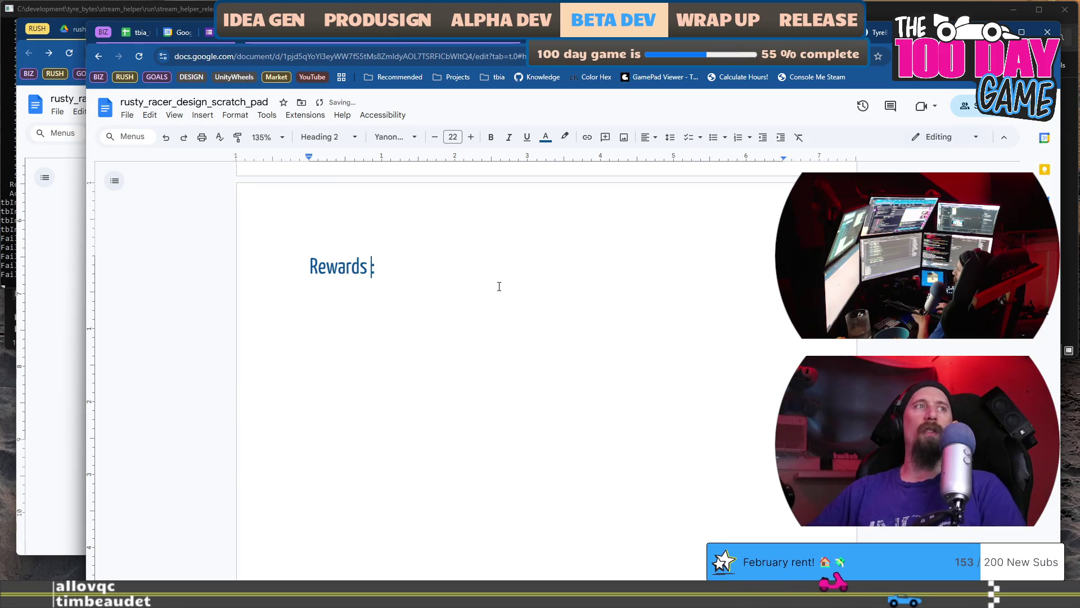
{"action": "type", "text": "om Racing"}
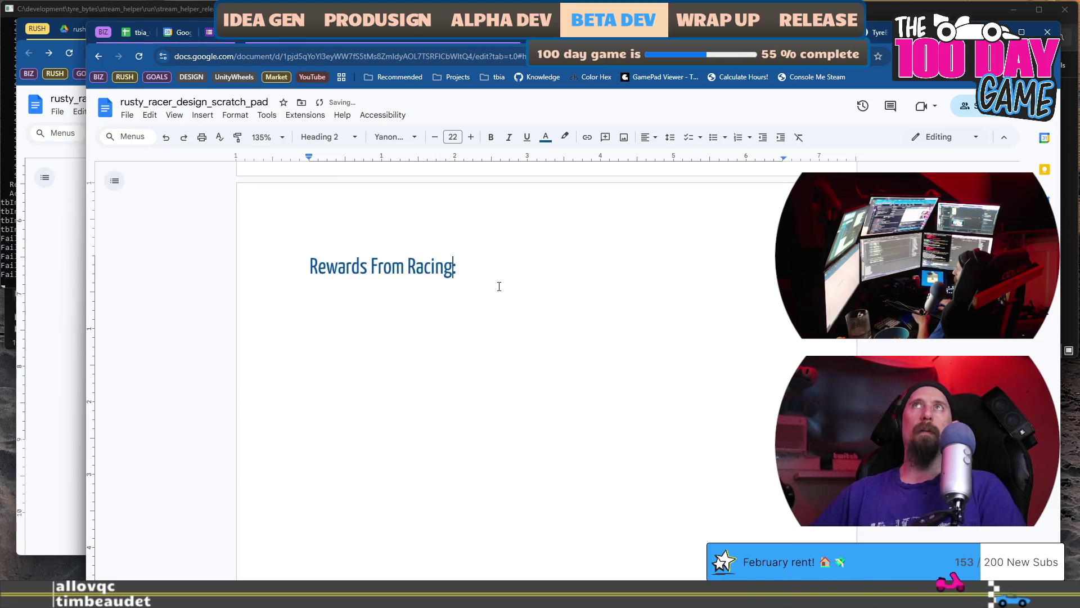
- Add notes '15 rewards to go', '3 minions per boss...' and '5 bosses' beneath it
{"action": "key", "text": "Return"}
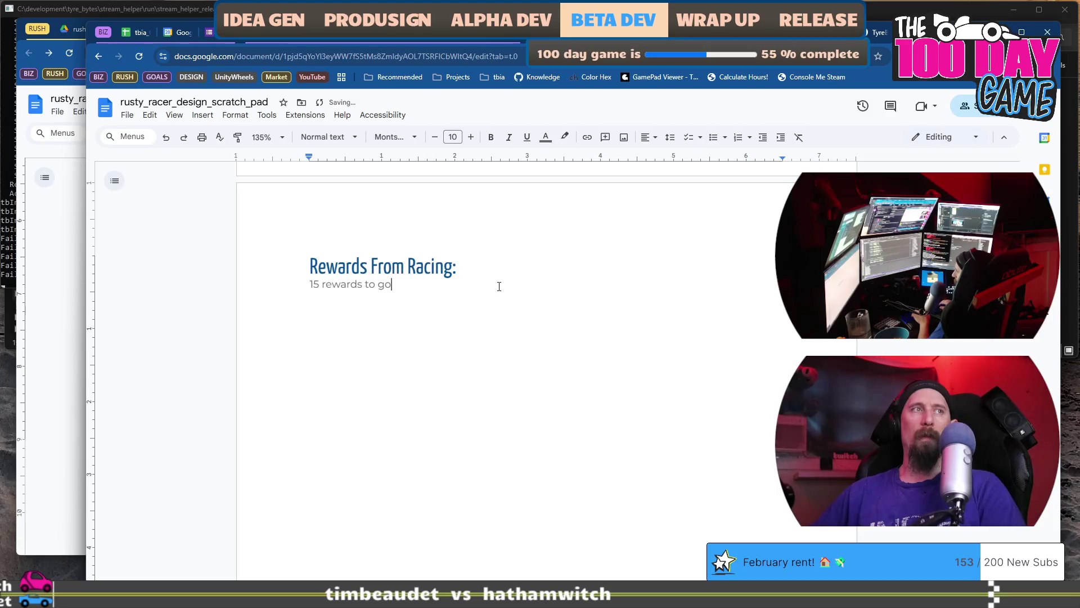
{"action": "key", "text": "Return"}
{"action": "type", "text": "3 mini"}
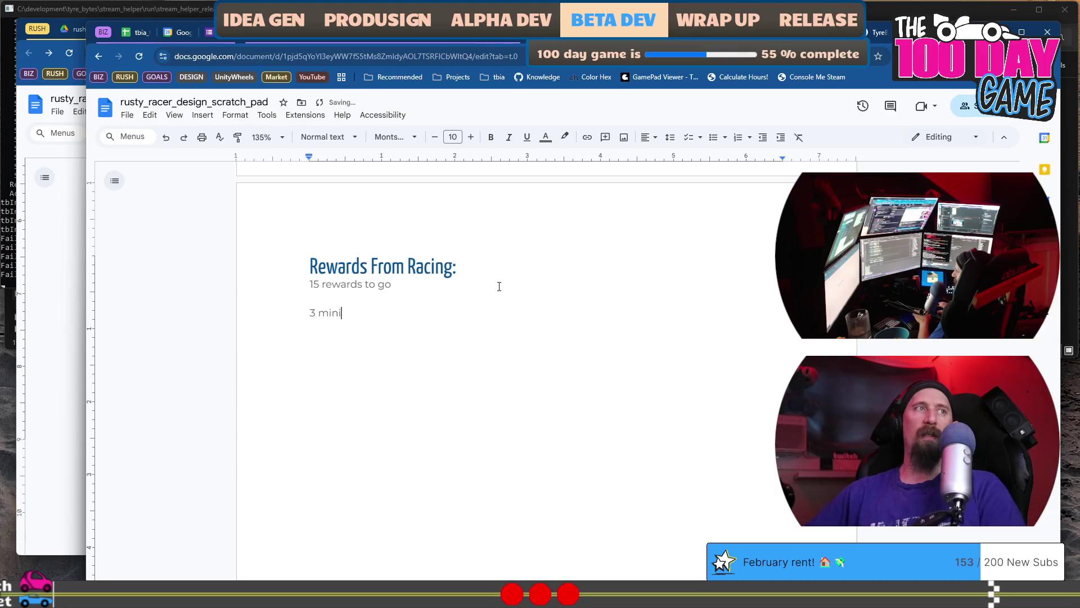
{"action": "key", "text": "BackSpace"}
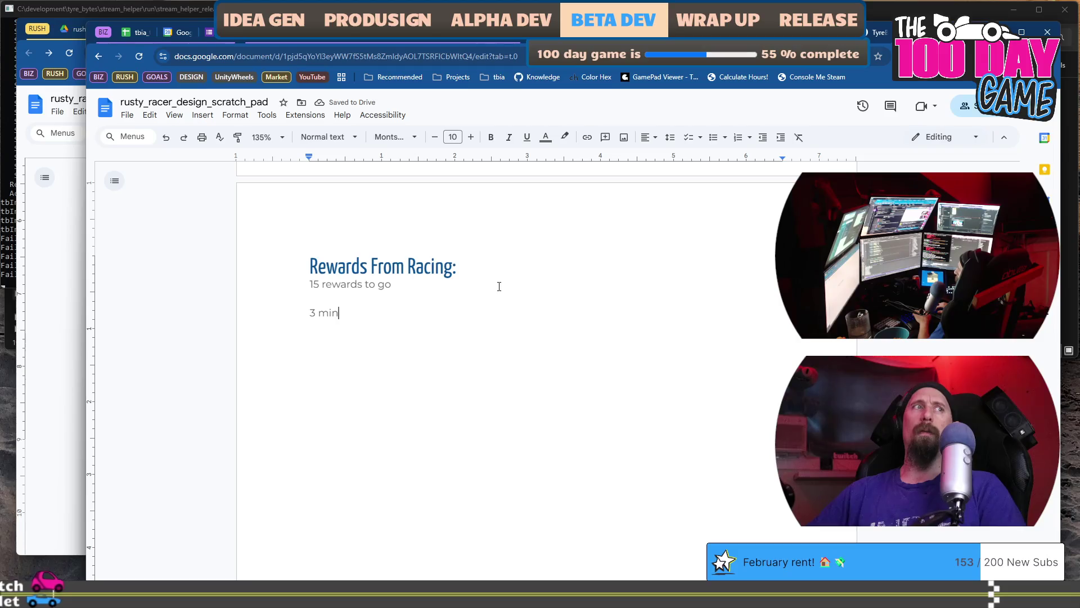
{"action": "type", "text": "ions"}
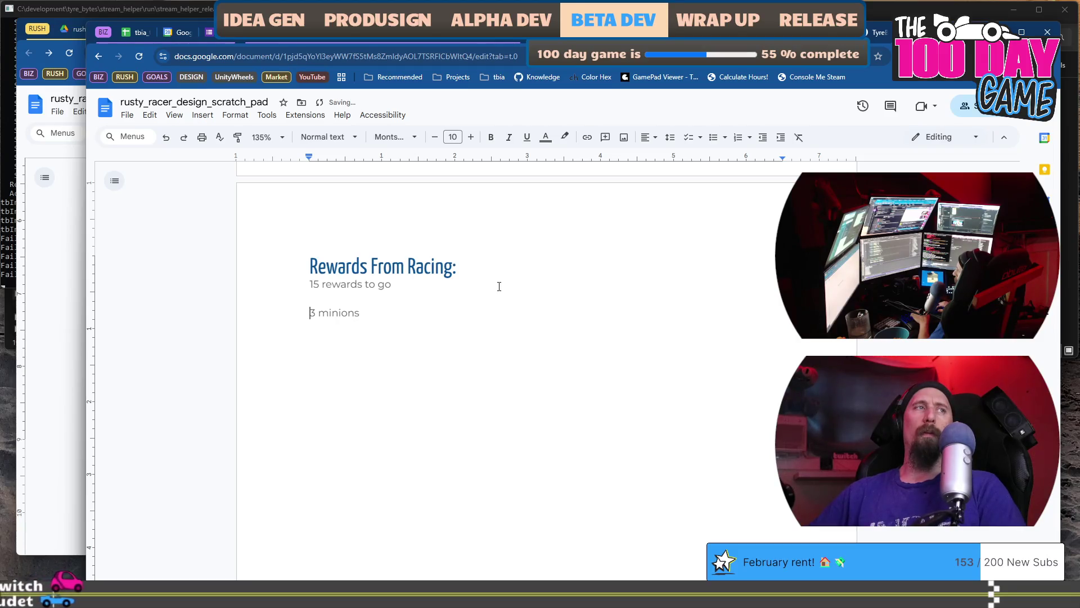
{"action": "type", "text": " per "}
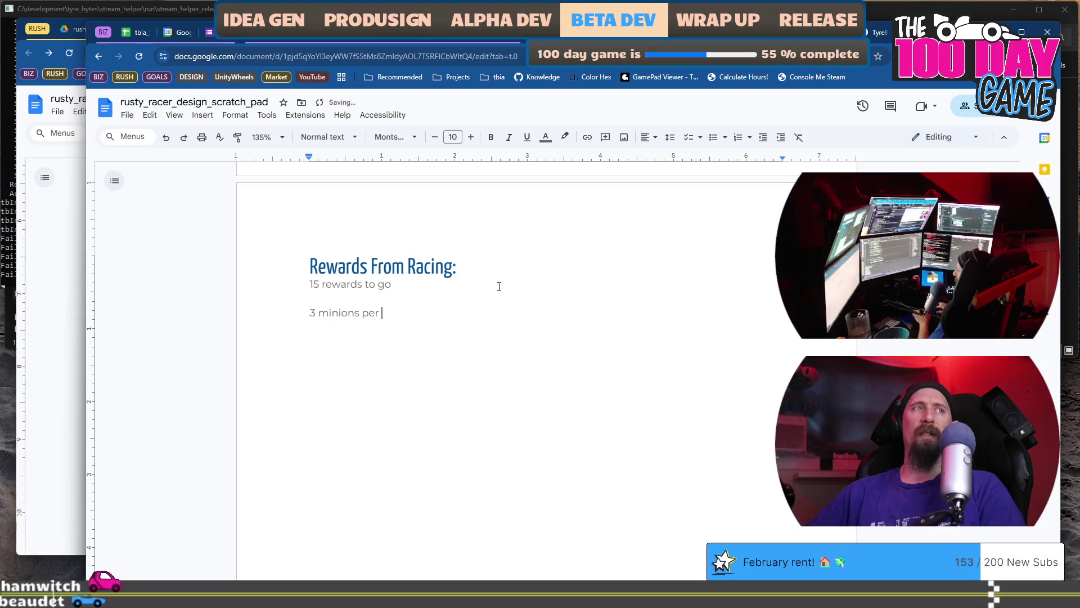
{"action": "type", "text": "boss..."}
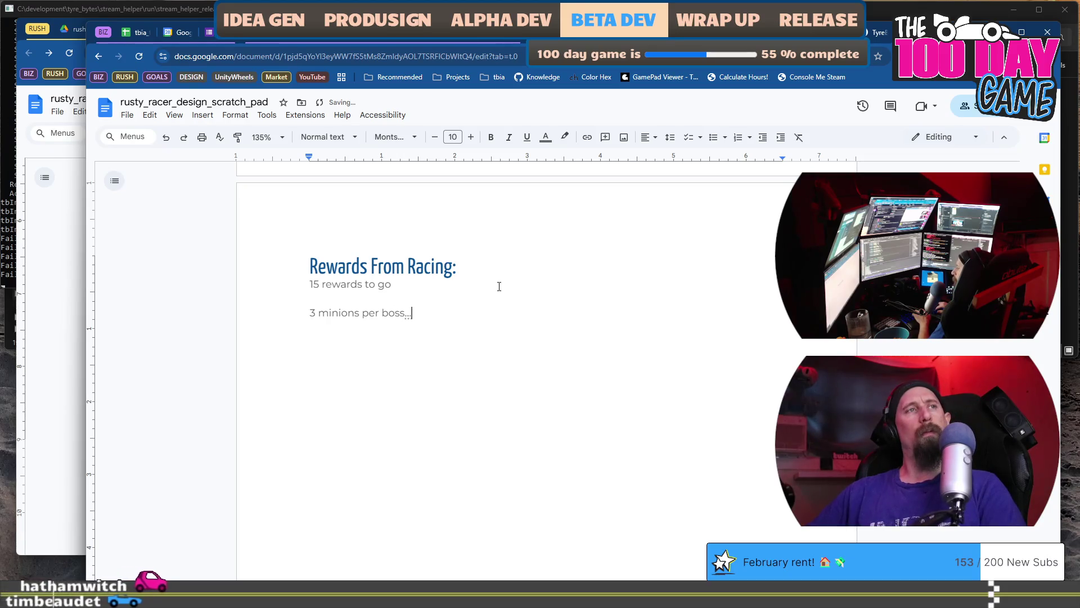
{"action": "key", "text": "Return"}
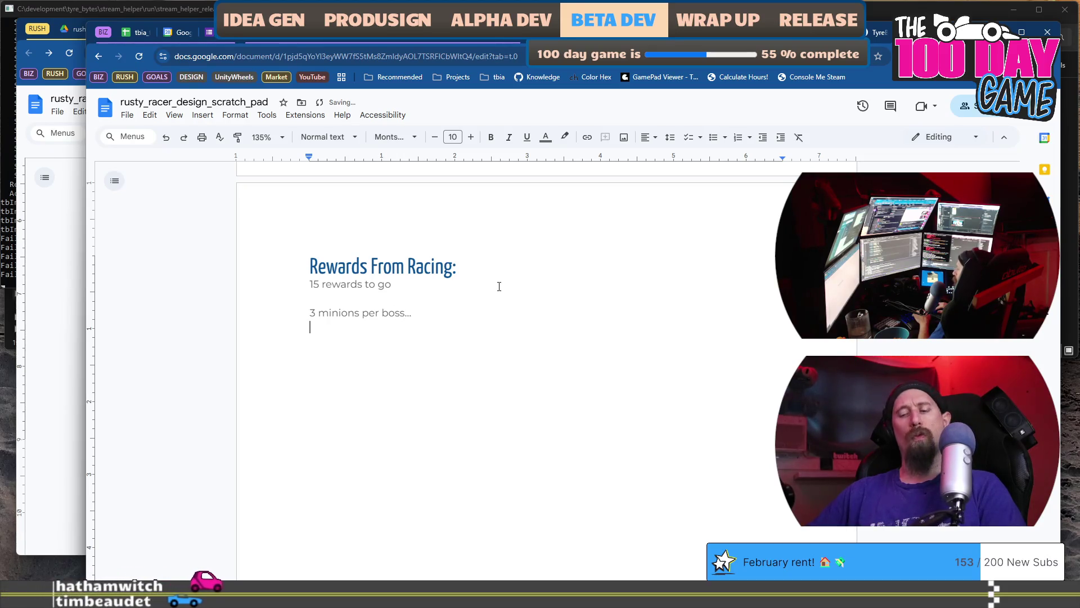
{"action": "type", "text": "5 p"}
{"action": "key", "text": "BackSpace"}
{"action": "type", "text": "bosses."}
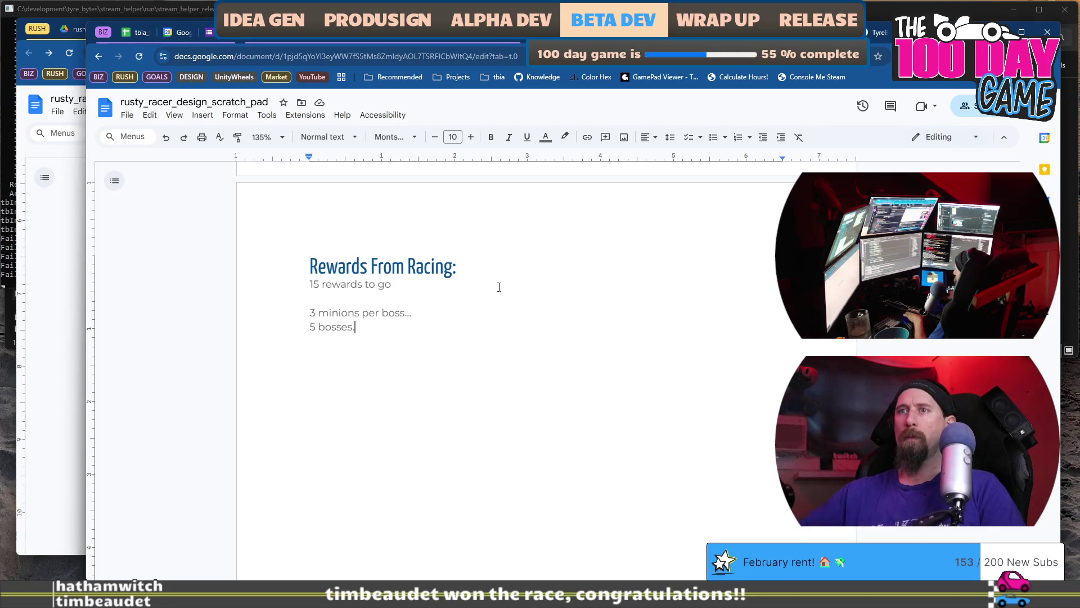
{"action": "key", "text": "alt+Tab"}
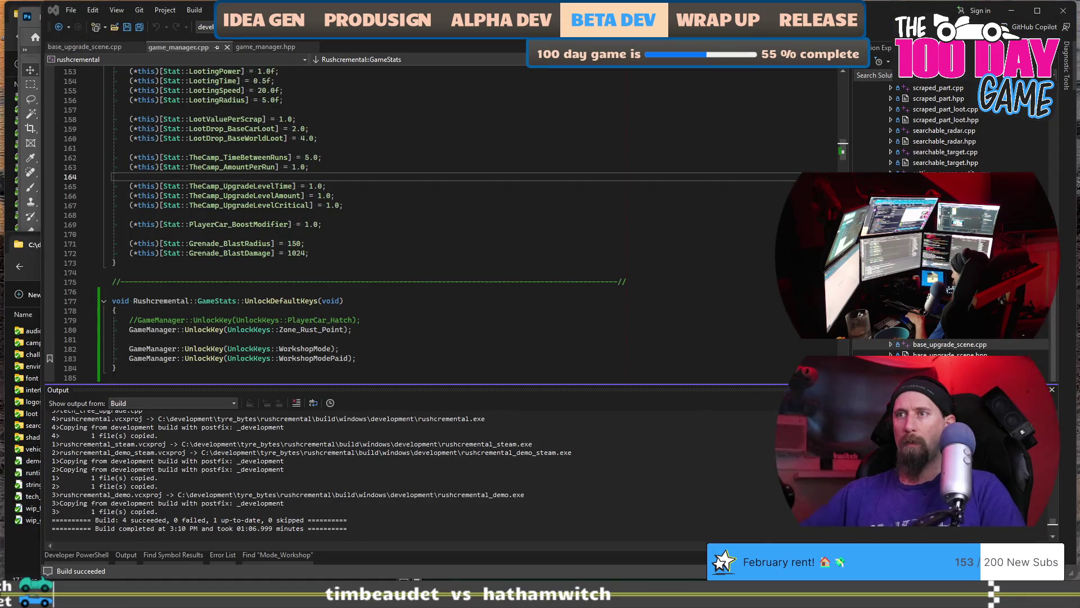
- Clear the scratch drawings off the tbia_blue_scratch_pad.psd canvas
{"action": "key", "text": "alt+Tab"}
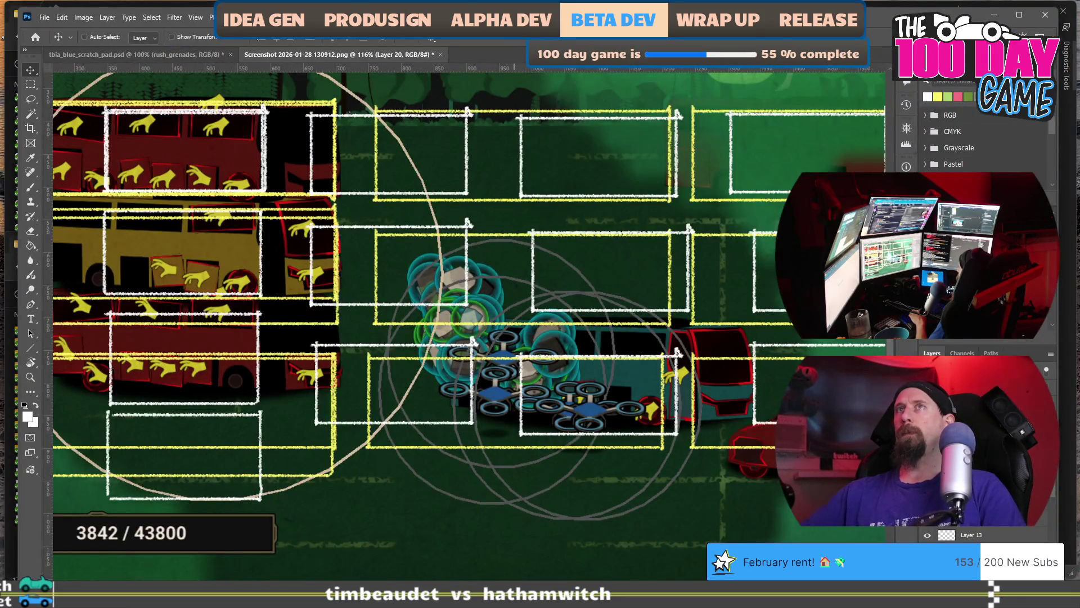
{"action": "key", "text": "ctrl+Tab"}
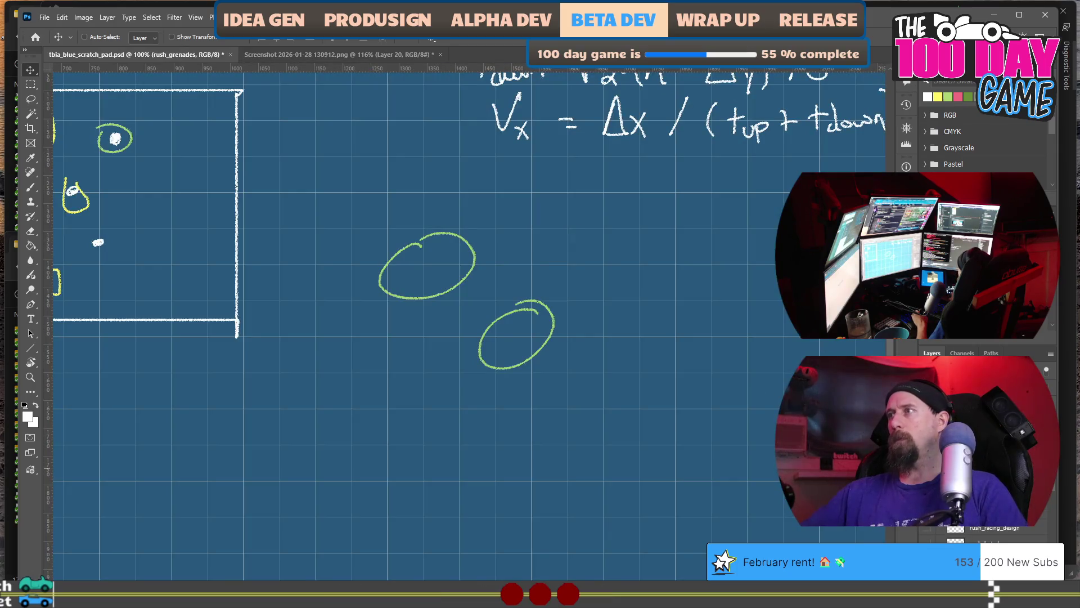
{"action": "key", "text": "ctrl+a"}
{"action": "key", "text": "Delete"}
- Toggle layer visibility to reveal the Buggy Upgrades race-time notes and pan around them
{"action": "left_click", "coordinate": [941, 529]}
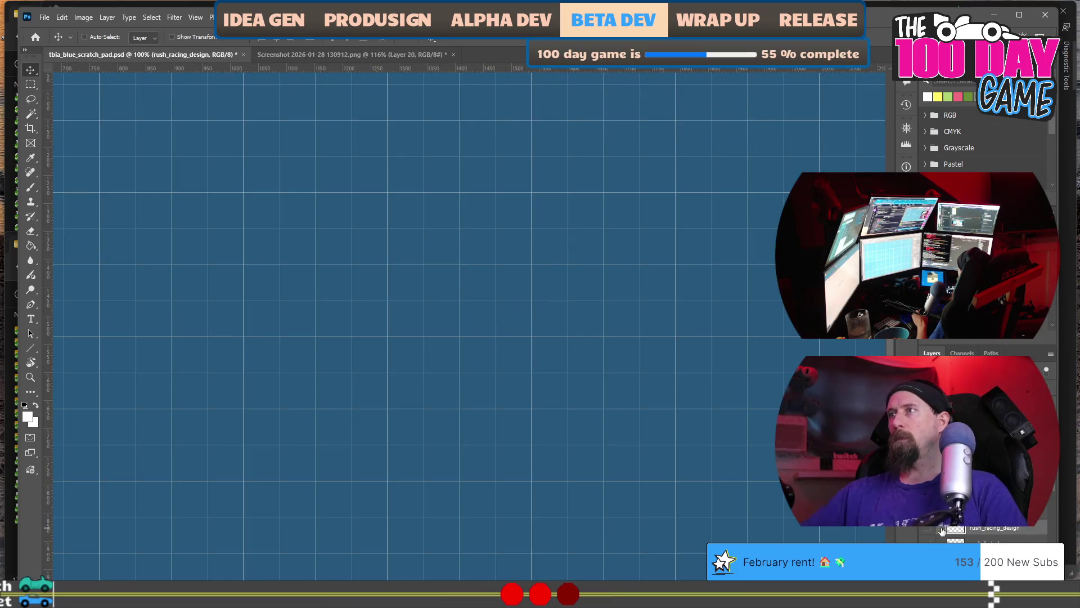
{"action": "left_click", "coordinate": [930, 532]}
{"action": "scroll", "coordinate": [508, 261], "scroll_direction": "down", "scroll_amount": 5}
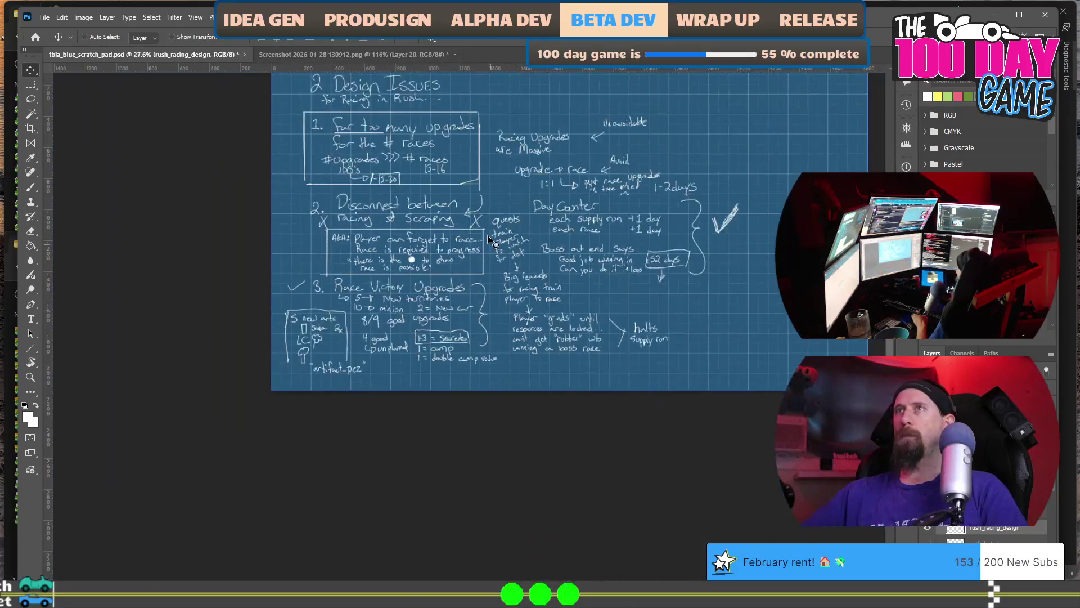
{"action": "left_click", "coordinate": [926, 529]}
{"action": "left_click", "coordinate": [927, 541]}
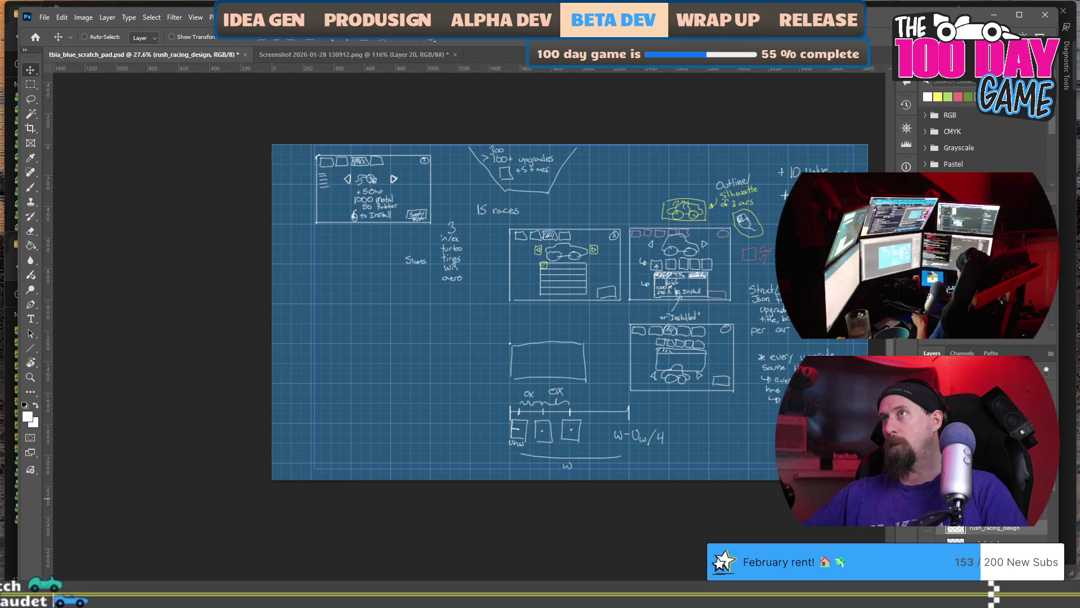
{"action": "left_click", "coordinate": [927, 541]}
{"action": "left_click", "coordinate": [927, 528]}
{"action": "scroll", "coordinate": [957, 529], "scroll_direction": "down", "scroll_amount": 1}
{"action": "left_click", "coordinate": [927, 529]}
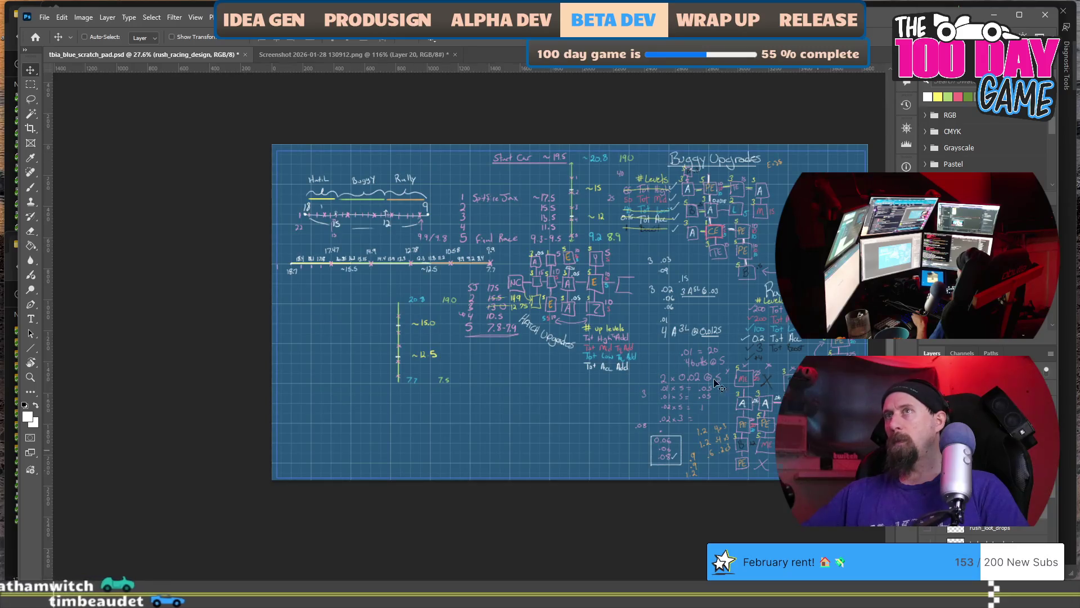
{"action": "scroll", "coordinate": [337, 248], "scroll_direction": "up", "scroll_amount": 5}
{"action": "scroll", "coordinate": [601, 317], "scroll_direction": "down", "scroll_amount": 1}
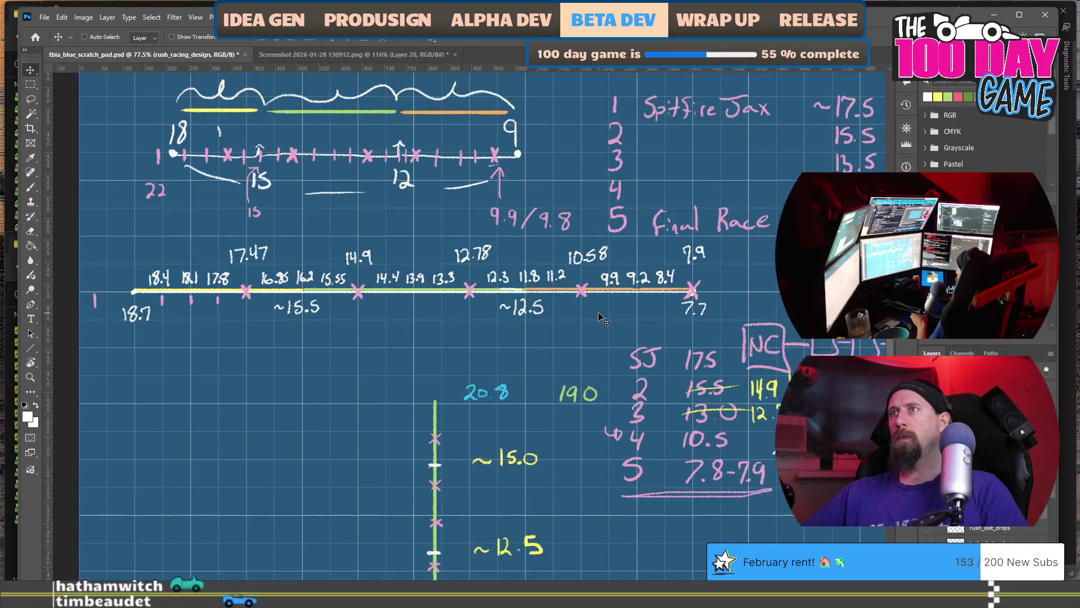
{"action": "scroll", "coordinate": [507, 329], "scroll_direction": "right", "scroll_amount": 3}
{"action": "scroll", "coordinate": [400, 344], "scroll_direction": "down", "scroll_amount": 2}
{"action": "scroll", "coordinate": [387, 342], "scroll_direction": "up", "scroll_amount": 2}
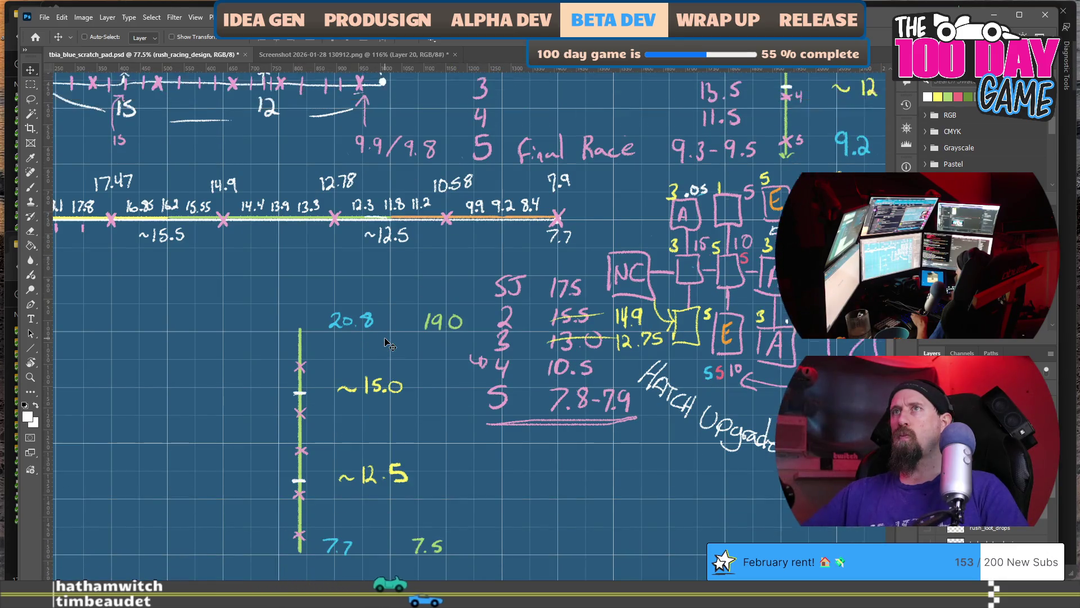
{"action": "scroll", "coordinate": [387, 342], "scroll_direction": "left", "scroll_amount": 2}
{"action": "scroll", "coordinate": [387, 342], "scroll_direction": "left", "scroll_amount": 1}
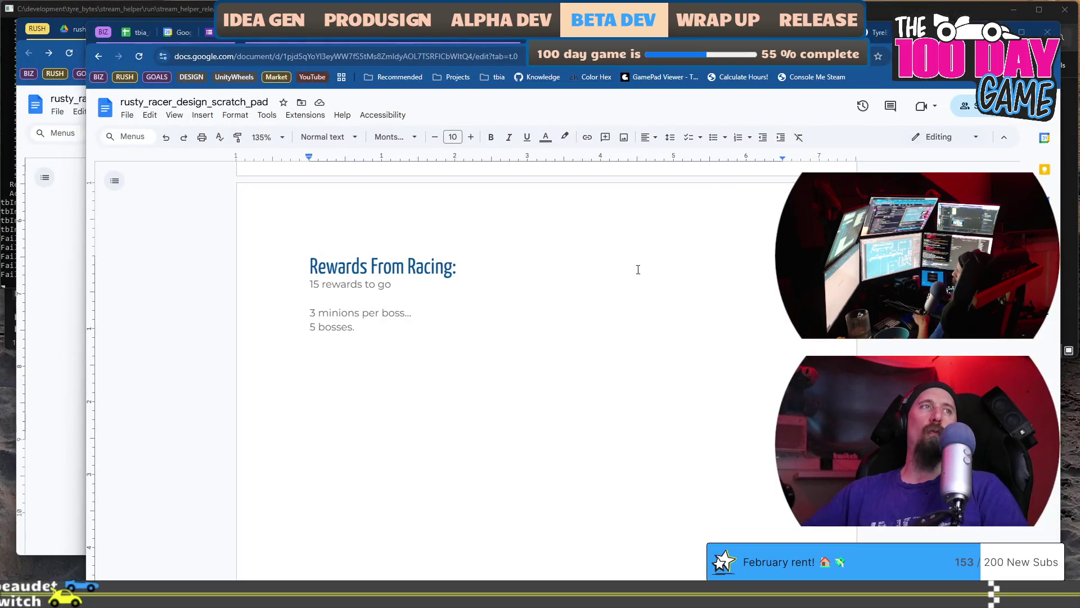
- Replace '15 rewards to go' with '20 races in total need rewards...'
{"action": "left_click", "coordinate": [639, 282]}
{"action": "key", "text": "Home"}
{"action": "key", "text": "shift+Right"}
{"action": "key", "text": "shift+Right"}
{"action": "type", "text": "20"}
{"action": "key", "text": "Right"}
{"action": "key", "text": "shift+End"}
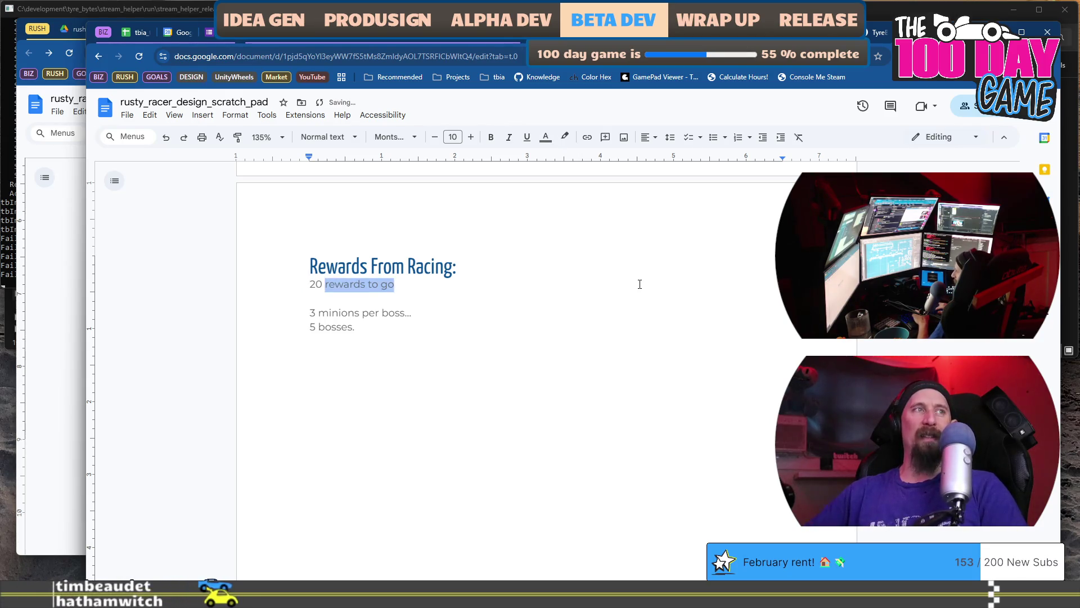
{"action": "type", "text": "races in"}
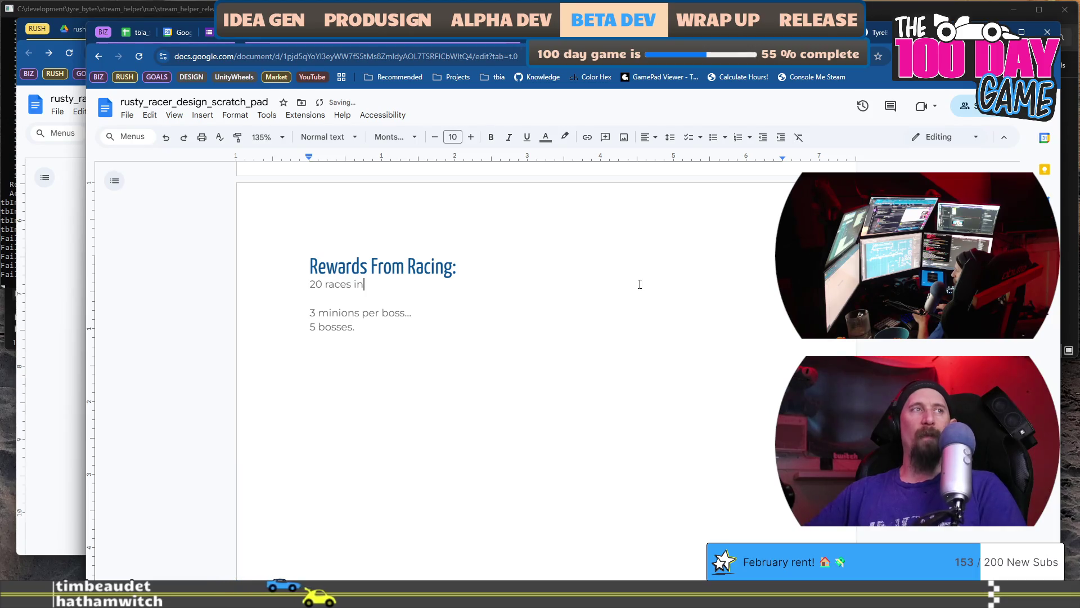
{"action": "type", "text": " total need rewards"}
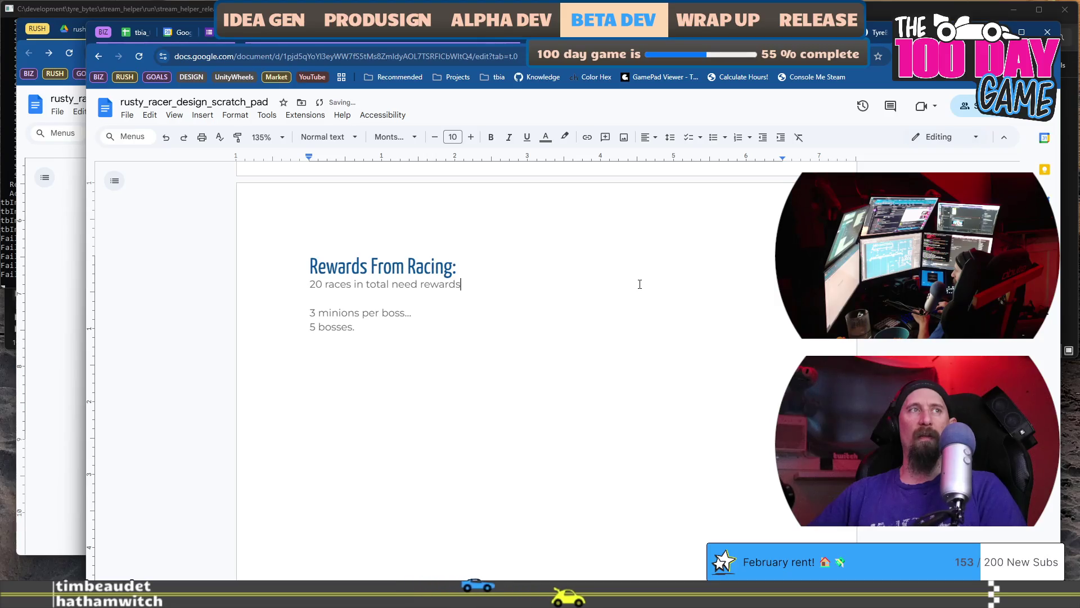
{"action": "type", "text": "..."}
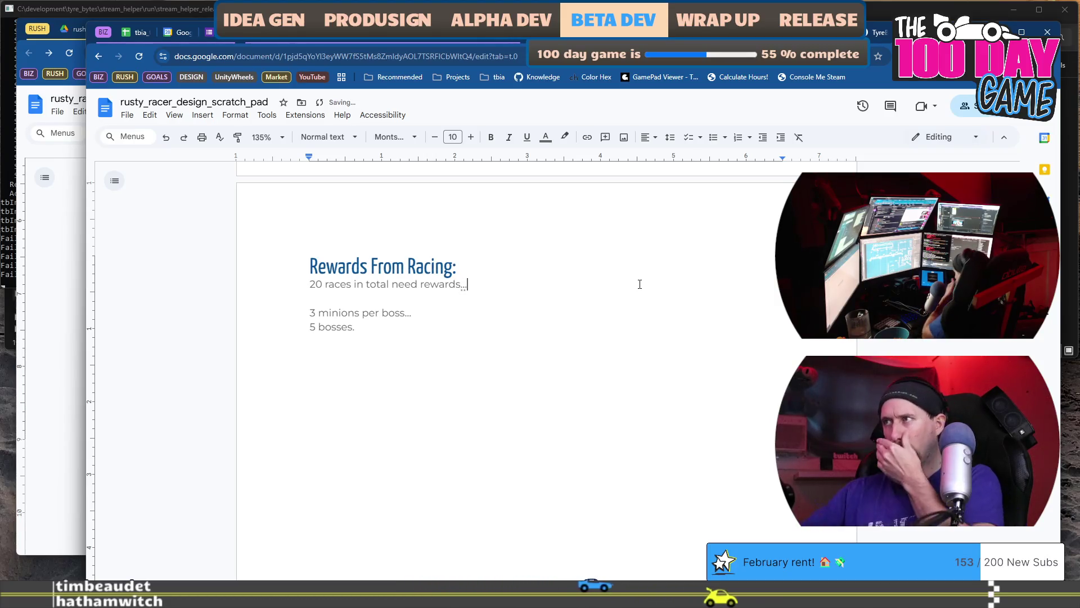
{"action": "key", "text": "alt+Tab"}
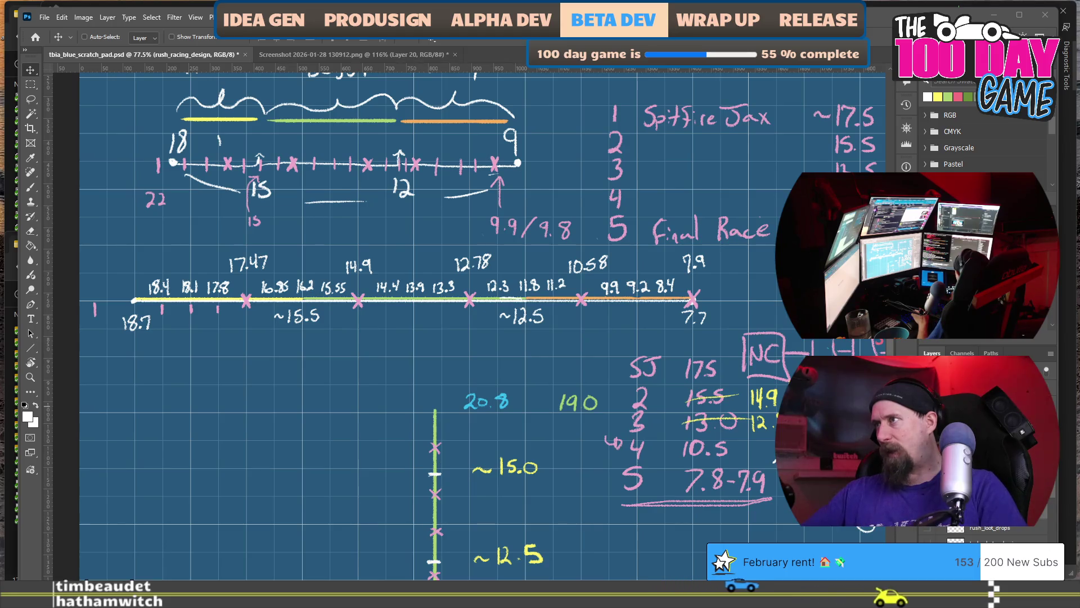
- Swap the visible sketch for the rush_loot_drops layer and pan across it
{"action": "left_click", "coordinate": [928, 533]}
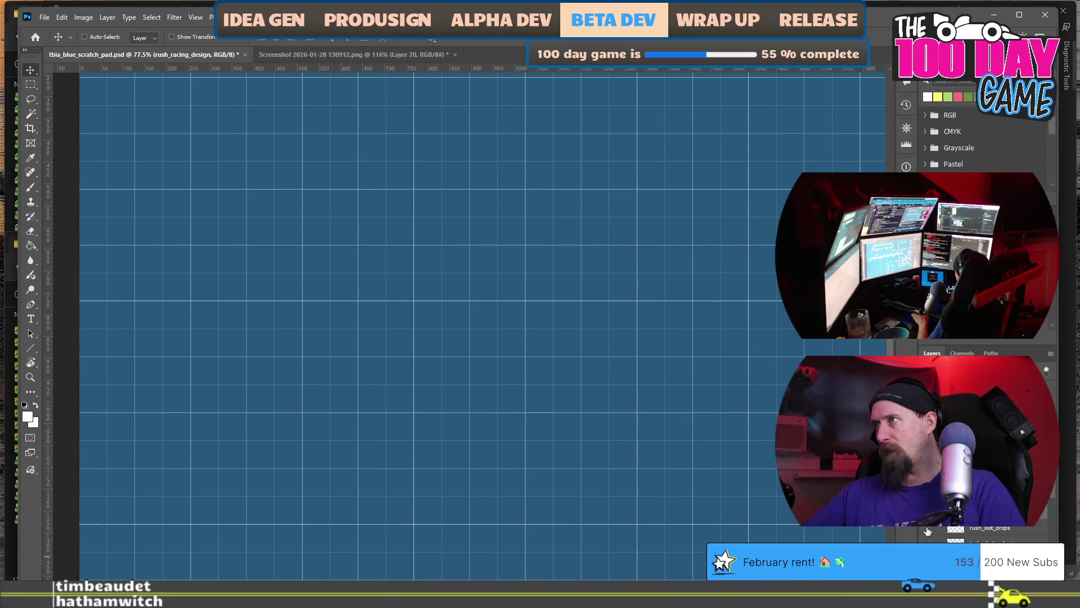
{"action": "left_click", "coordinate": [928, 531]}
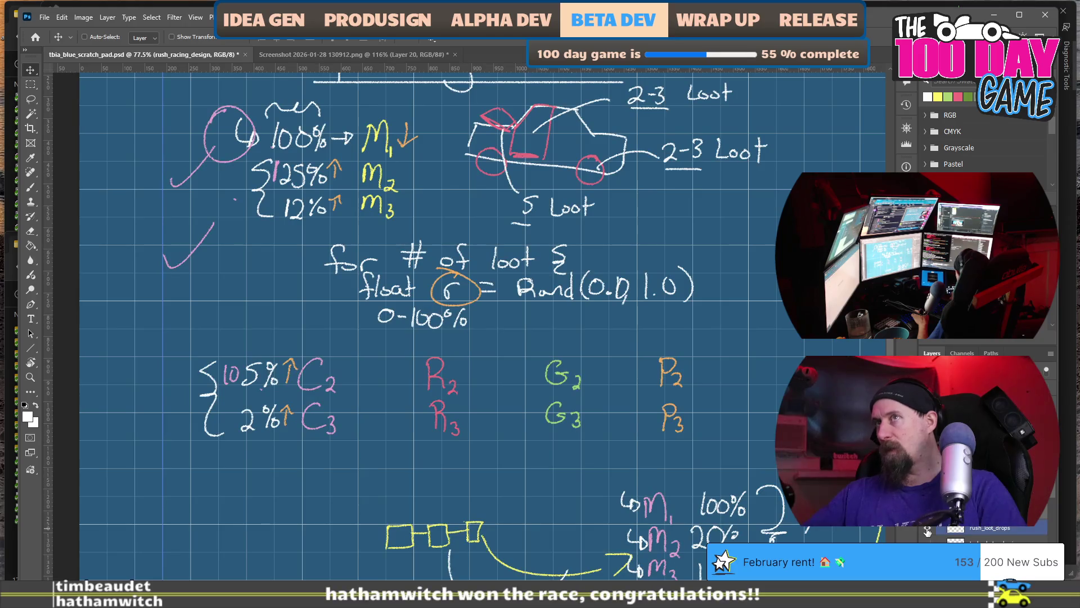
{"action": "left_click", "coordinate": [927, 531]}
{"action": "left_click", "coordinate": [928, 532]}
{"action": "scroll", "coordinate": [726, 375], "scroll_direction": "down", "scroll_amount": 1}
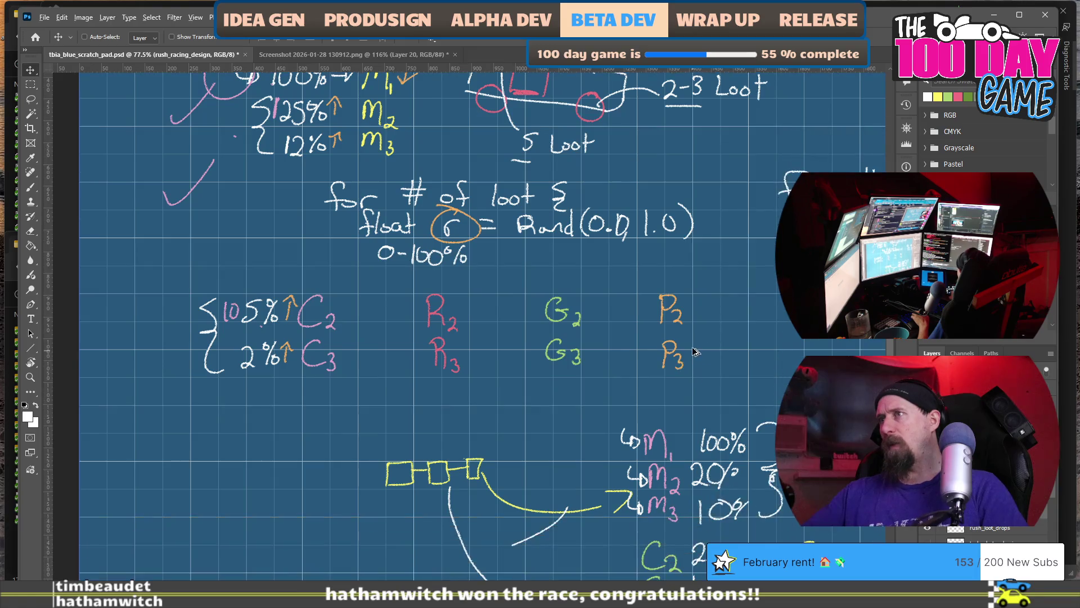
{"action": "scroll", "coordinate": [685, 347], "scroll_direction": "down", "scroll_amount": 4, "text": "alt"}
{"action": "scroll", "coordinate": [681, 345], "scroll_direction": "right", "scroll_amount": 4}
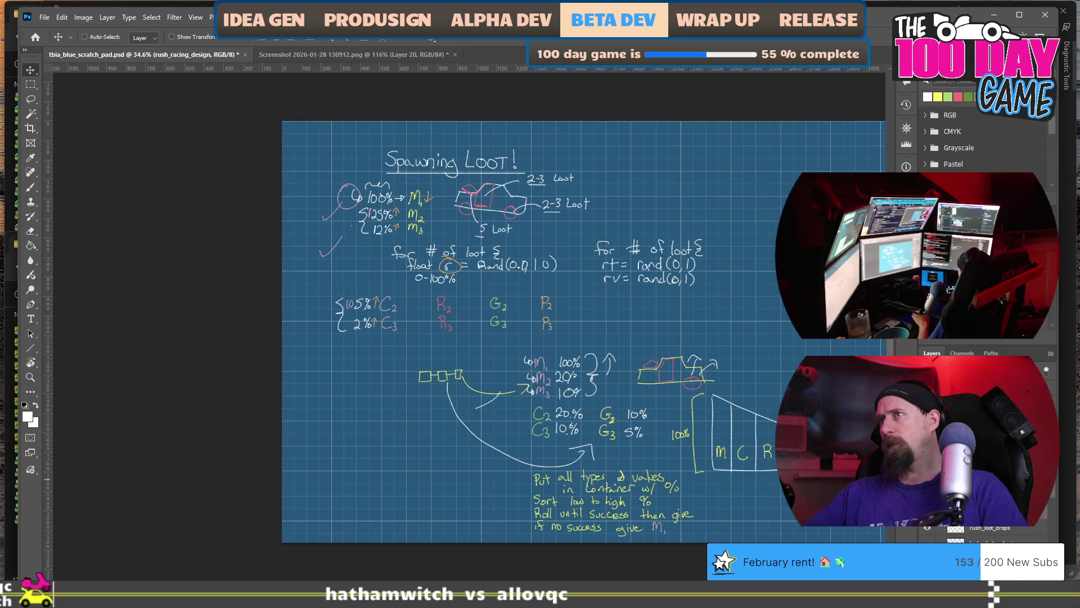
- Hide the Spawning Loot sketch and briefly view the 2 Design Issues sketch
{"action": "left_click", "coordinate": [927, 529]}
{"action": "left_click", "coordinate": [927, 542]}
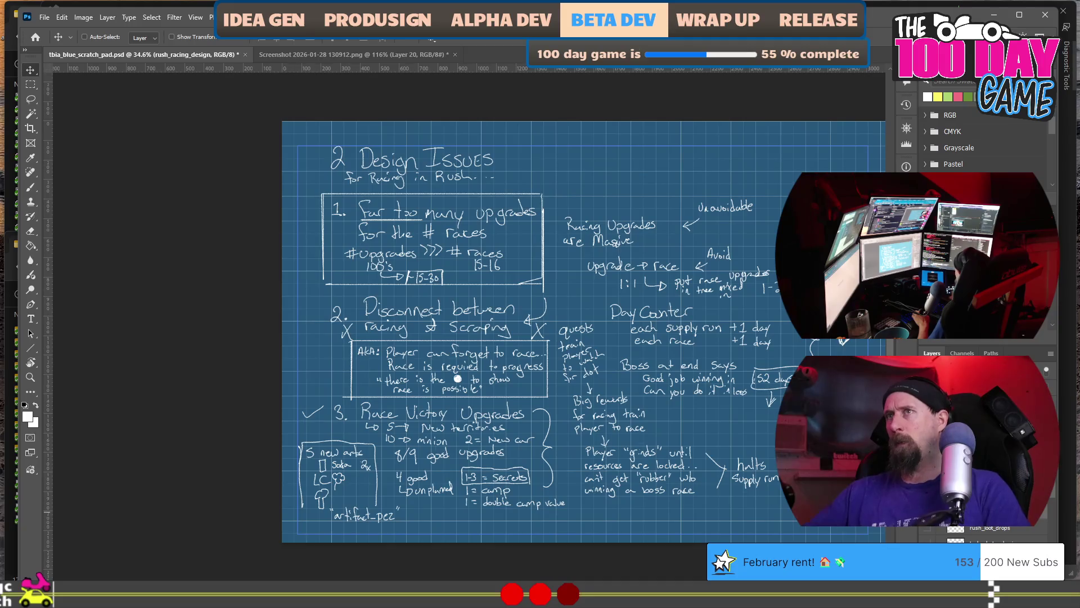
{"action": "left_click", "coordinate": [928, 542]}
- Show the car-upgrade UI mockup sketches and pan around them
{"action": "left_click", "coordinate": [927, 529]}
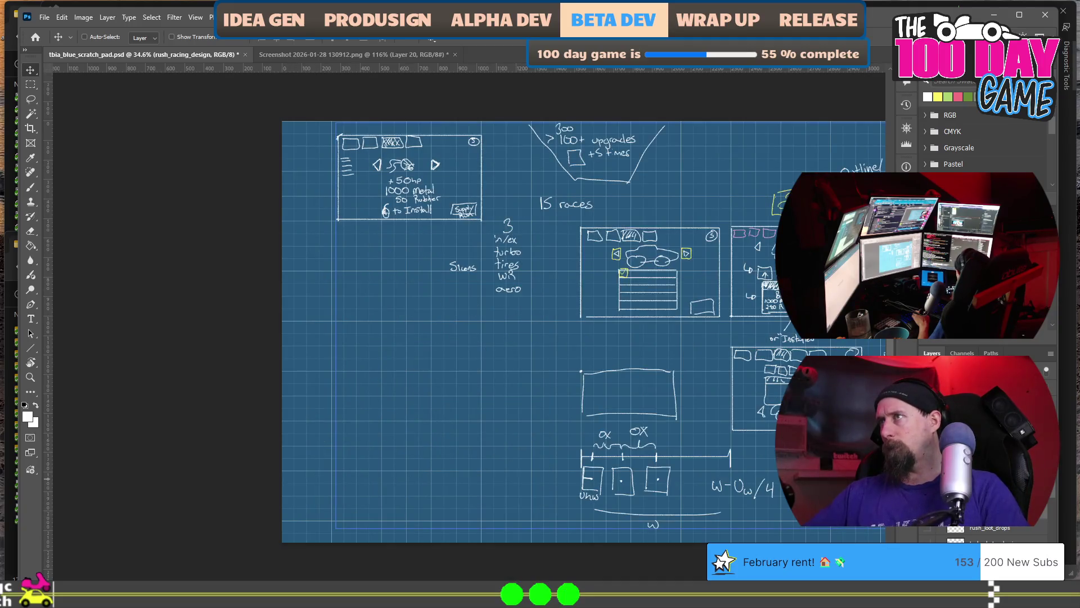
{"action": "scroll", "coordinate": [769, 431], "scroll_direction": "up", "scroll_amount": 1}
{"action": "scroll", "coordinate": [769, 431], "scroll_direction": "up", "scroll_amount": 1}
{"action": "scroll", "coordinate": [754, 436], "scroll_direction": "right", "scroll_amount": 7}
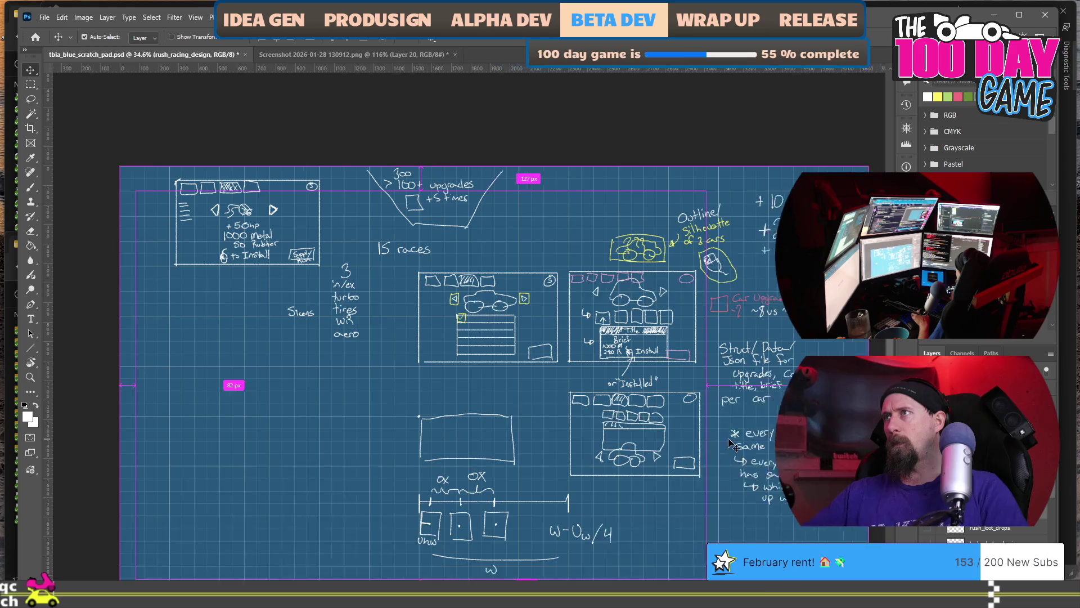
{"action": "scroll", "coordinate": [742, 323], "scroll_direction": "up", "scroll_amount": 1}
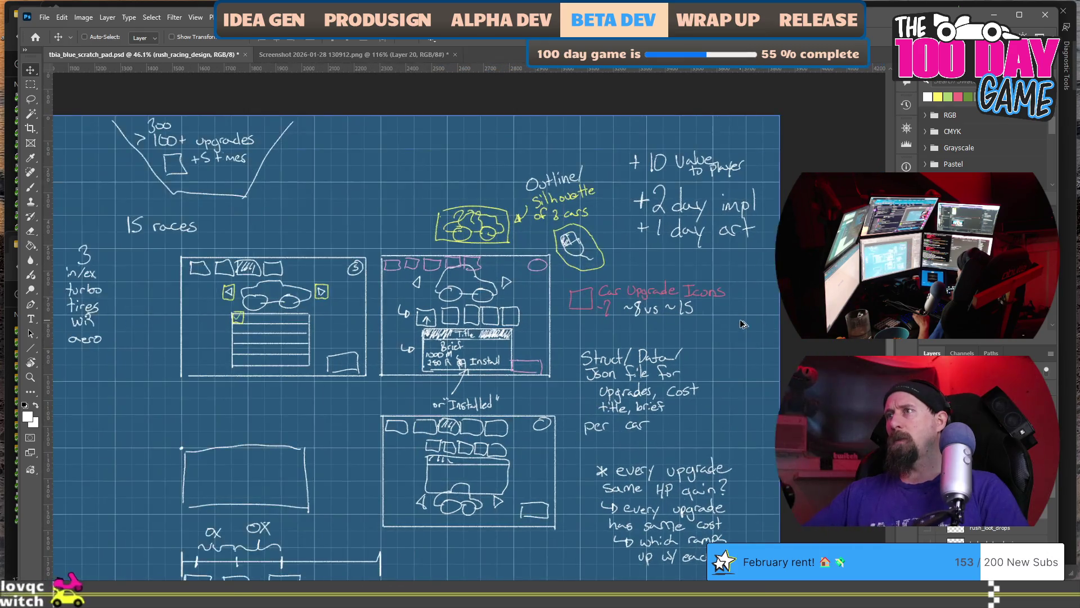
{"action": "scroll", "coordinate": [731, 354], "scroll_direction": "left", "scroll_amount": 4}
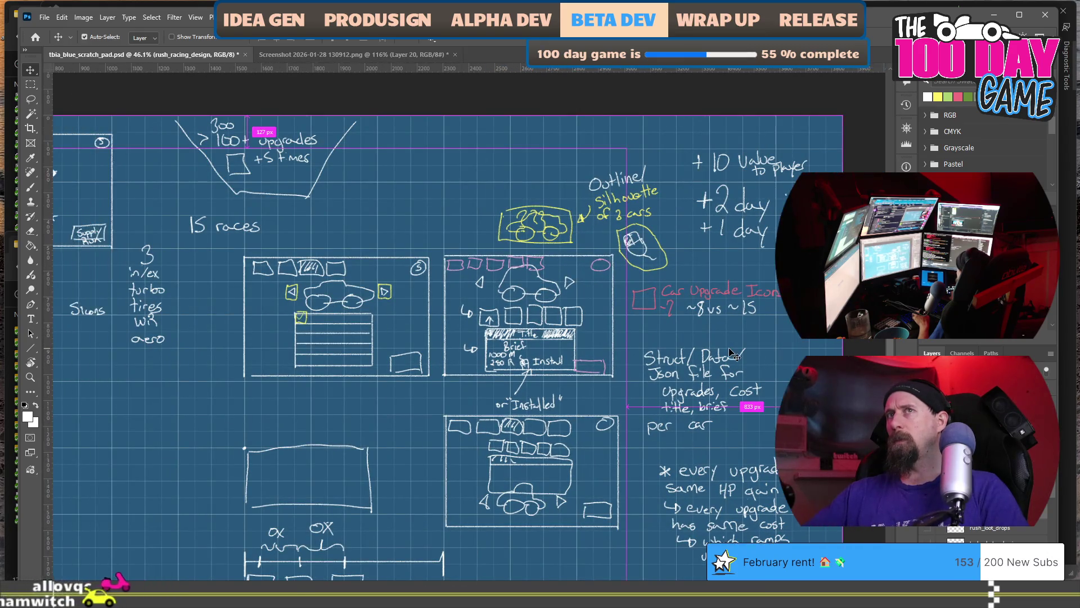
{"action": "scroll", "coordinate": [732, 355], "scroll_direction": "down", "scroll_amount": 1}
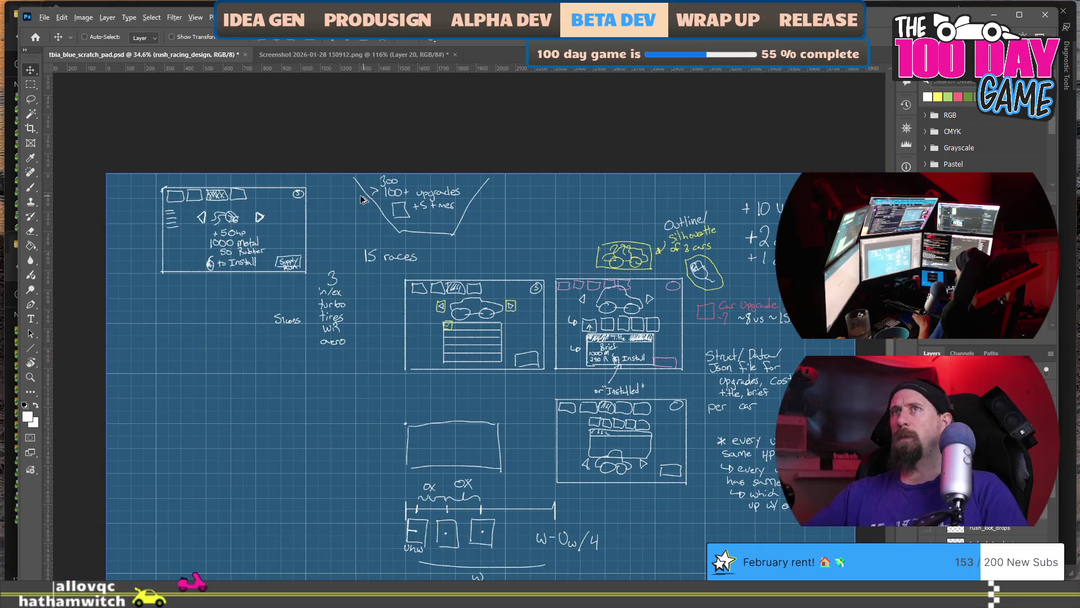
{"action": "scroll", "coordinate": [361, 199], "scroll_direction": "right", "scroll_amount": 1}
{"action": "scroll", "coordinate": [412, 228], "scroll_direction": "down", "scroll_amount": 1}
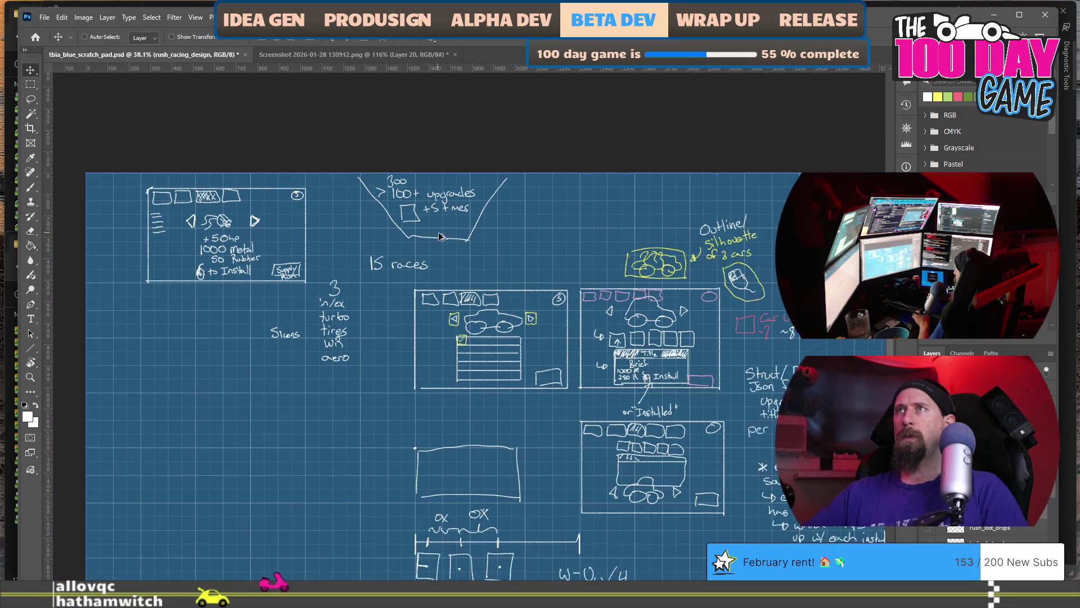
{"action": "scroll", "coordinate": [595, 321], "scroll_direction": "up", "scroll_amount": 6}
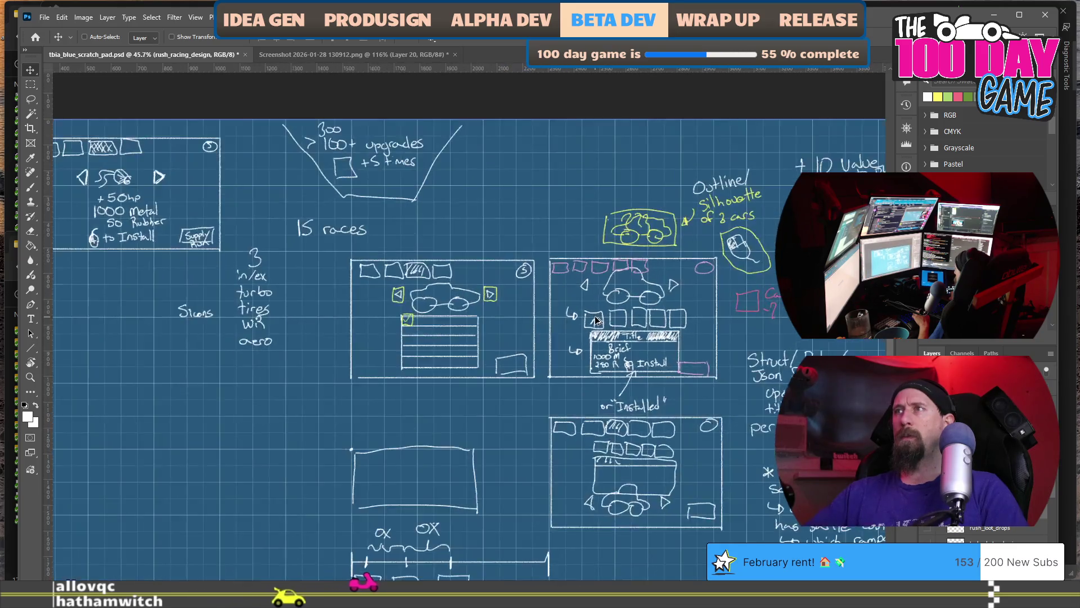
{"action": "scroll", "coordinate": [596, 315], "scroll_direction": "down", "scroll_amount": 3}
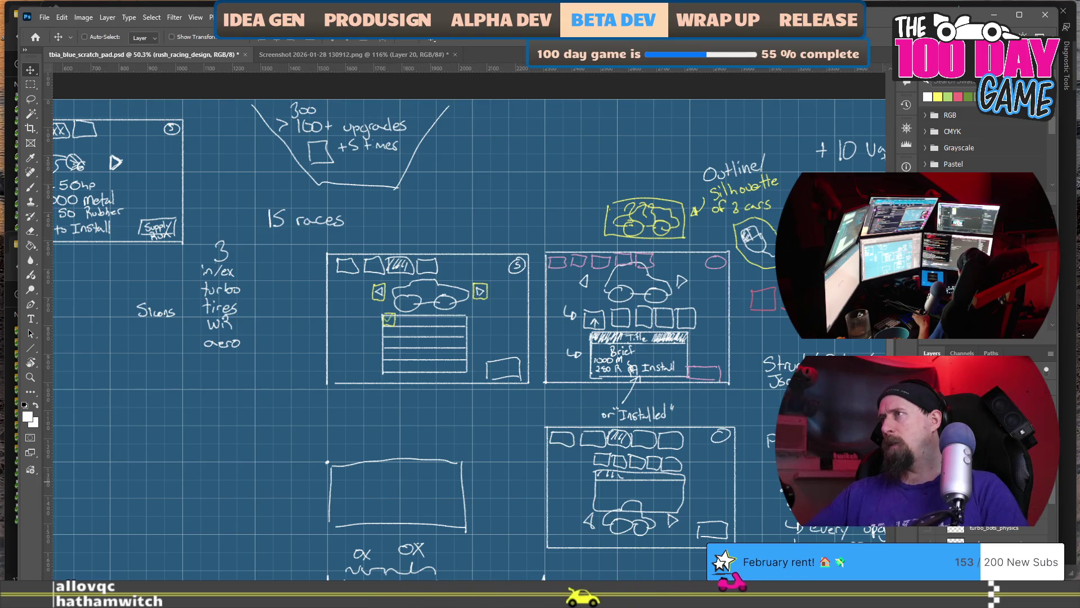
- Toggle the current sketch layer off and on, then pan over the canvas
{"action": "key", "text": "ctrl+comma"}
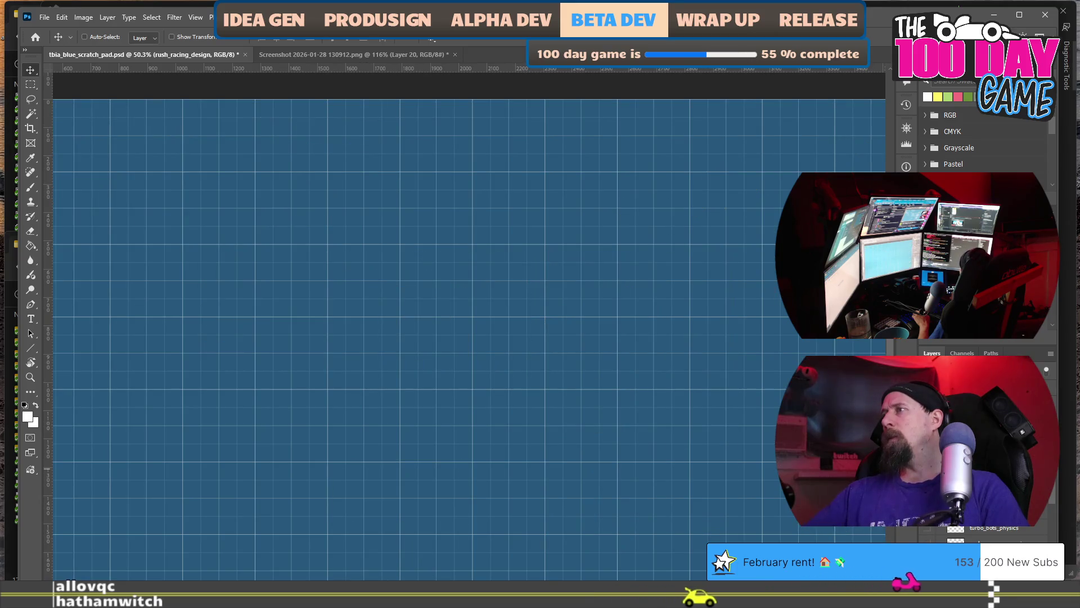
{"action": "key", "text": "ctrl+comma"}
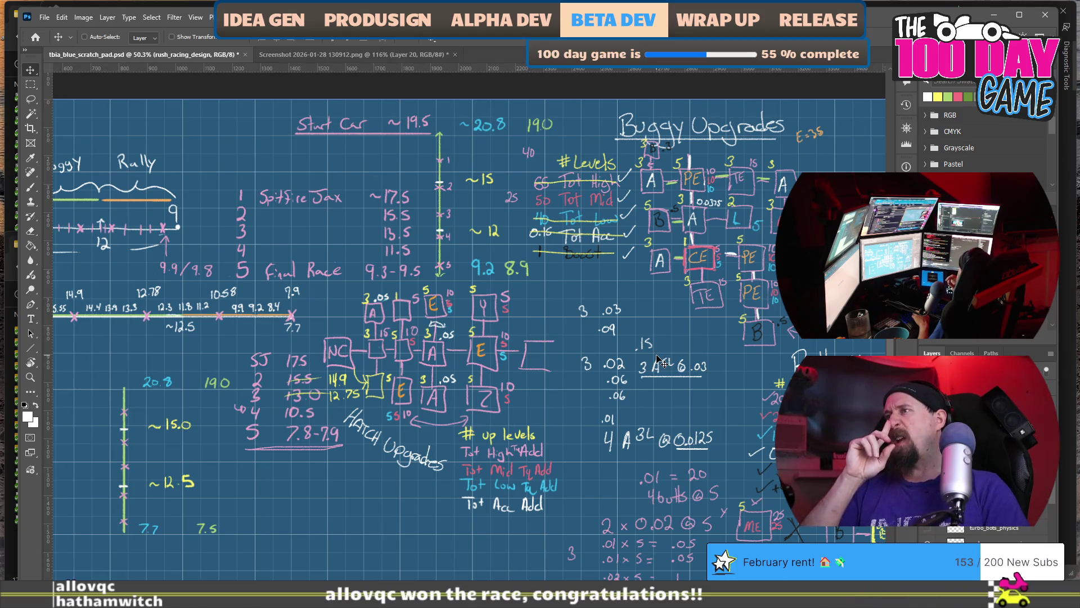
{"action": "scroll", "coordinate": [652, 360], "scroll_direction": "down", "scroll_amount": 2}
{"action": "scroll", "coordinate": [647, 362], "scroll_direction": "right", "scroll_amount": 2}
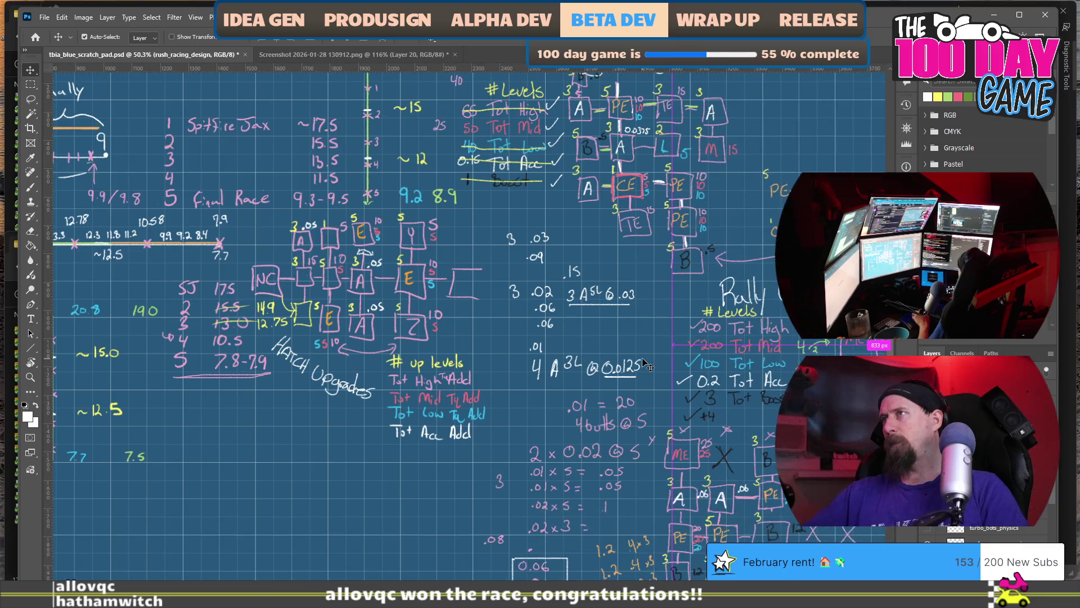
{"action": "scroll", "coordinate": [647, 366], "scroll_direction": "right", "scroll_amount": 2}
{"action": "scroll", "coordinate": [645, 365], "scroll_direction": "left", "scroll_amount": 6}
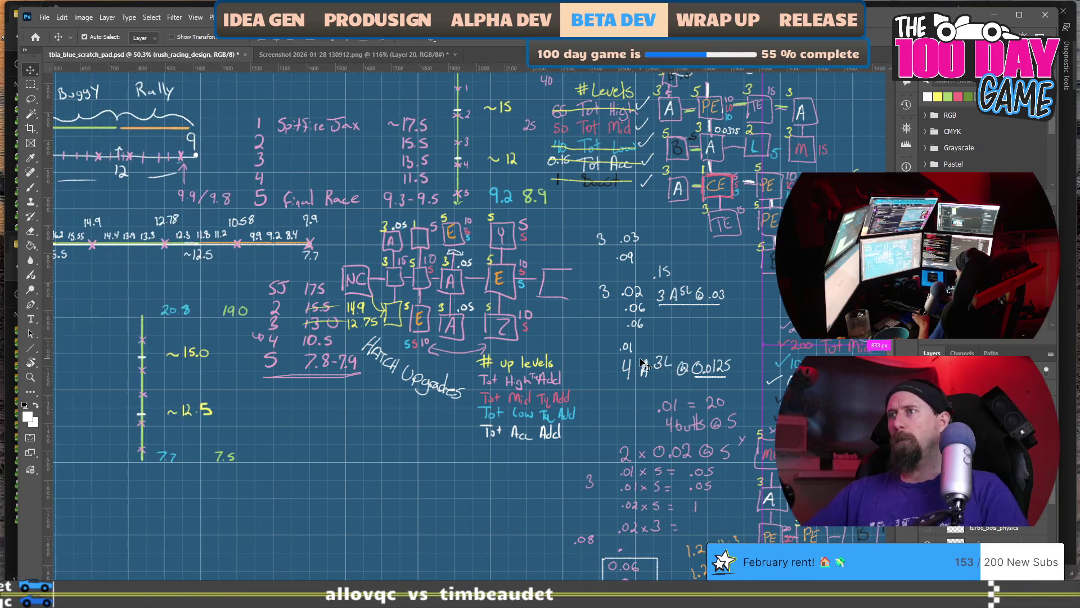
{"action": "scroll", "coordinate": [646, 365], "scroll_direction": "up", "scroll_amount": 3}
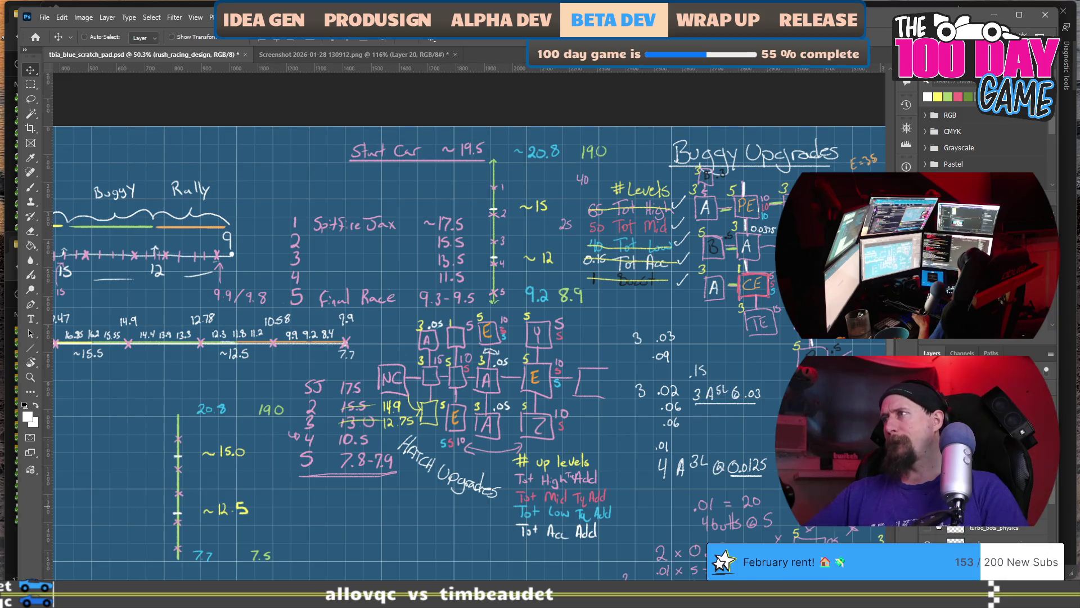
- Flip through the handwritten, racing design and physics notes layers
{"action": "left_click", "coordinate": [929, 537]}
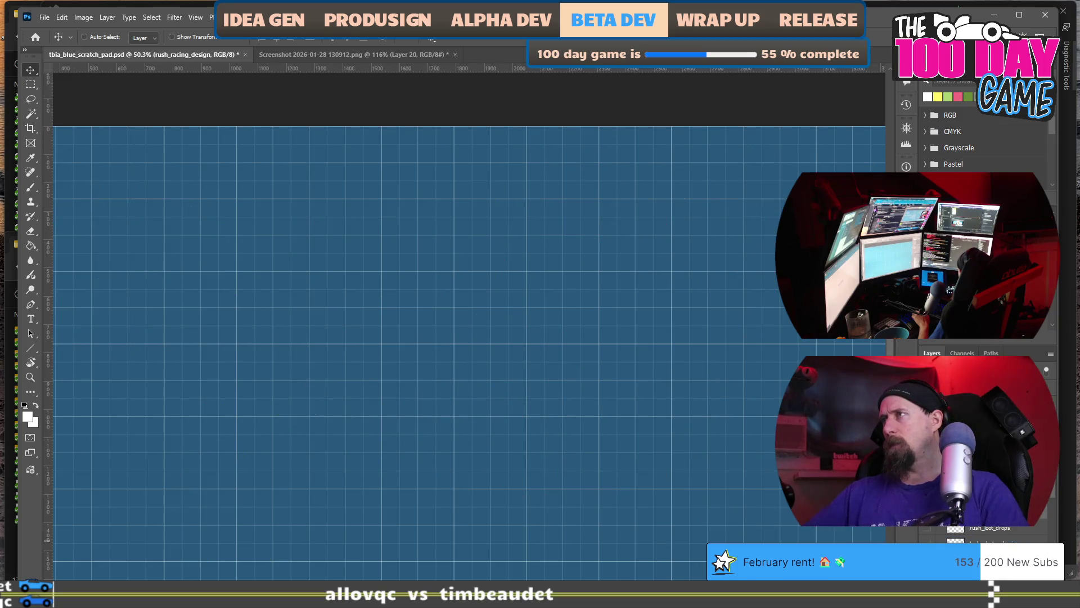
{"action": "scroll", "coordinate": [991, 529], "scroll_direction": "up", "scroll_amount": 1}
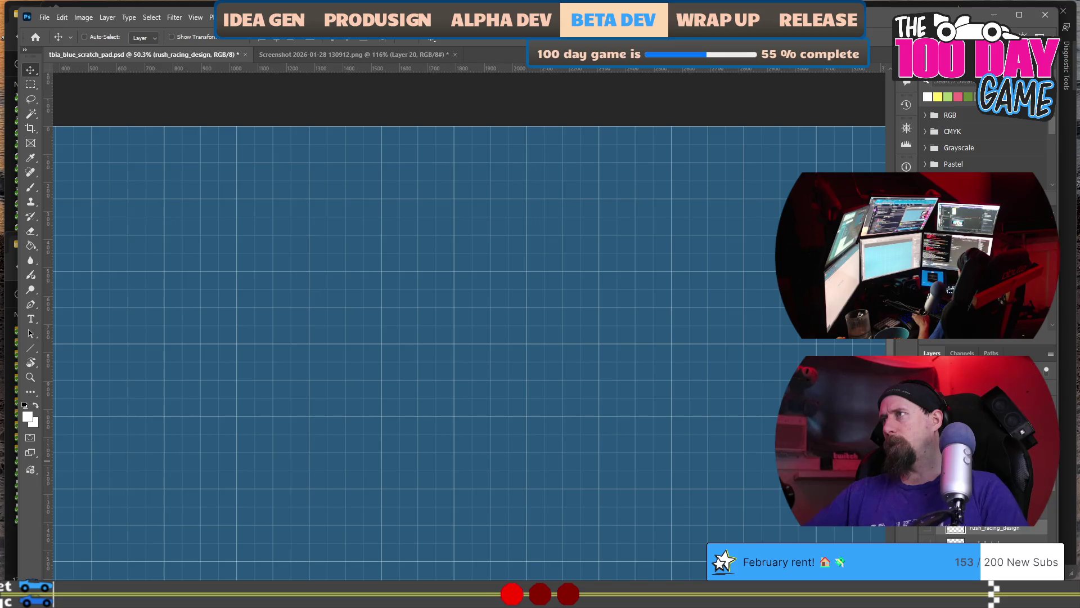
{"action": "left_click", "coordinate": [927, 528]}
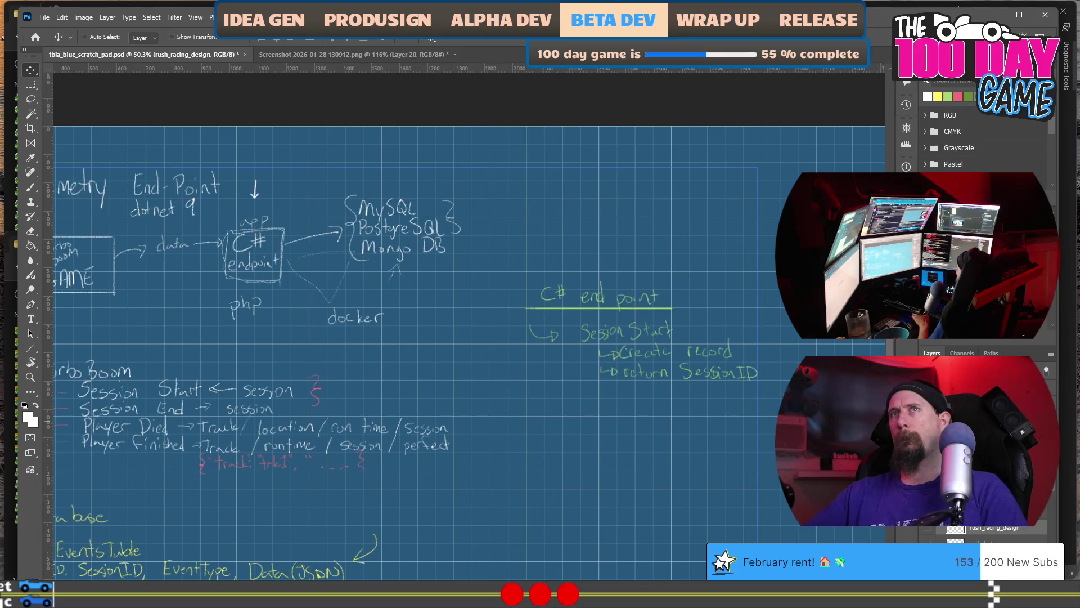
{"action": "left_click", "coordinate": [928, 528]}
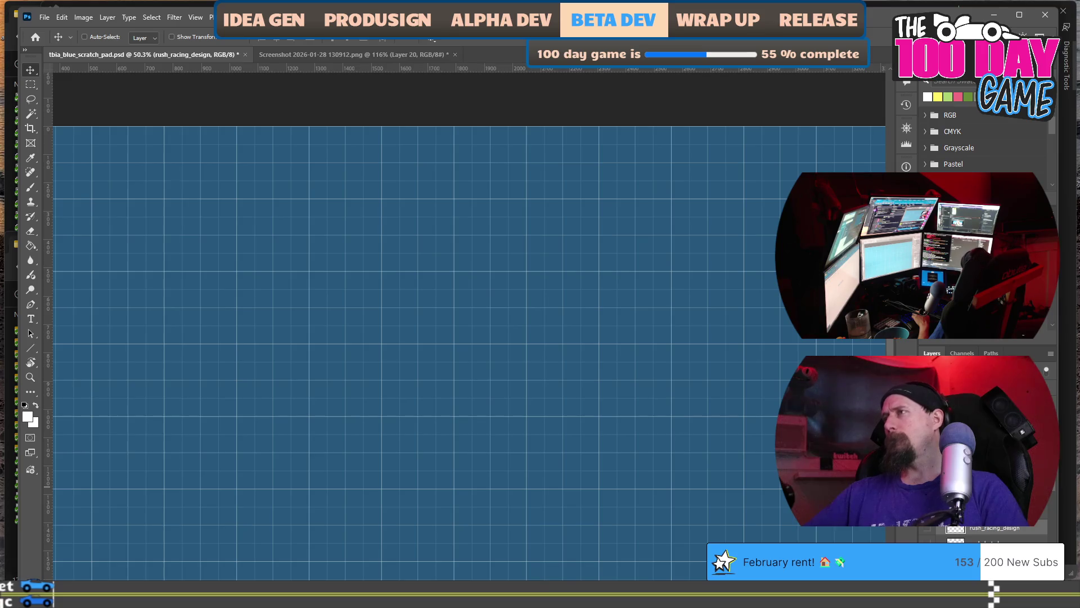
{"action": "left_click", "coordinate": [927, 528]}
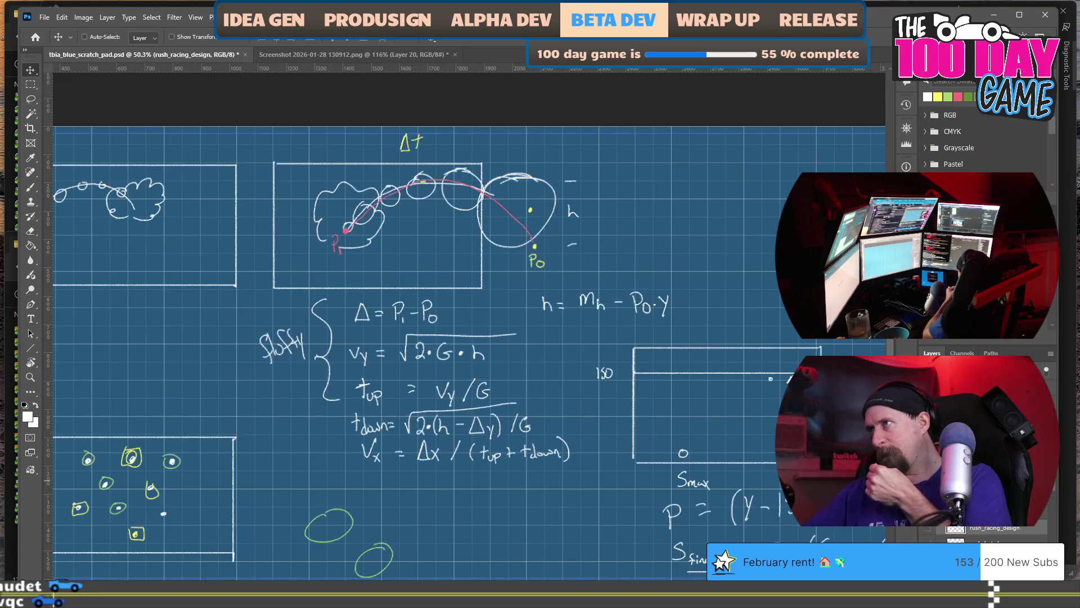
{"action": "left_click", "coordinate": [927, 514]}
- Reveal the car-upgrade UI sketches and pan across the mockups and 15 races note
{"action": "left_click", "coordinate": [928, 528]}
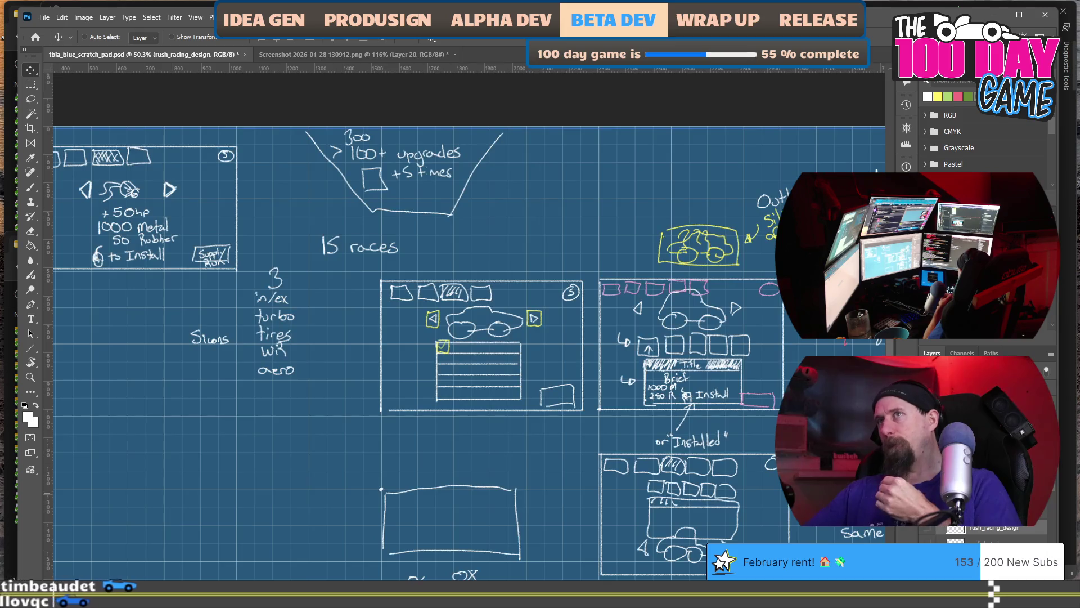
{"action": "scroll", "coordinate": [732, 400], "scroll_direction": "right", "scroll_amount": 3}
{"action": "scroll", "coordinate": [732, 400], "scroll_direction": "right", "scroll_amount": 4}
{"action": "scroll", "coordinate": [636, 415], "scroll_direction": "down", "scroll_amount": 3}
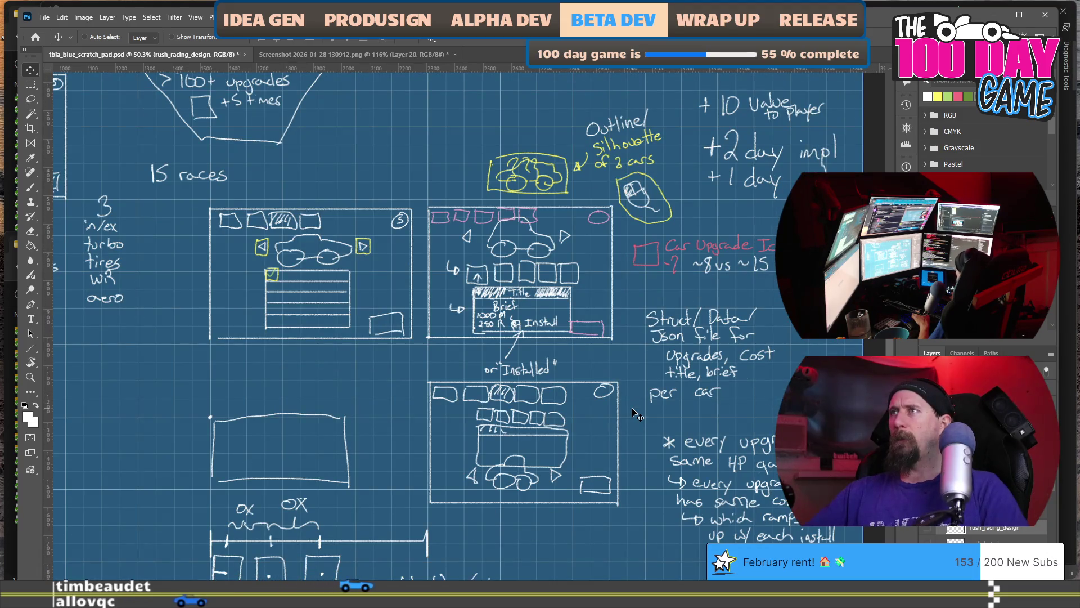
{"action": "scroll", "coordinate": [636, 416], "scroll_direction": "down", "scroll_amount": 3}
{"action": "scroll", "coordinate": [636, 415], "scroll_direction": "up", "scroll_amount": 3}
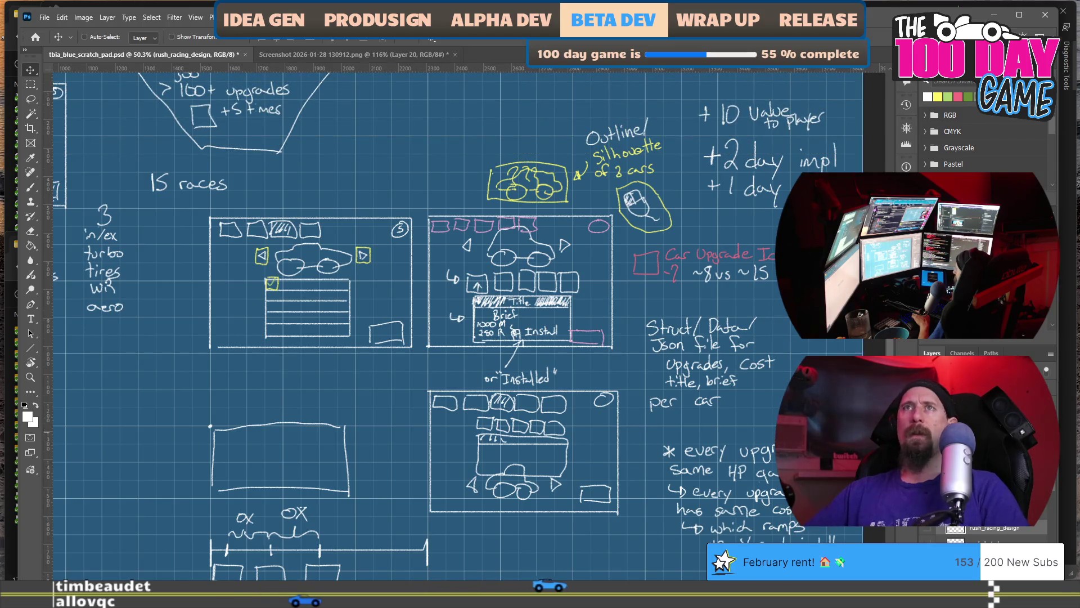
{"action": "key", "text": "alt+Tab"}
- Under '20 races', add indented lines for the territory bosses and 2 racecar minions
{"action": "double_click", "coordinate": [435, 311]}
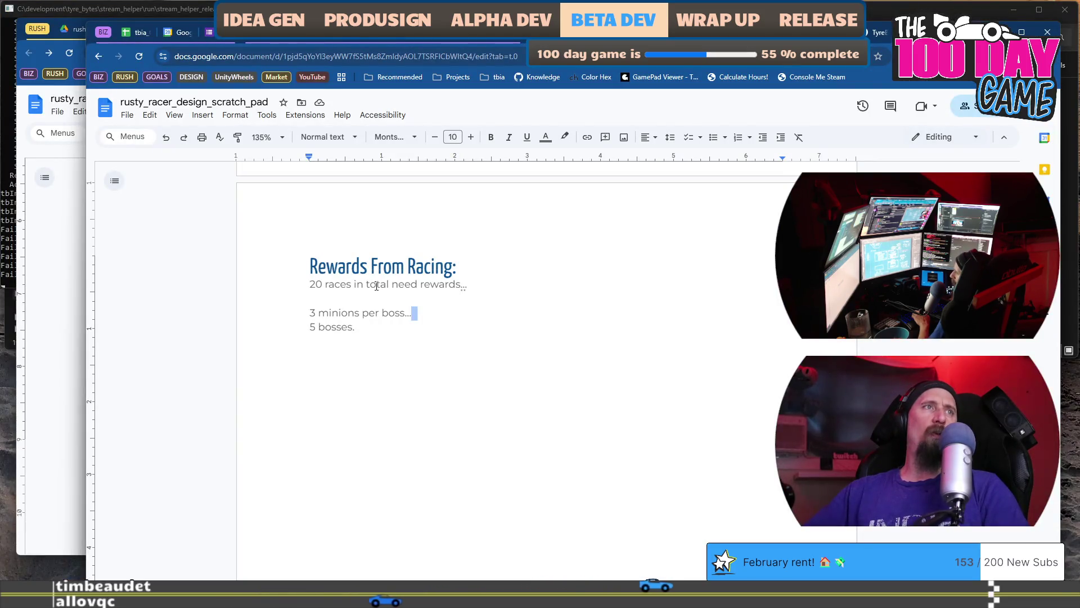
{"action": "key", "text": "Return"}
{"action": "key", "text": "Tab"}
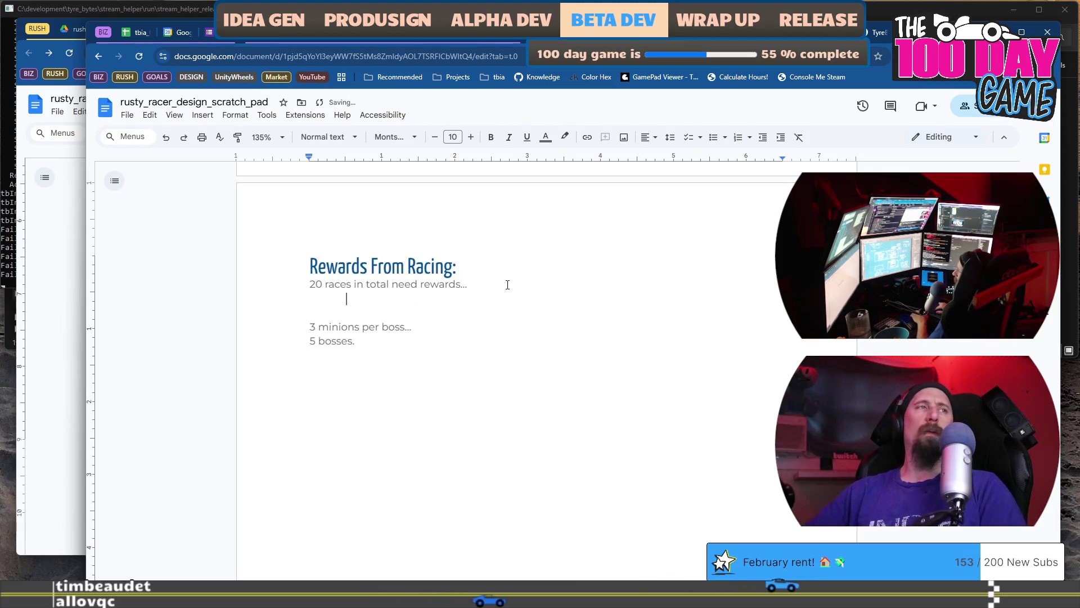
{"action": "type", "text": "3"}
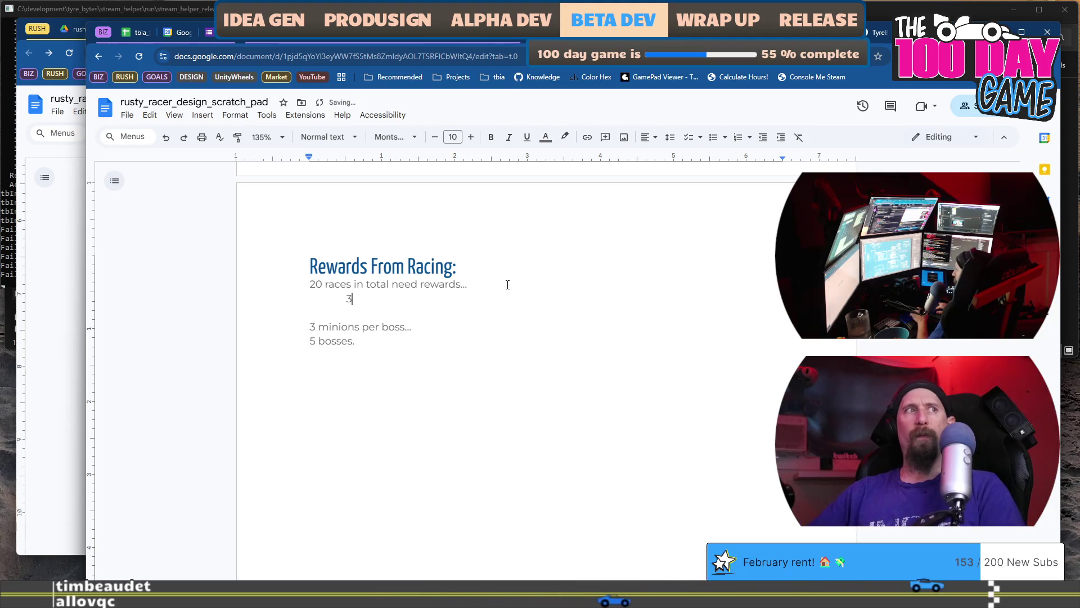
{"action": "type", "text": " are bosses that g"}
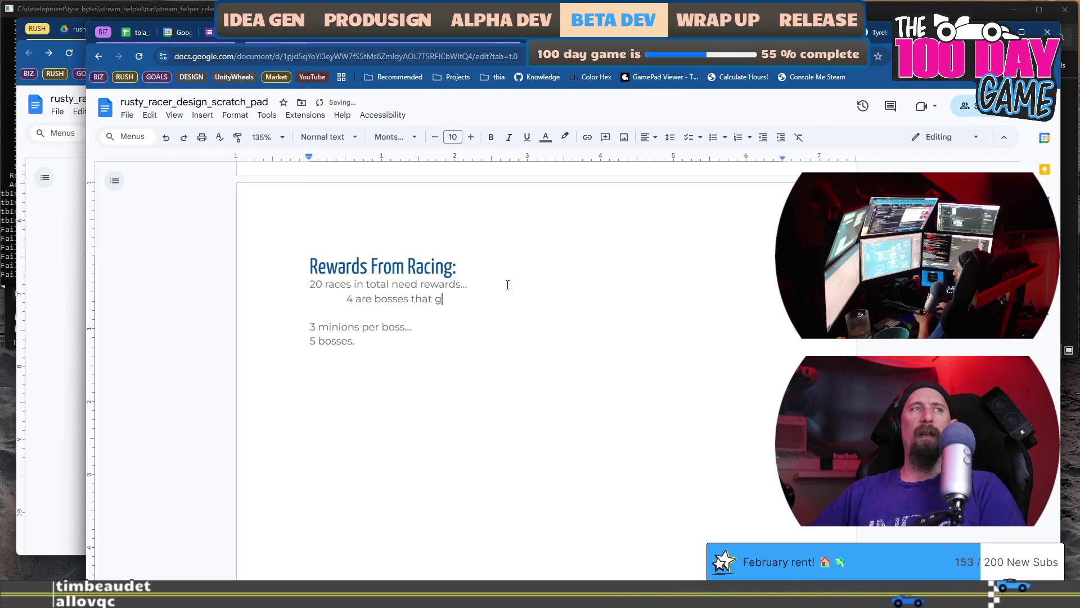
{"action": "type", "text": "ock a new territory"}
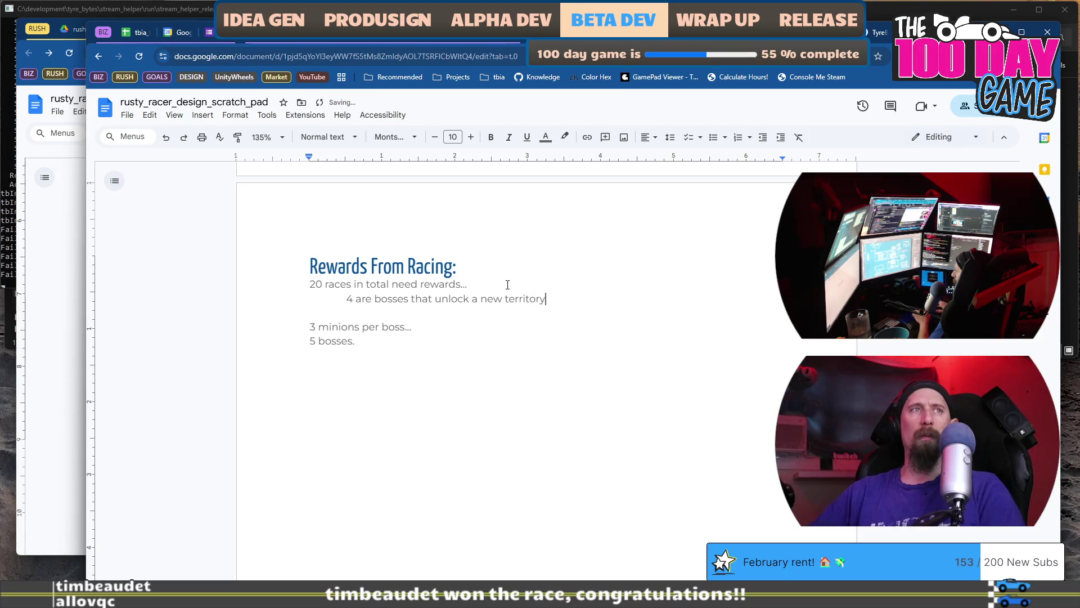
{"action": "key", "text": "Return"}
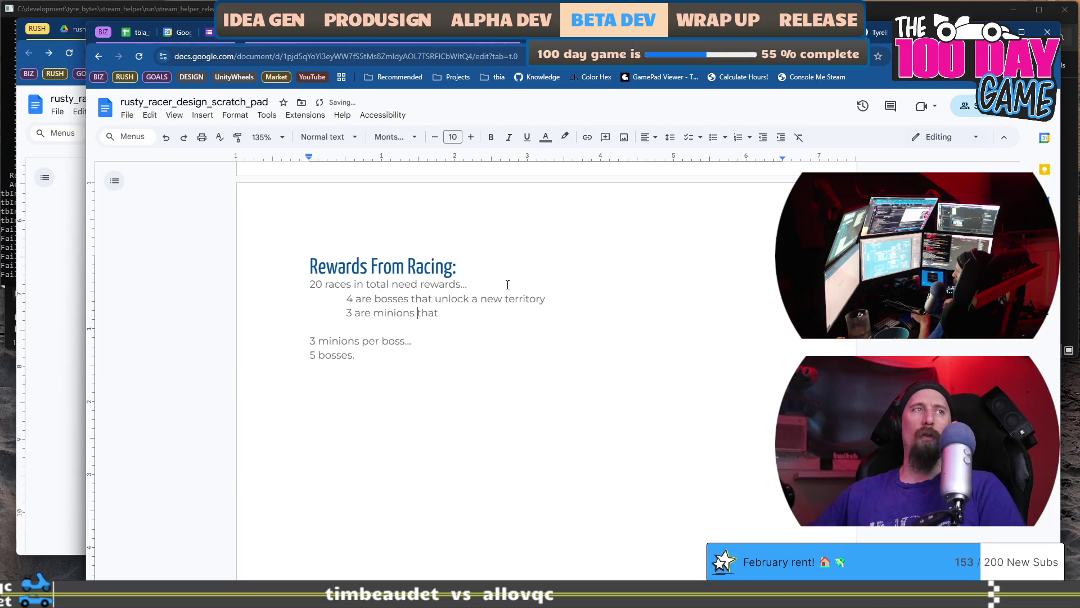
{"action": "key", "text": "BackSpace"}
{"action": "type", "text": "2 "}
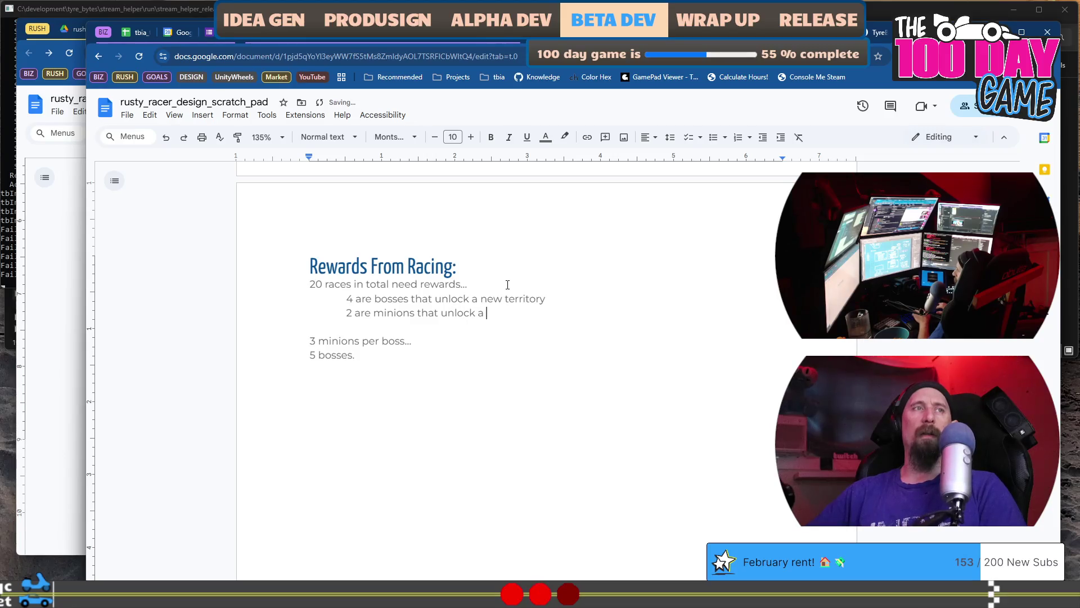
{"action": "type", "text": "raceca"}
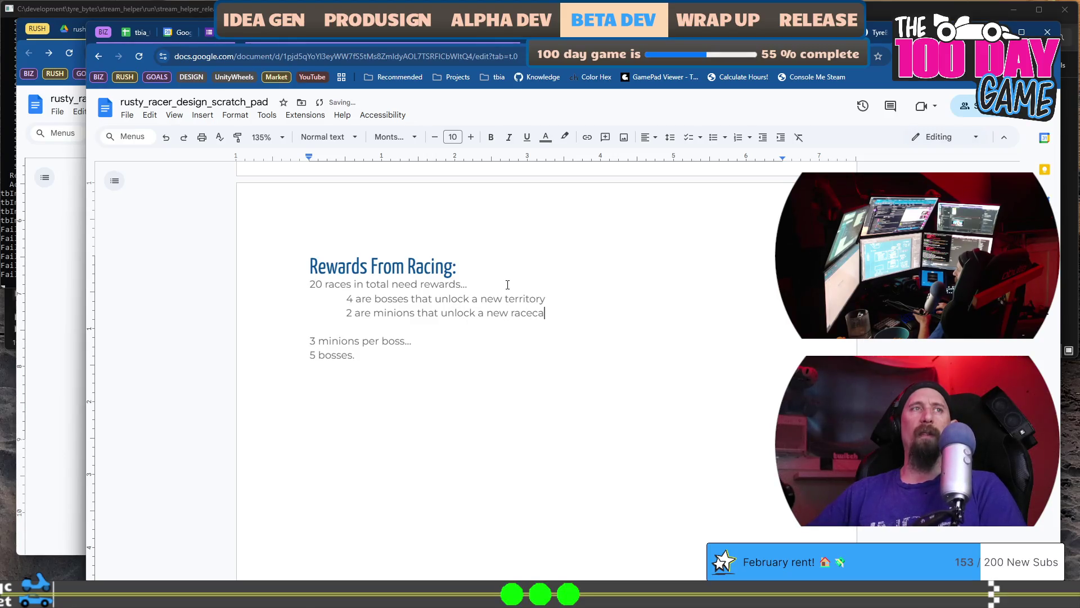
{"action": "type", "text": "r"}
{"action": "key", "text": "Return"}
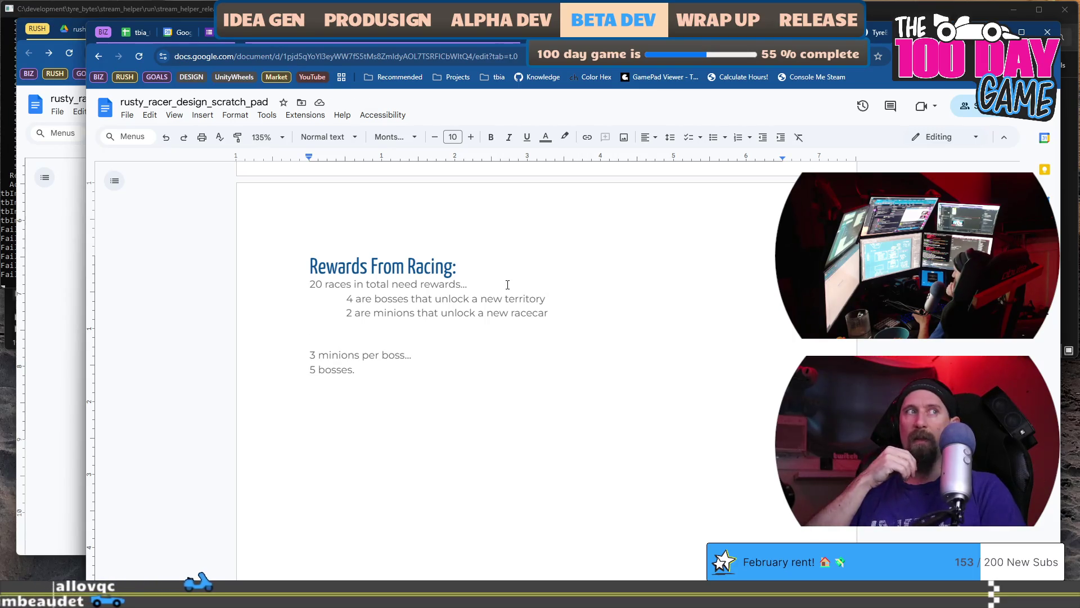
- Add the 'Leaving 13 rewards' note and the final-boss credits line
{"action": "key", "text": "Return"}
{"action": "type", "text": "L:ea"}
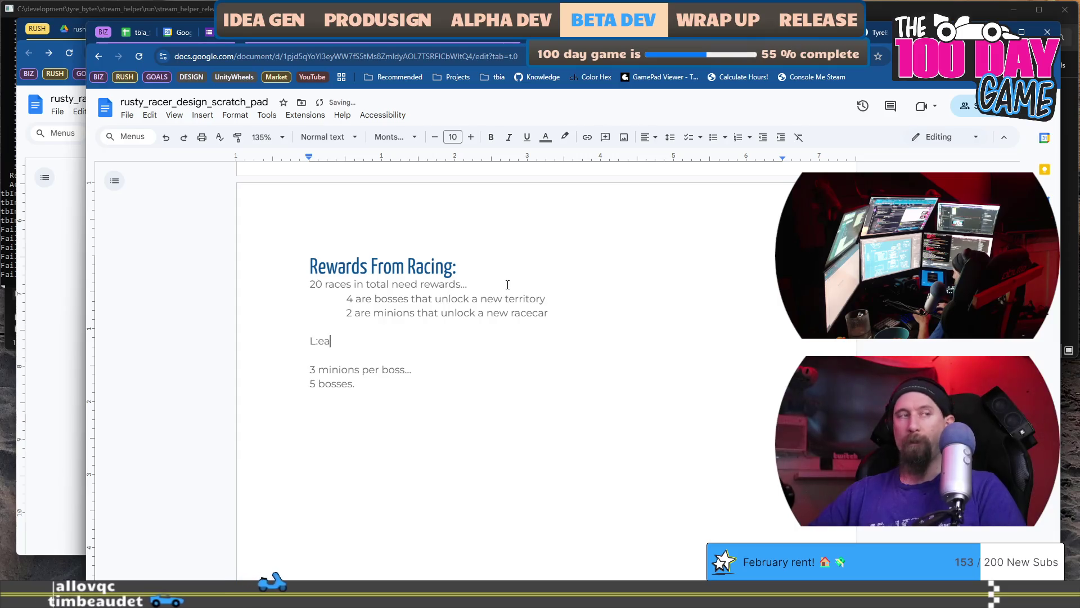
{"action": "key", "text": "BackSpace"}
{"action": "type", "text": "ving 1"}
{"action": "type", "text": "4 re"}
{"action": "type", "text": "wards"}
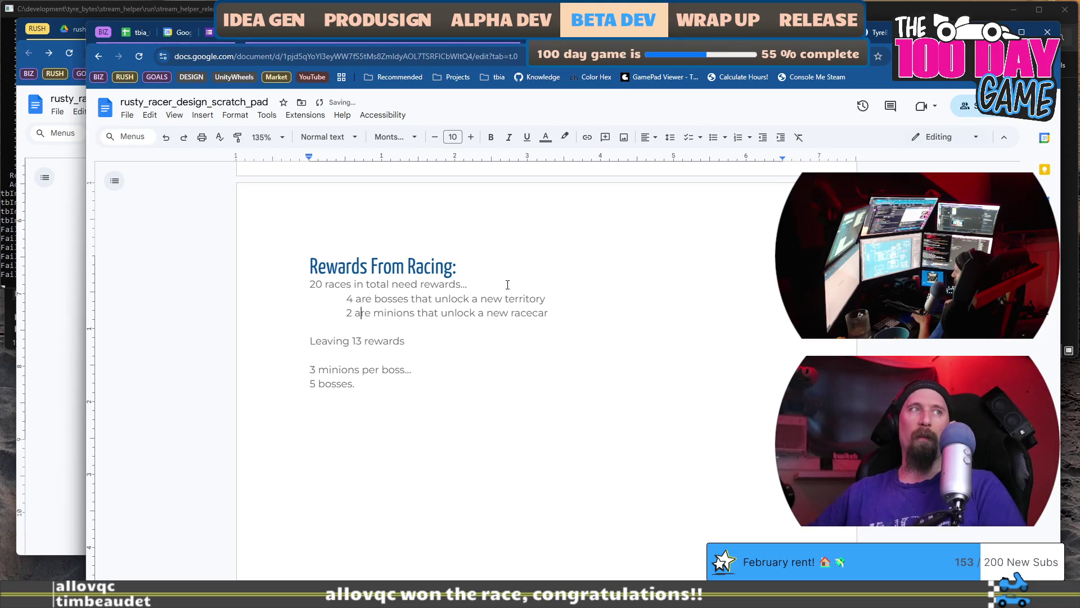
{"action": "key", "text": "Return"}
{"action": "type", "text": "1 is the final boss unloc"}
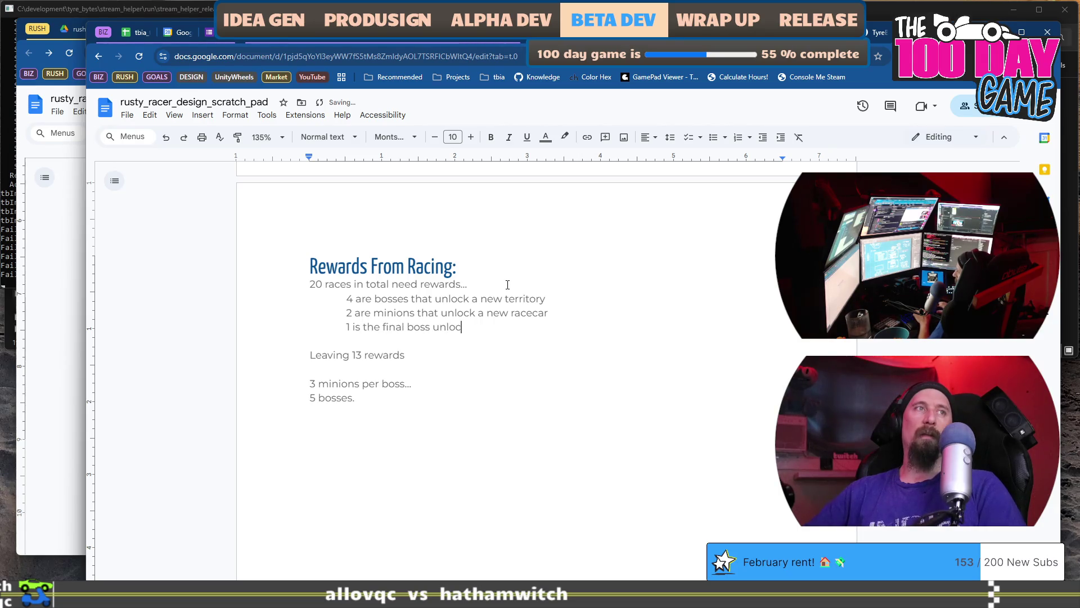
{"action": "type", "text": "king end"}
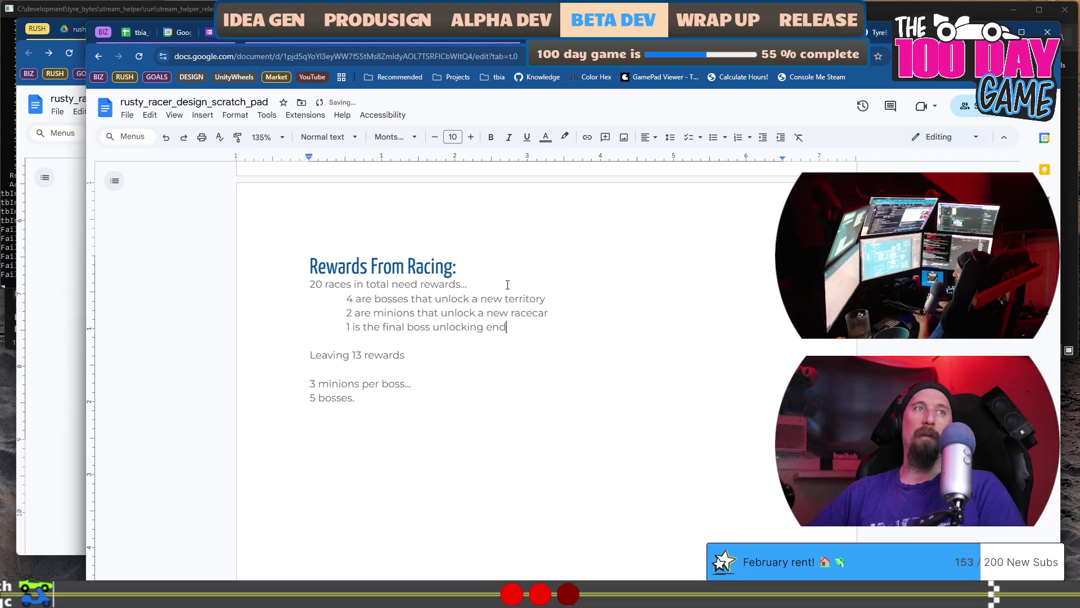
{"action": "type", "text": "-game cred"}
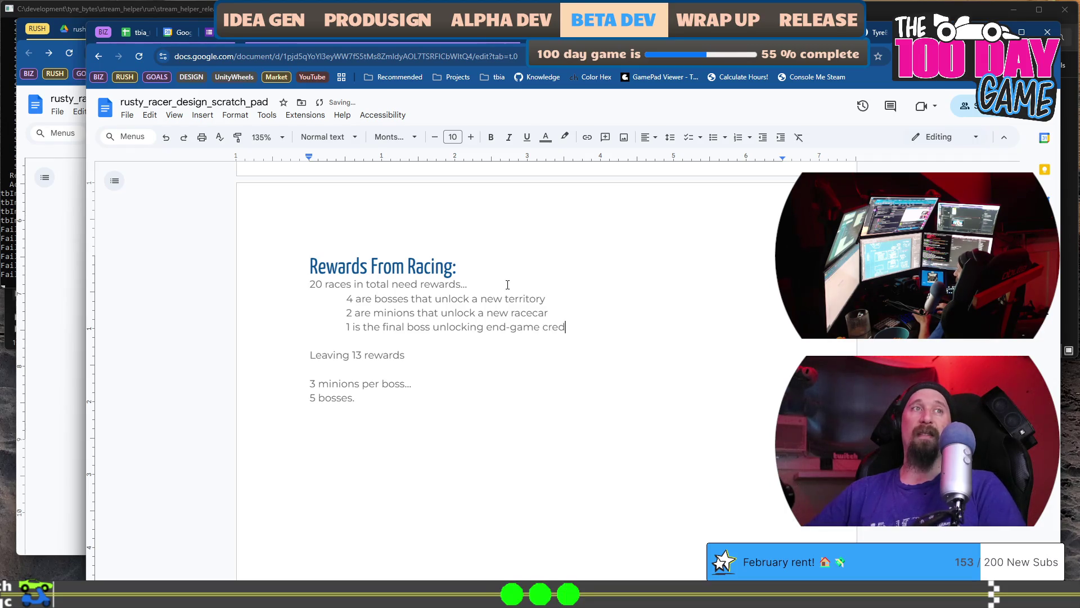
{"action": "type", "text": "its???"}
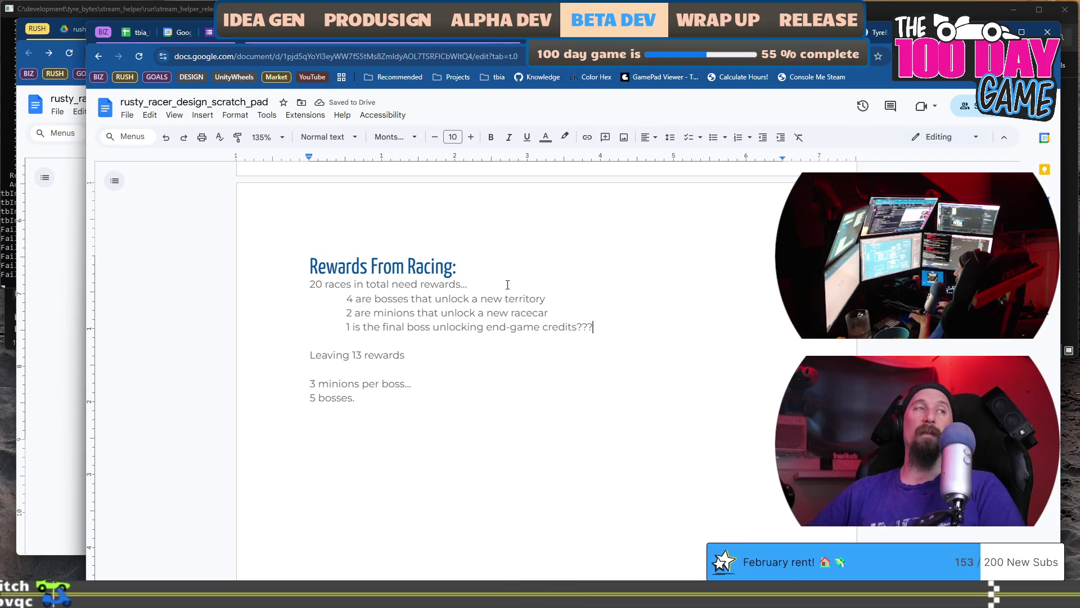
- Begin a deeper-indented question: 'What can final boss unlock that is'
{"action": "key", "text": "Return"}
{"action": "key", "text": "Tab"}
{"action": "type", "text": "Wha"}
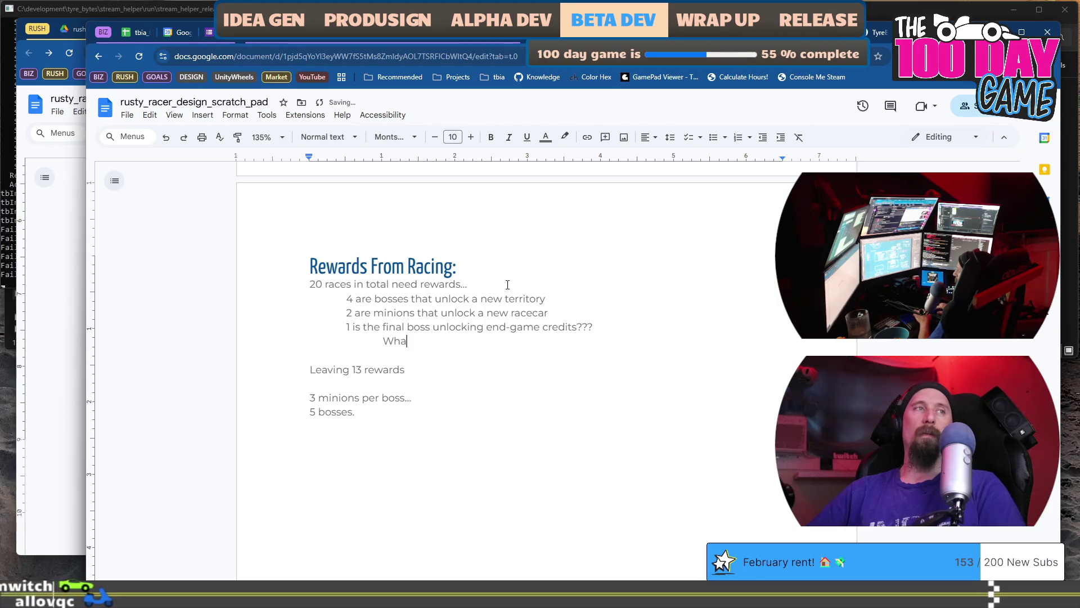
{"action": "type", "text": "t can final "}
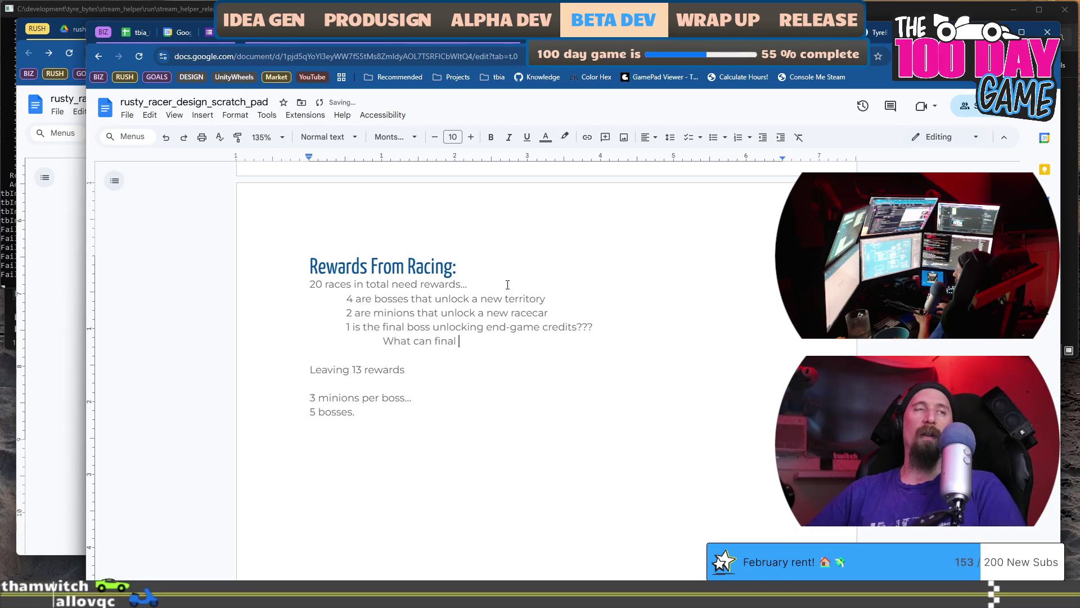
{"action": "type", "text": "boss unlock t"}
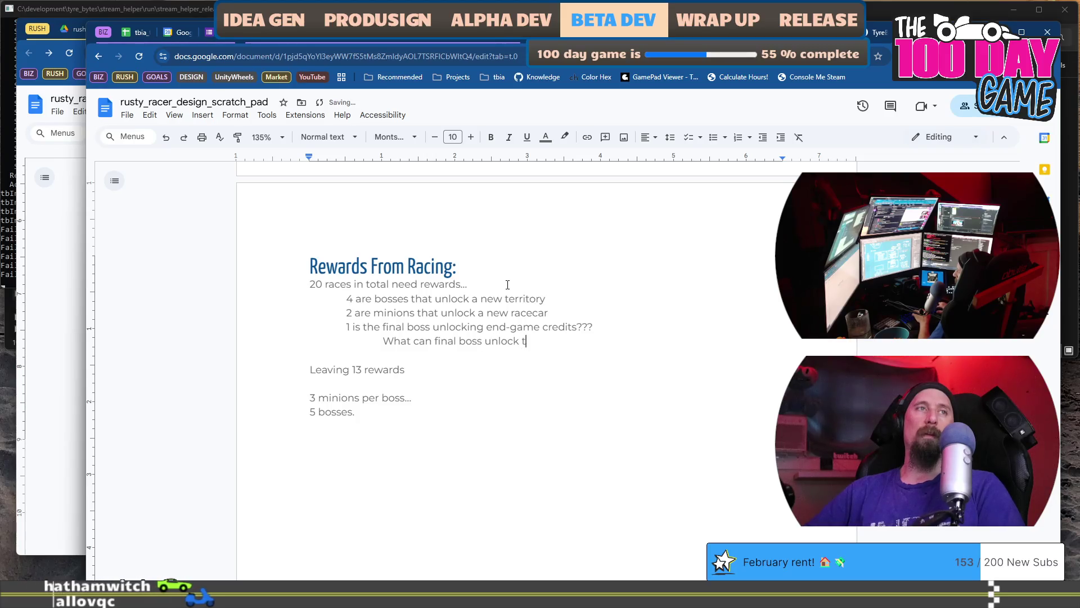
{"action": "type", "text": "hat is"}
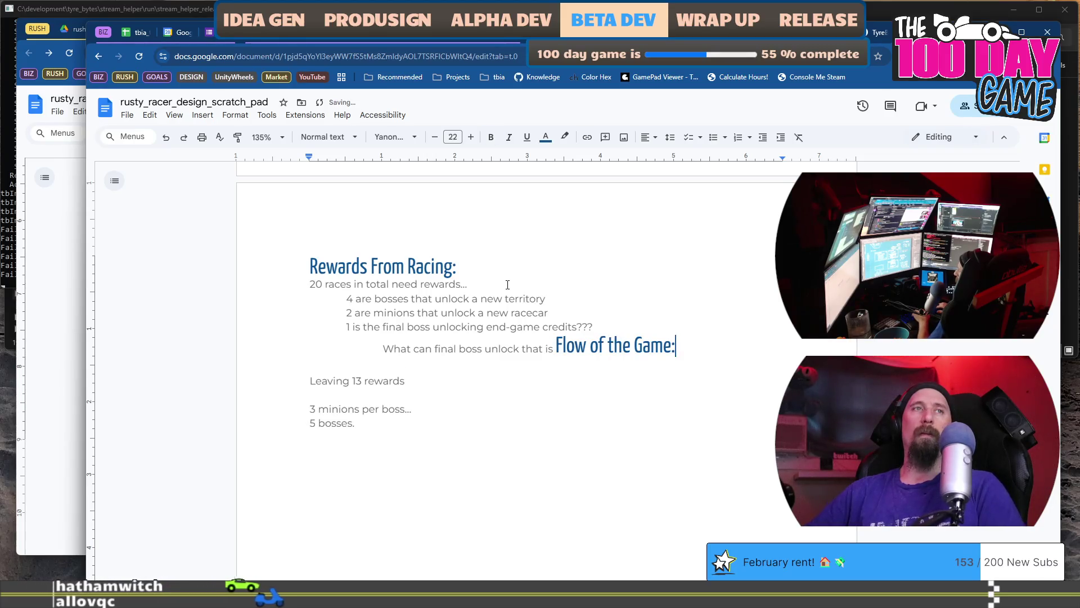
- Finish the question with a bold 'rewarding' and 'to the player??', inserting a missing 'the'
{"action": "key", "text": "ctrl+b"}
{"action": "type", "text": "rewarding"}
{"action": "key", "text": "ctrl+b"}
{"action": "type", "text": "to the "}
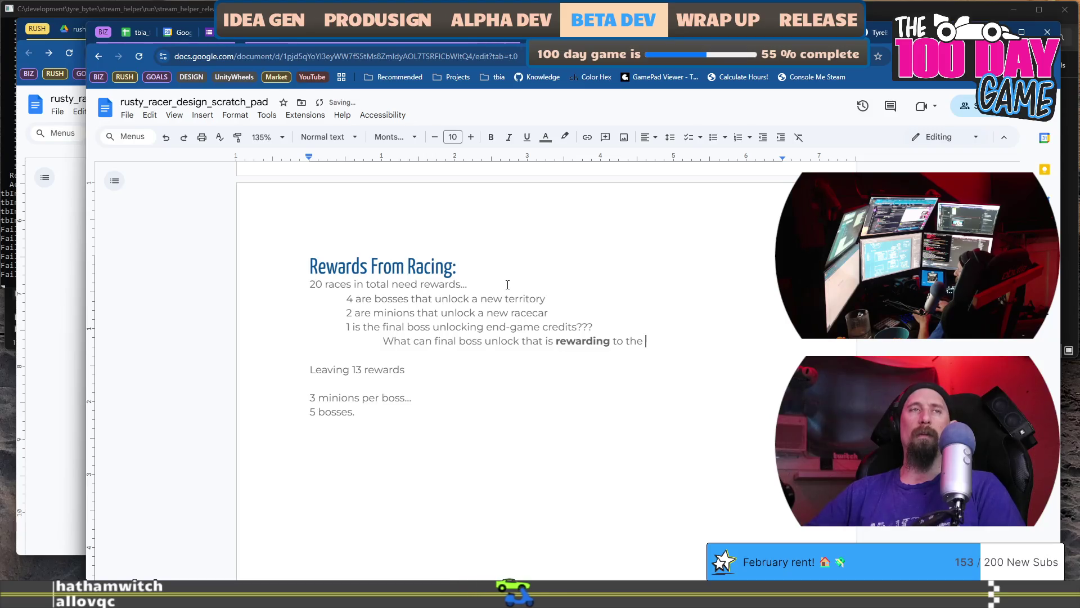
{"action": "type", "text": "player??"}
{"action": "key", "text": "Return"}
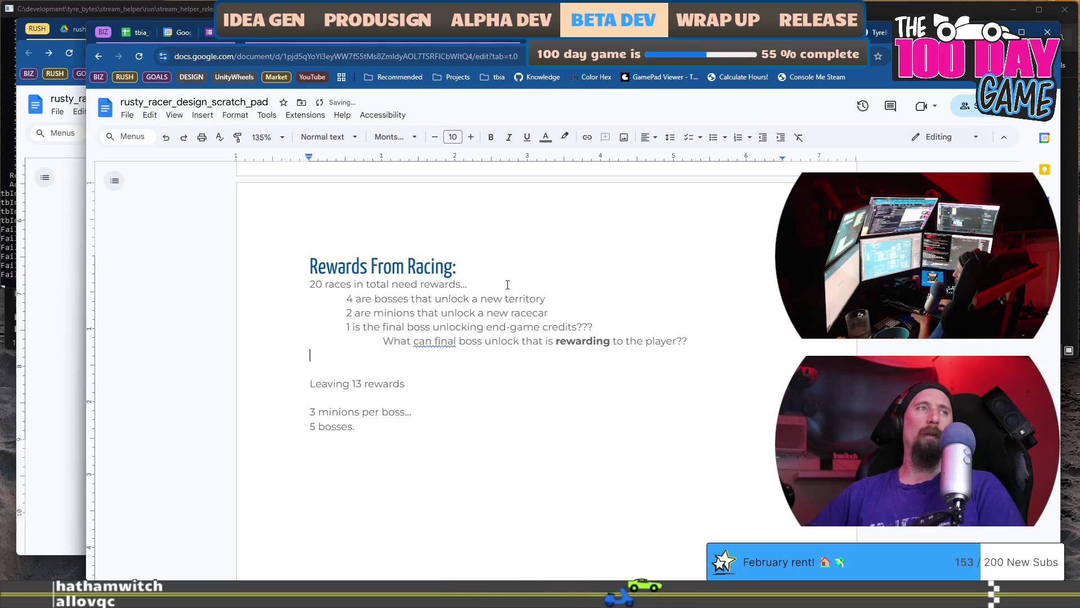
{"action": "key", "text": "ctrl+Right"}
{"action": "key", "text": "ctrl+Right"}
{"action": "key", "text": "ctrl+Right"}
{"action": "type", "text": "the"}
- Start an indented sub-point under 'Leaving 13 rewards'
{"action": "key", "text": "Down"}
{"action": "key", "text": "Down"}
{"action": "key", "text": "Down"}
{"action": "key", "text": "End"}
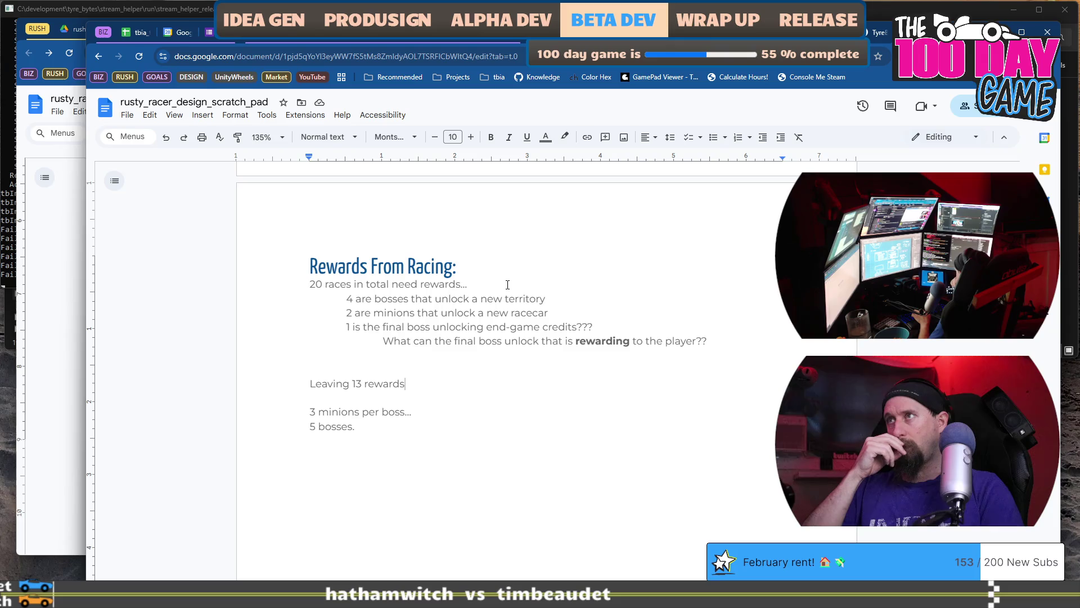
{"action": "key", "text": "Return"}
{"action": "key", "text": "Tab"}
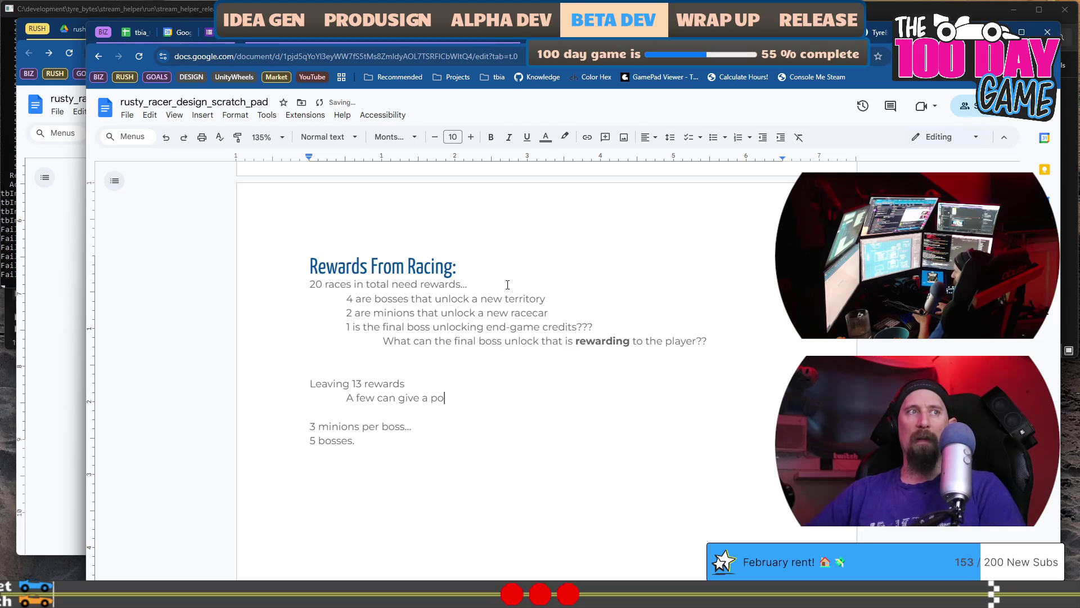
- Type the resources idea and 'A few can give some car upgrades' stealing the show from the Workshop
{"action": "type", "text": "our"}
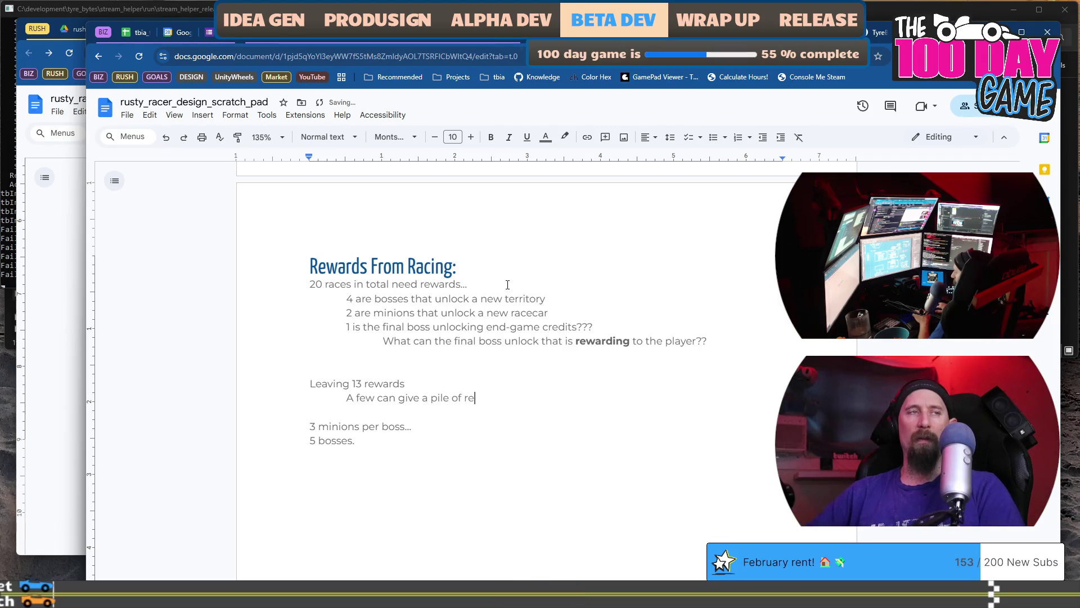
{"action": "type", "text": "ces..."}
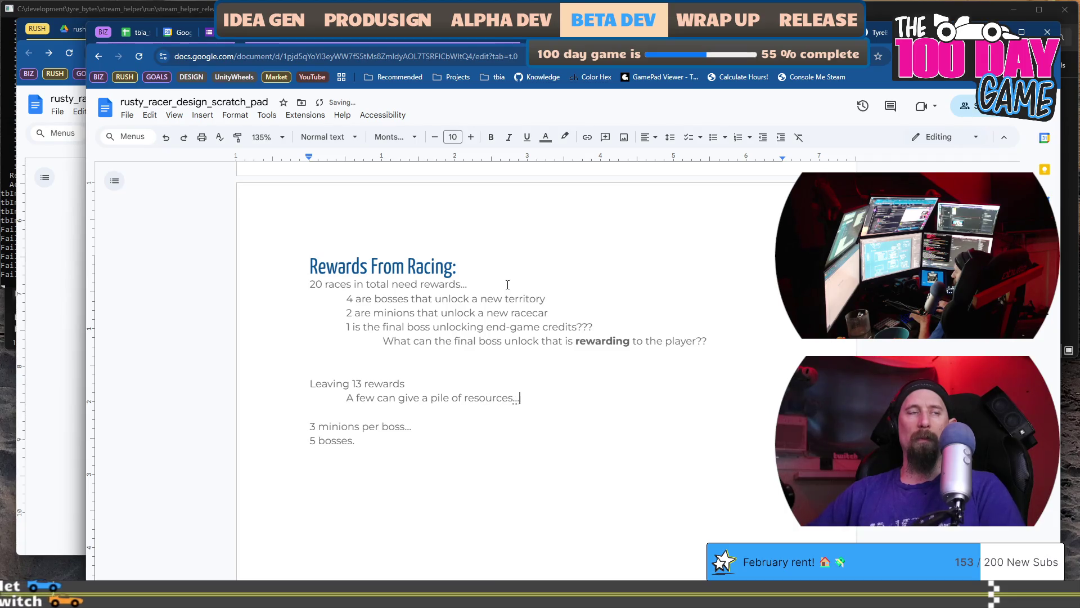
{"action": "key", "text": "Return"}
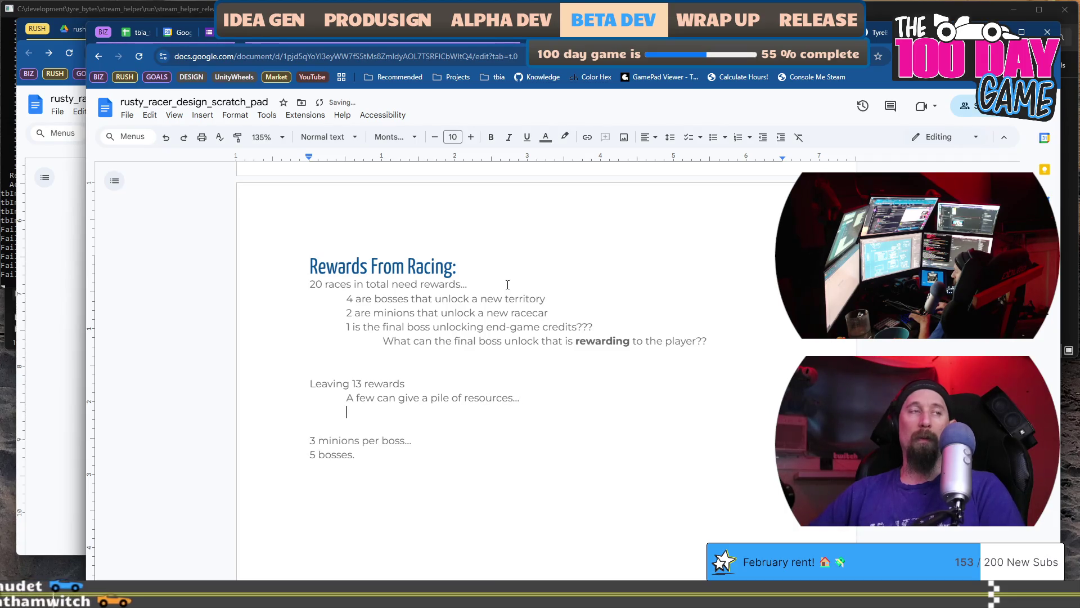
{"action": "type", "text": "A few "}
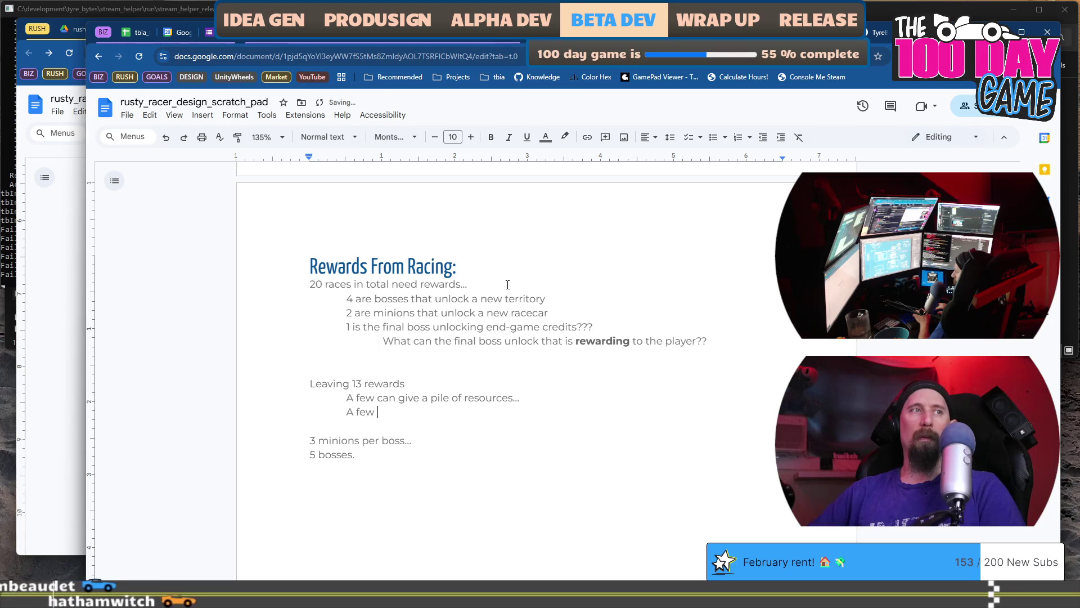
{"action": "type", "text": "can give "}
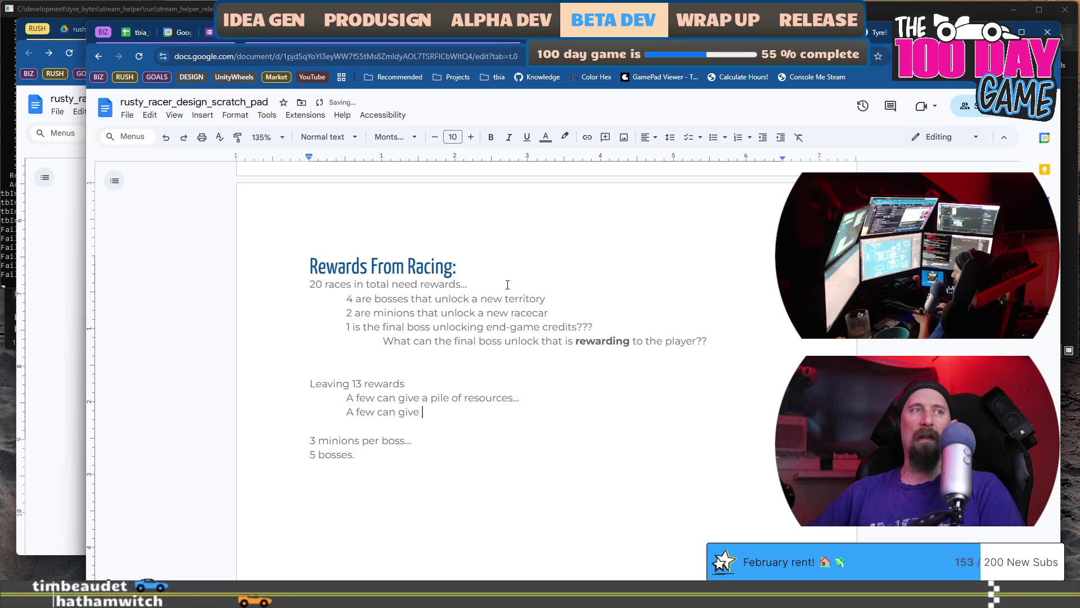
{"action": "type", "text": "some car upgrades, "}
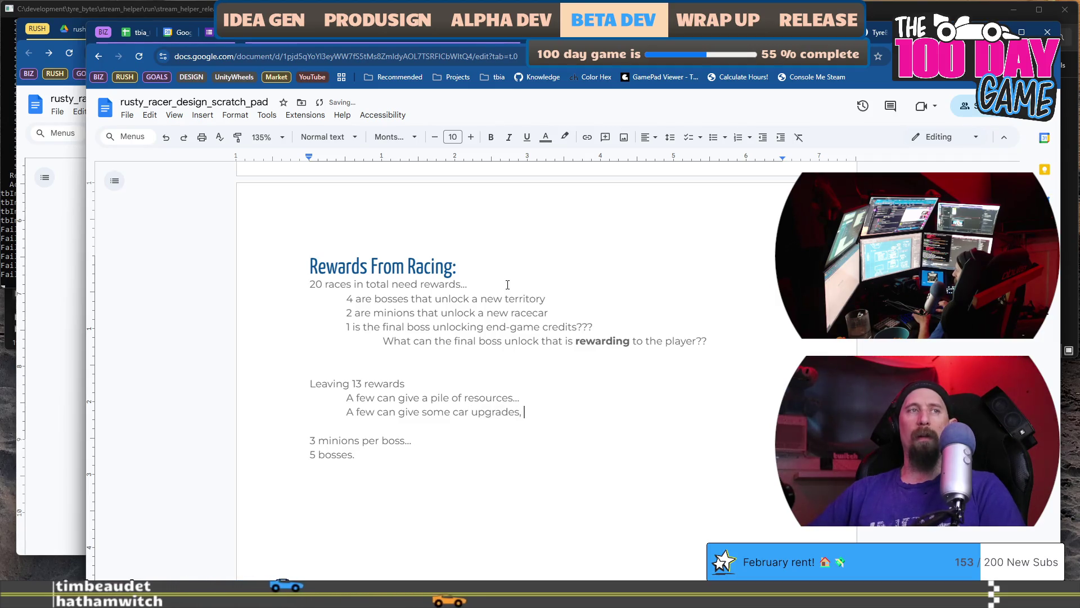
{"action": "type", "text": "though"}
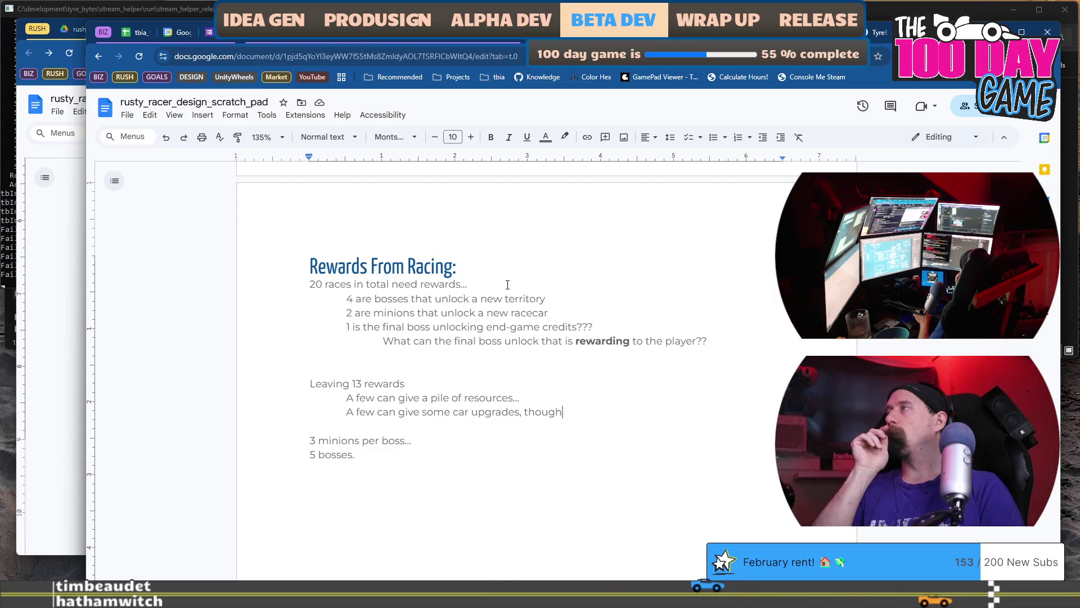
{"action": "type", "text": "this might s"}
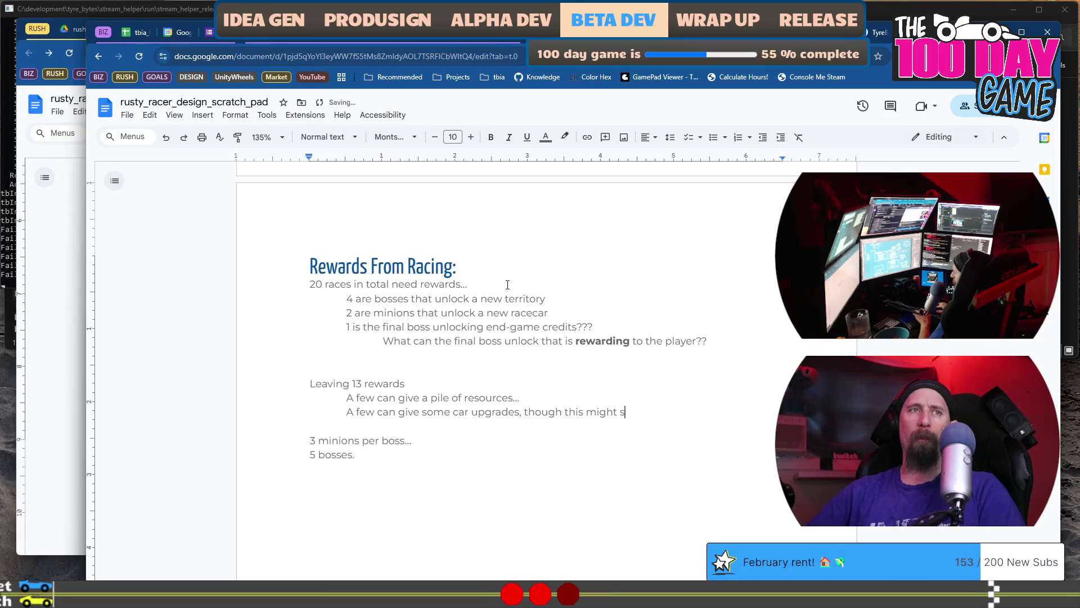
{"action": "type", "text": "ow "}
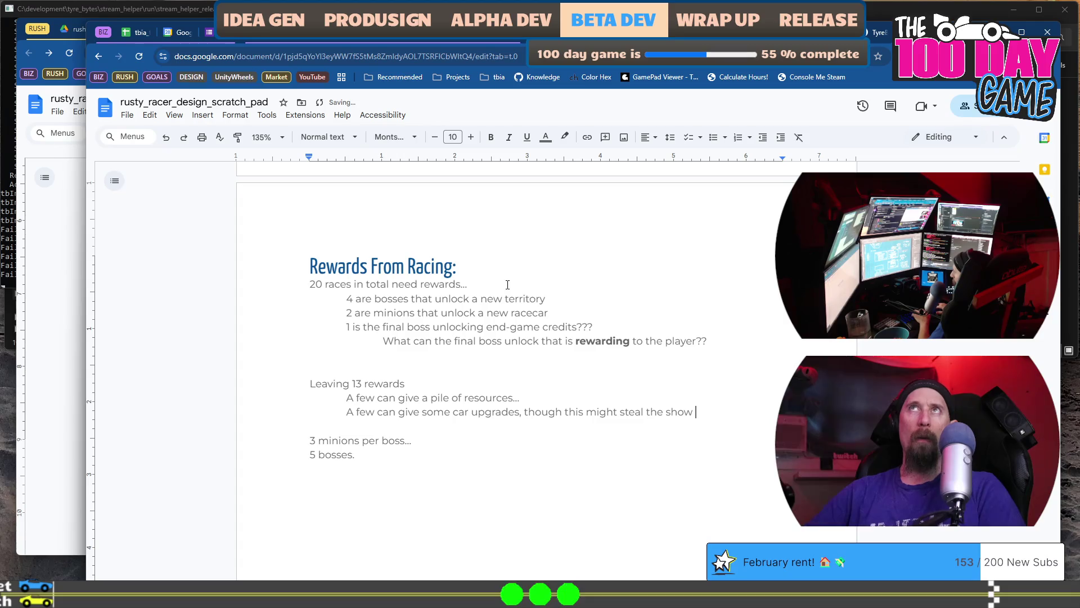
{"action": "type", "text": "from the "}
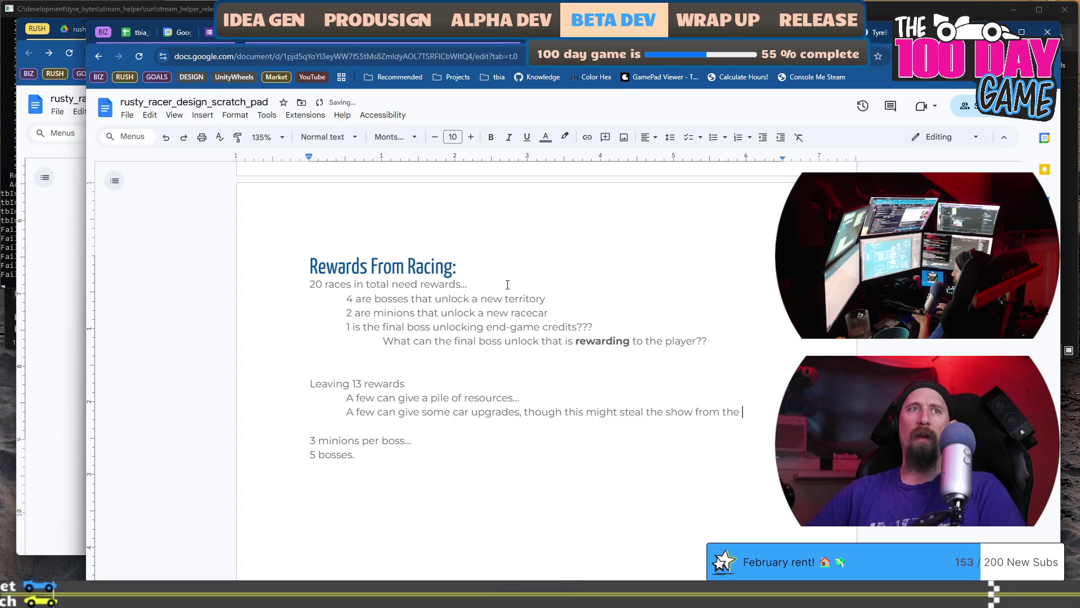
{"action": "type", "text": "Workshop."}
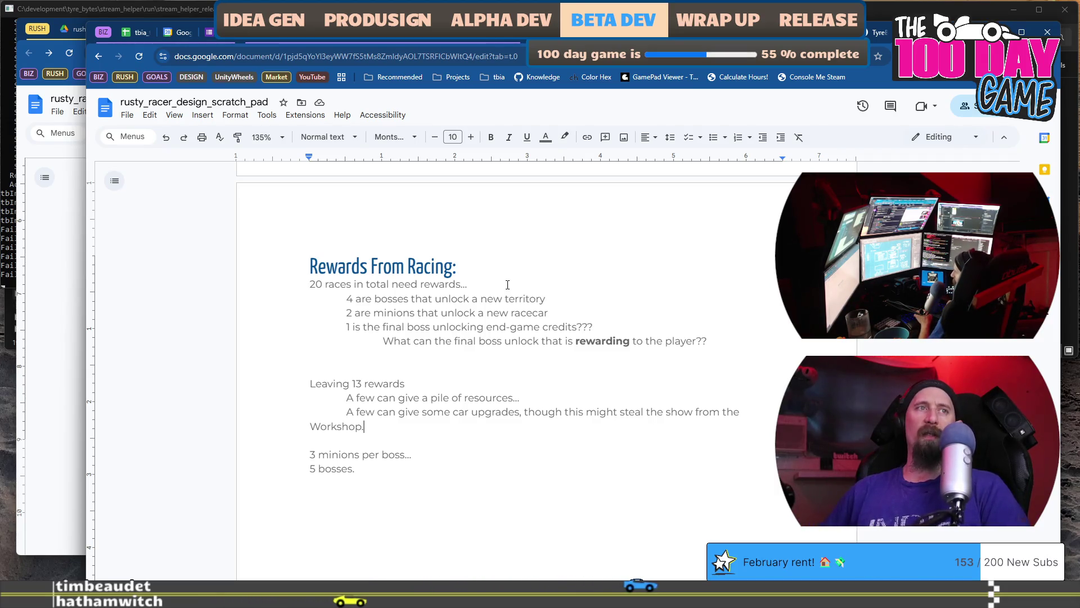
- Delete 'some' from the upgrades line and add blank lines below the Workshop note
{"action": "key", "text": "Up"}
{"action": "key", "text": "ctrl+Right"}
{"action": "key", "text": "ctrl+Right"}
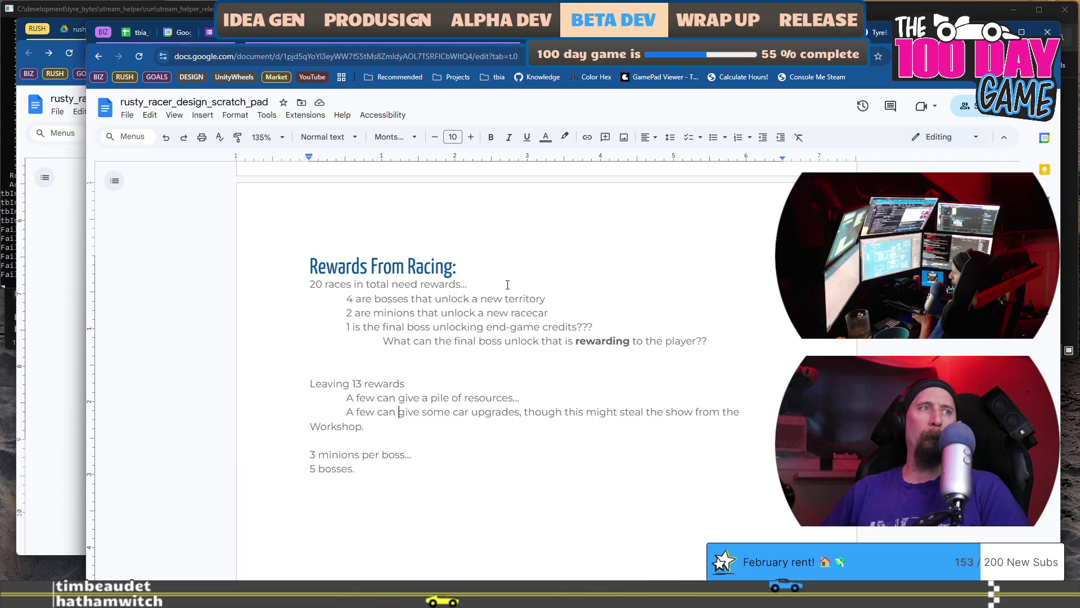
{"action": "key", "text": "ctrl+shift+Right"}
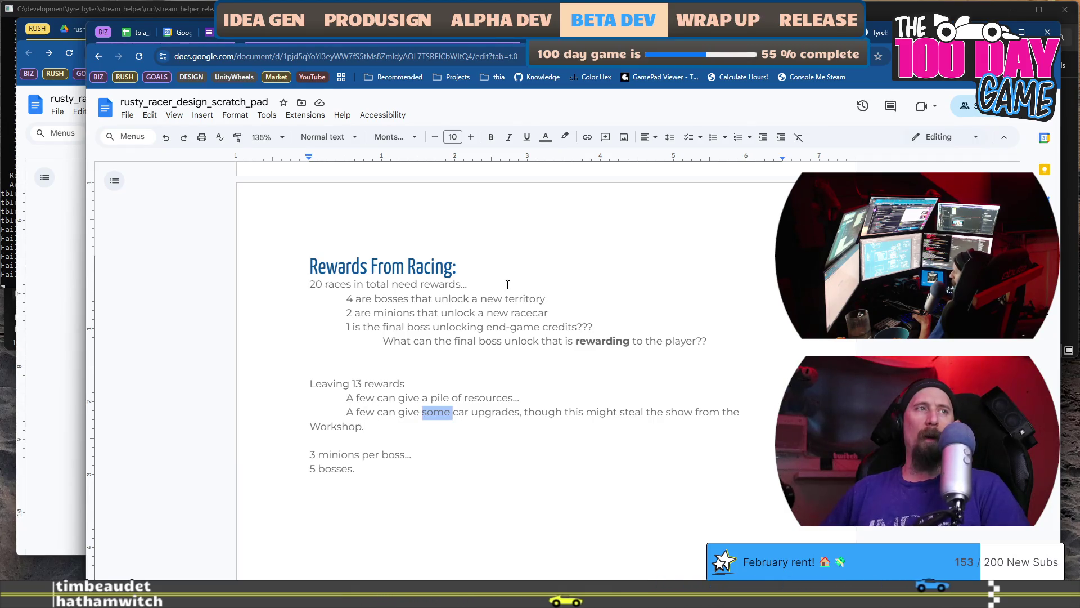
{"action": "key", "text": "BackSpace"}
{"action": "key", "text": "Down"}
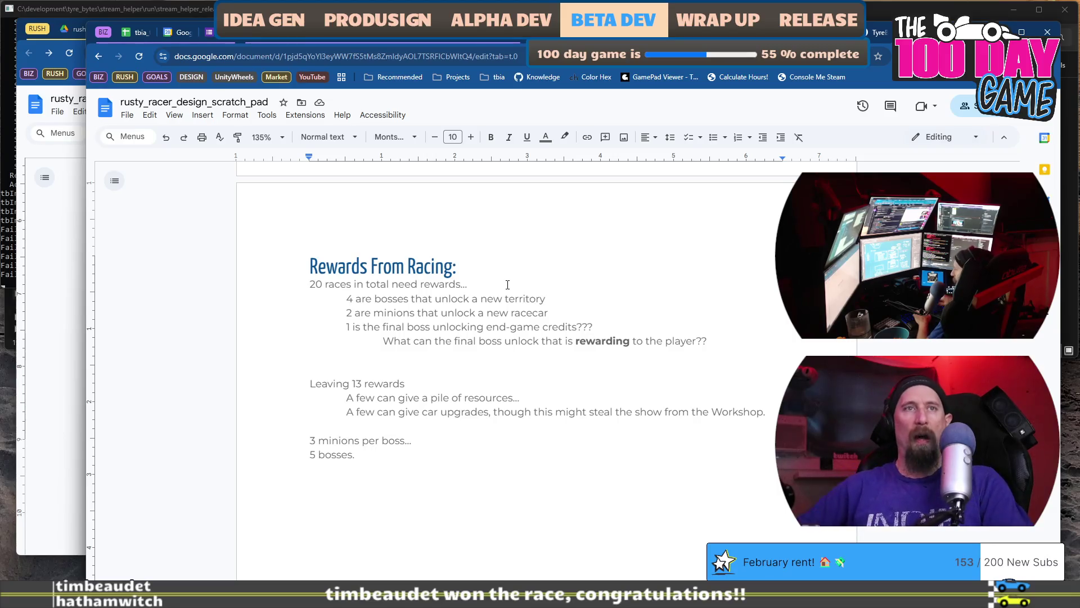
{"action": "key", "text": "Return"}
{"action": "key", "text": "Return"}
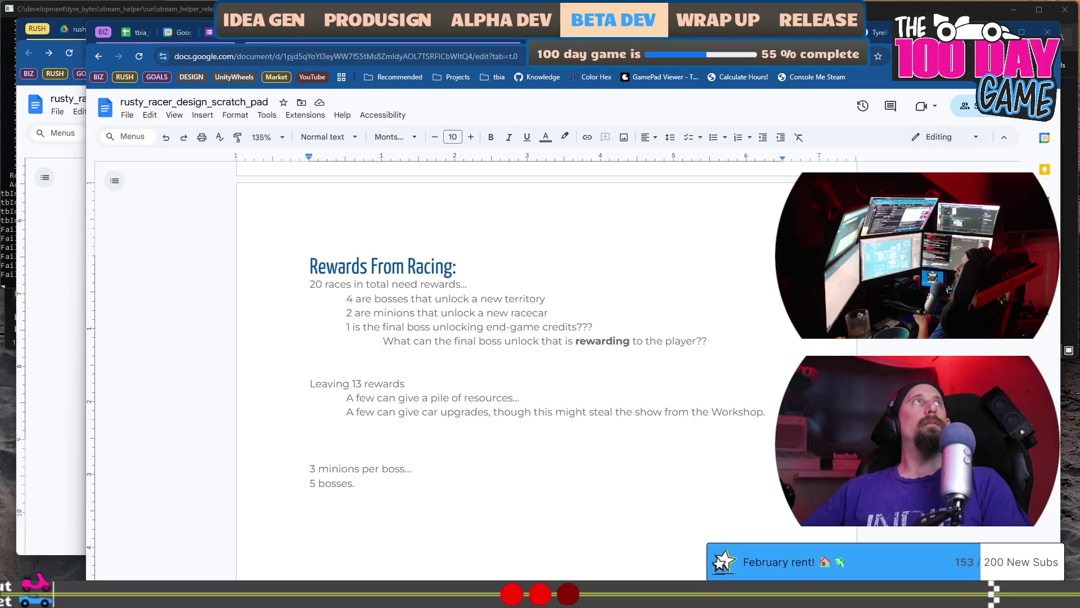
{"action": "triple_click", "coordinate": [408, 437]}
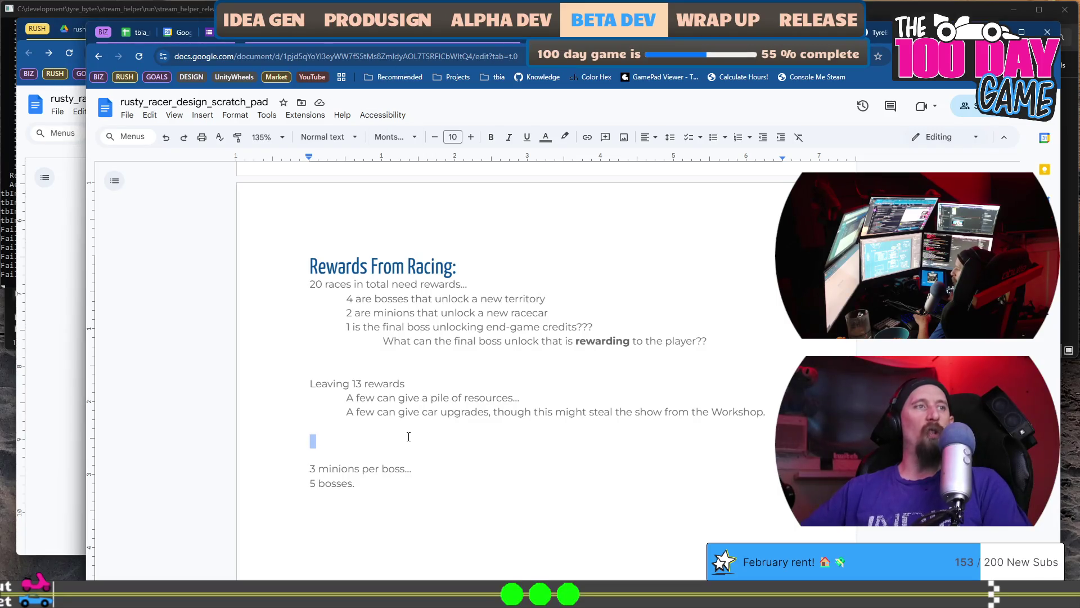
- Review the reward notes, then place the cursor on the empty line above '3 minions per boss'
{"action": "left_click", "coordinate": [408, 438]}
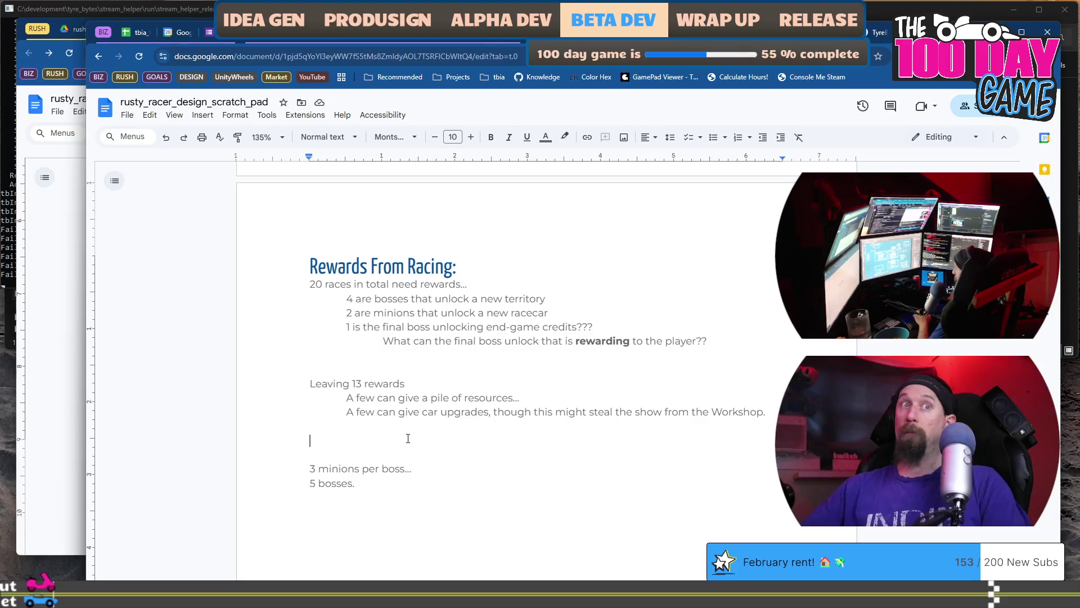
{"action": "mouse_move", "coordinate": [310, 383]}
{"action": "left_mouse_down"}
{"action": "mouse_move", "coordinate": [464, 424]}
{"action": "mouse_move", "coordinate": [466, 456]}
{"action": "mouse_move", "coordinate": [459, 421]}
{"action": "left_mouse_up"}
{"action": "left_click", "coordinate": [458, 437]}
{"action": "left_click", "coordinate": [446, 487]}
{"action": "double_click", "coordinate": [314, 285]}
{"action": "scroll", "coordinate": [333, 295], "scroll_direction": "down", "scroll_amount": 2}
{"action": "scroll", "coordinate": [335, 316], "scroll_direction": "up", "scroll_amount": 1}
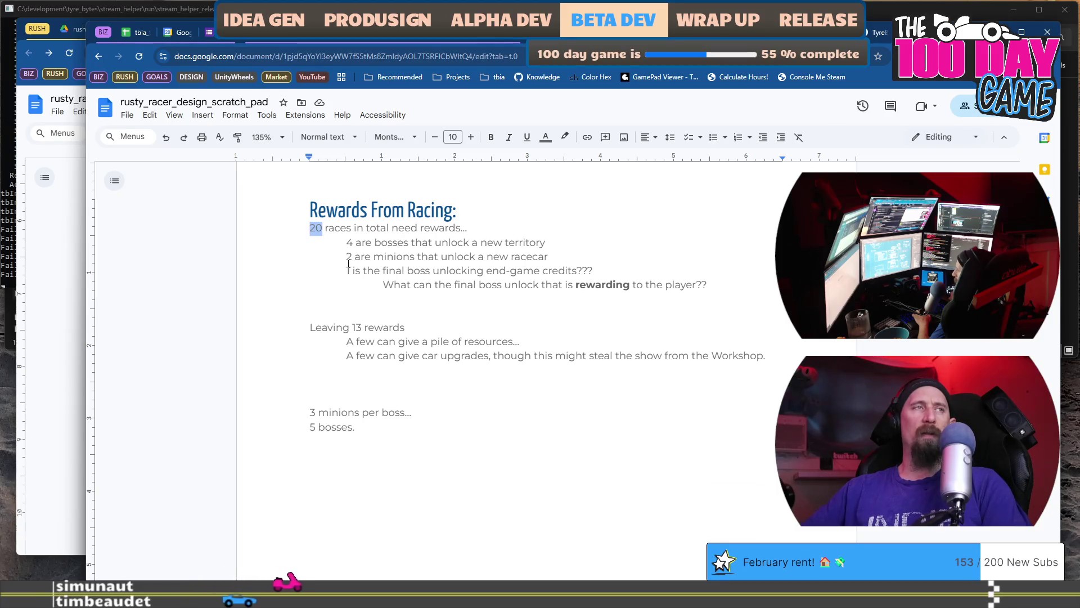
{"action": "left_click", "coordinate": [309, 382]}
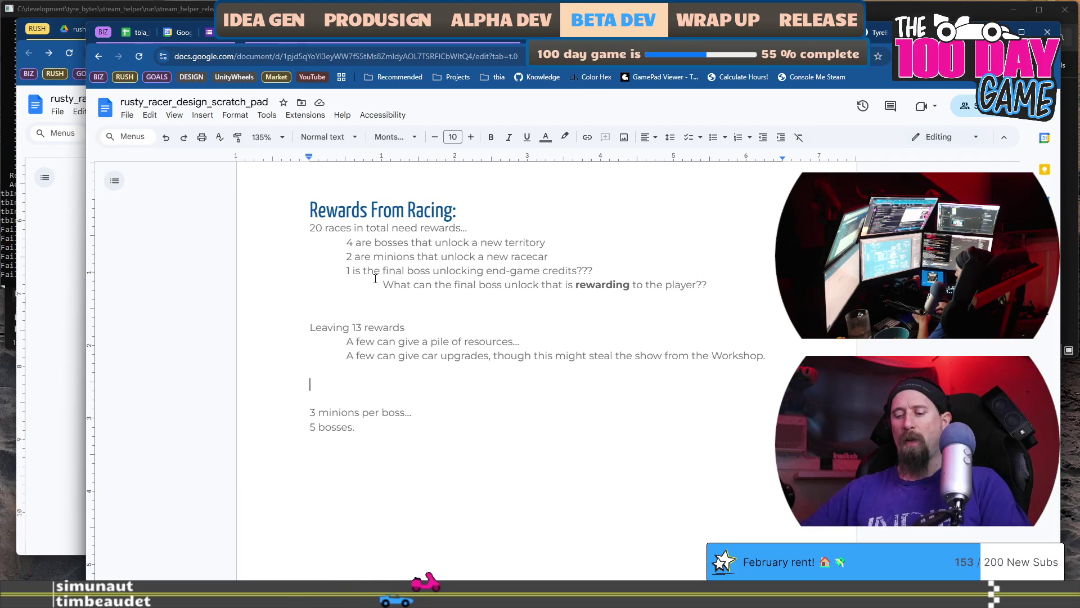
- Type 'Can be "Charms" that are used to empower the' and restore the browser window
{"action": "type", "text": "So"}
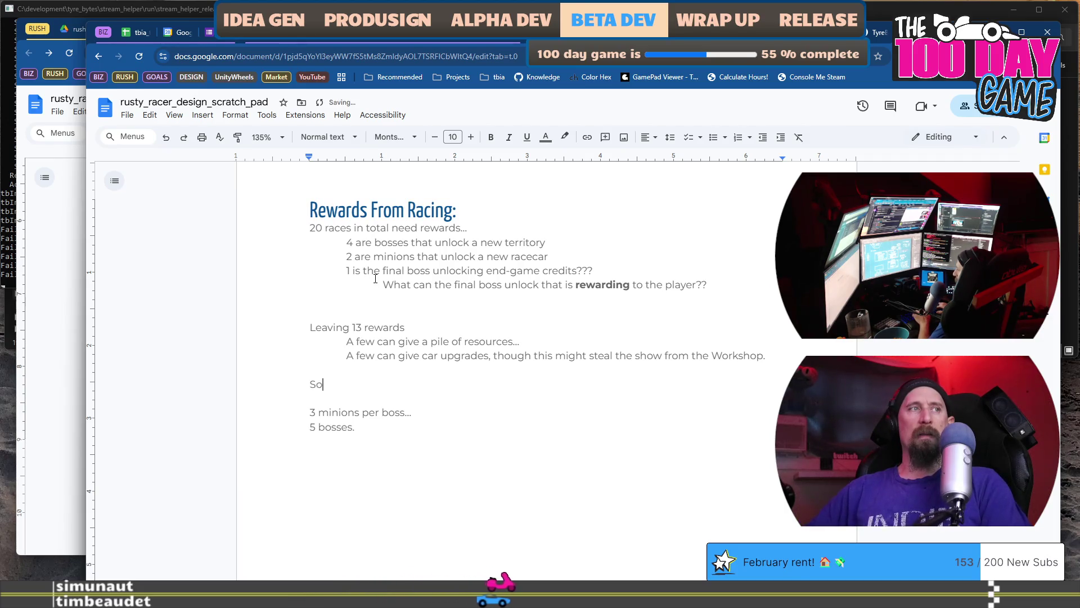
{"action": "type", "text": "me can be \"Charms\" "}
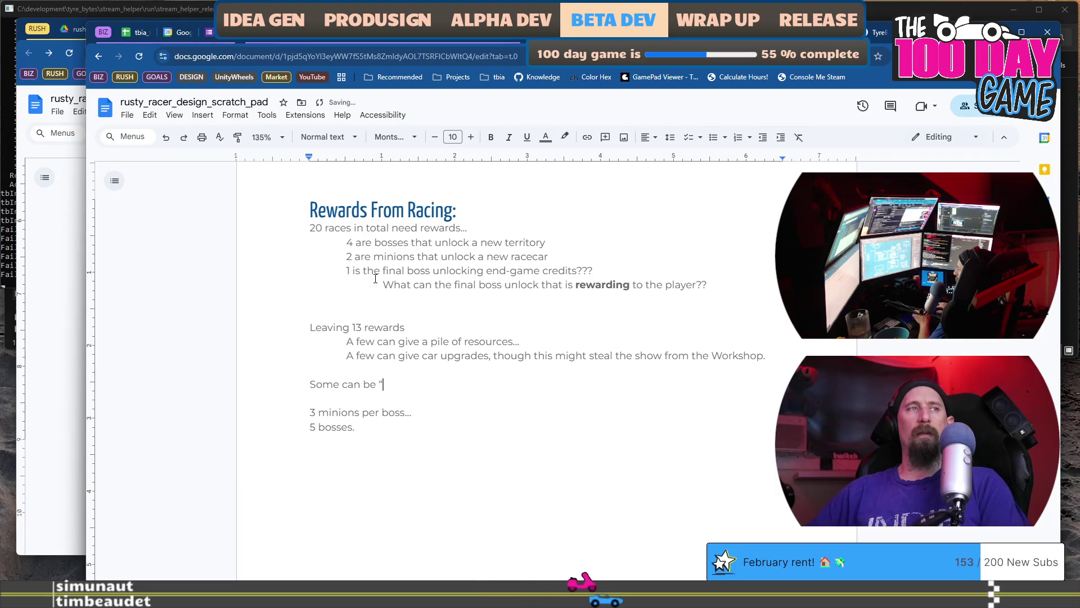
{"action": "type", "text": "that are used"}
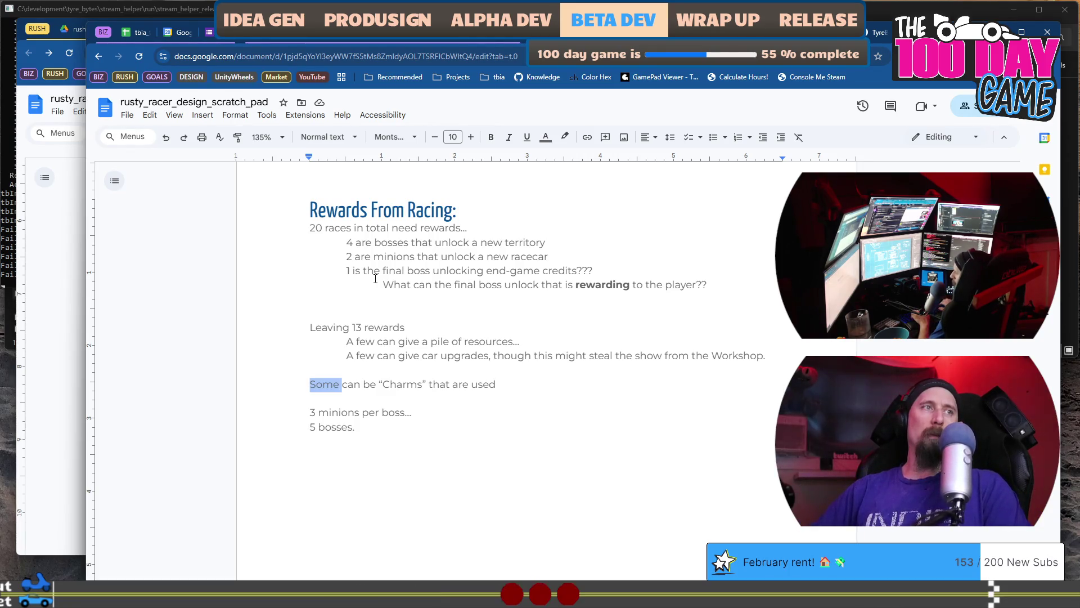
{"action": "type", "text": "C"}
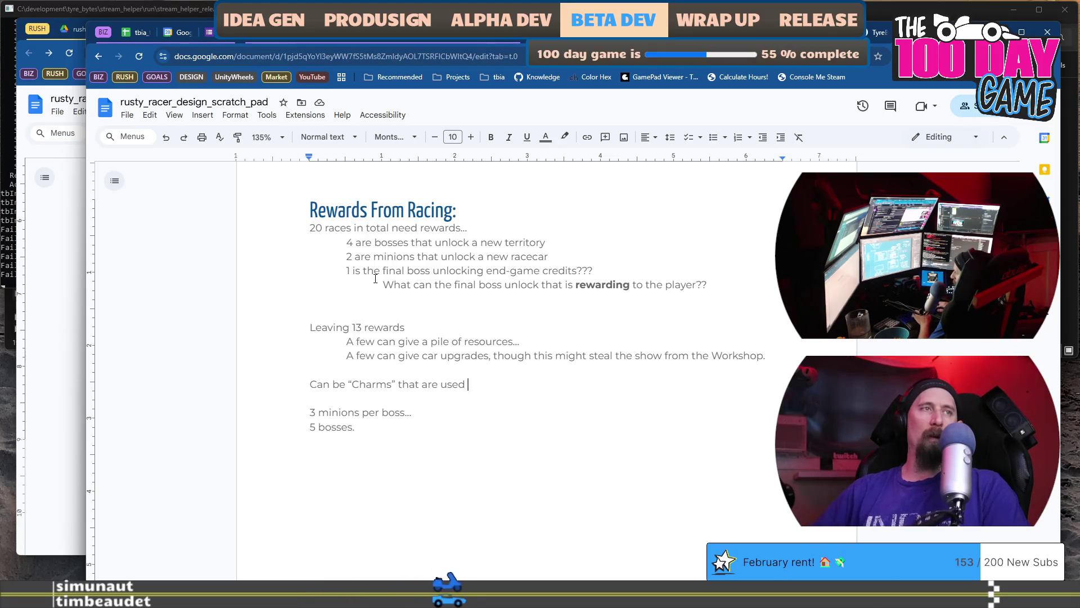
{"action": "key", "text": "shift+Home"}
{"action": "key", "text": "End"}
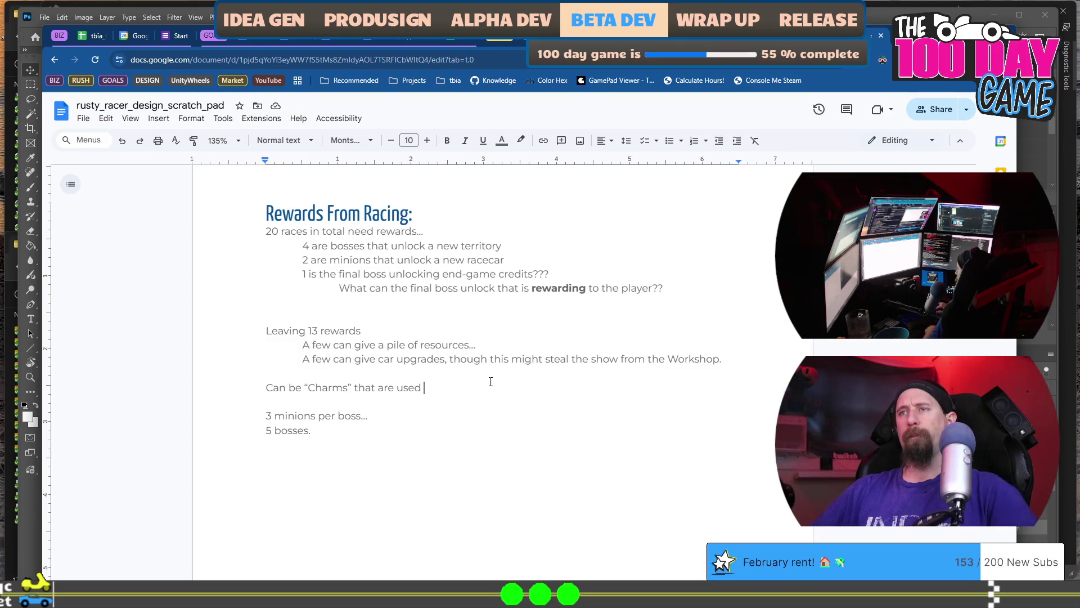
{"action": "type", "text": "to empower"}
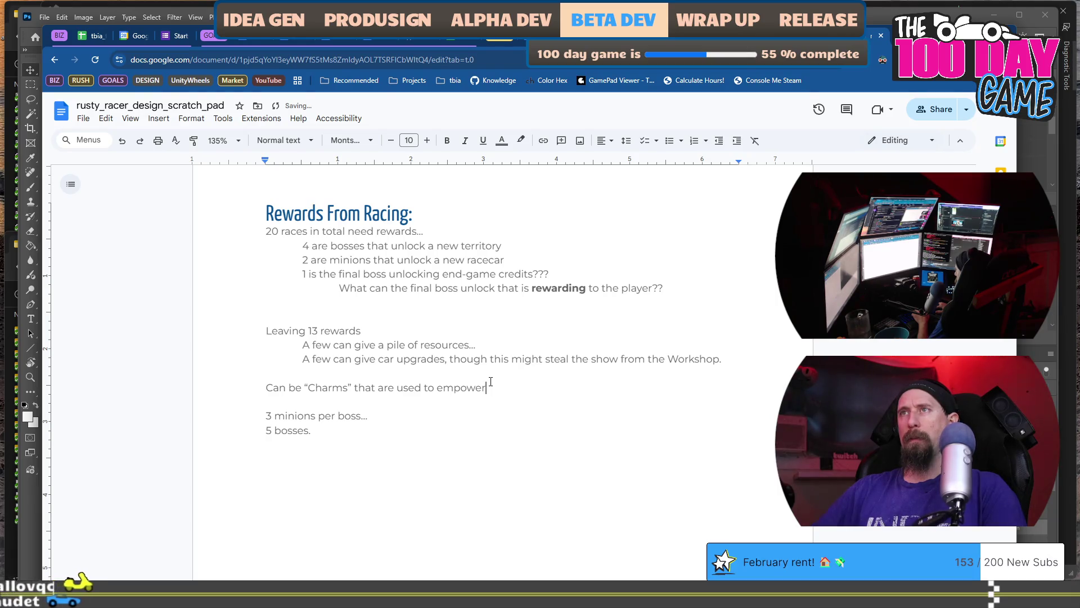
{"action": "key", "text": "Up"}
{"action": "key", "text": "Up"}
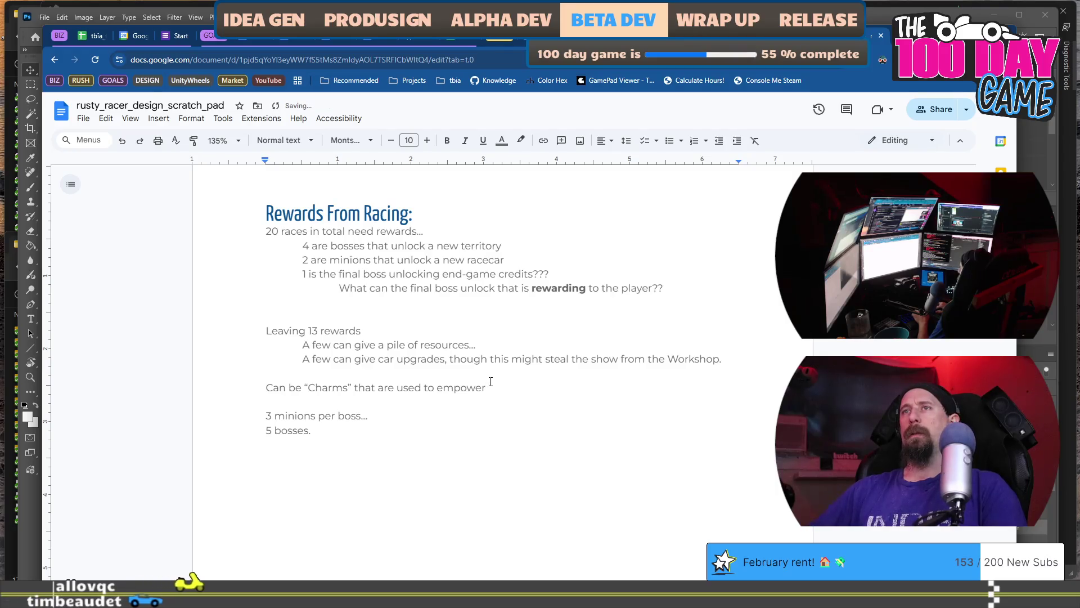
{"action": "type", "text": "the"}
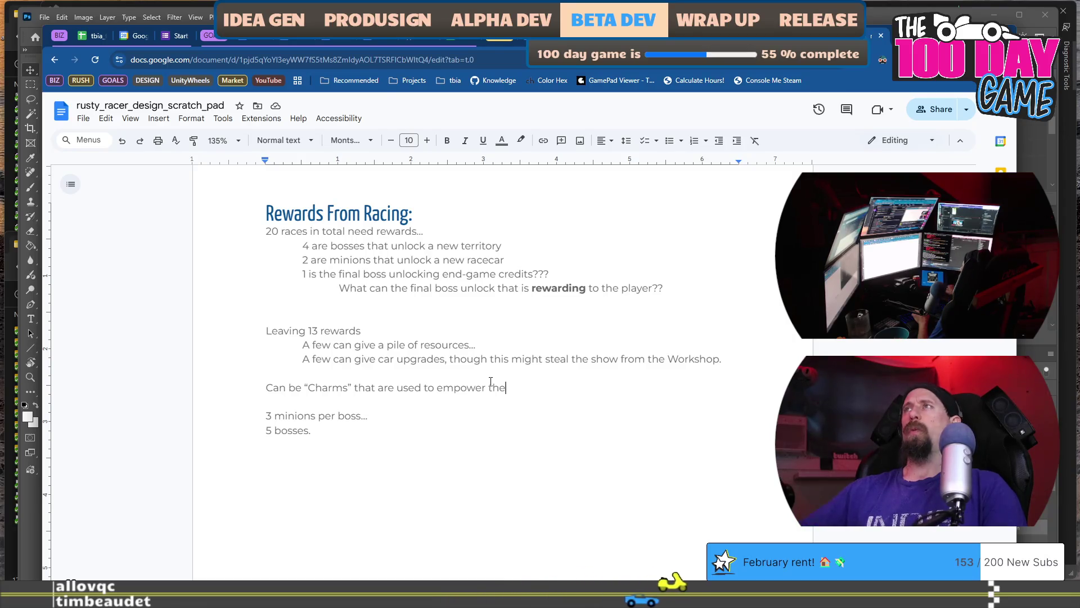
{"action": "mouse_move", "coordinate": [630, 35]}
{"action": "left_mouse_down"}
{"action": "mouse_move", "coordinate": [627, 83]}
{"action": "mouse_move", "coordinate": [627, 3]}
{"action": "left_mouse_up"}
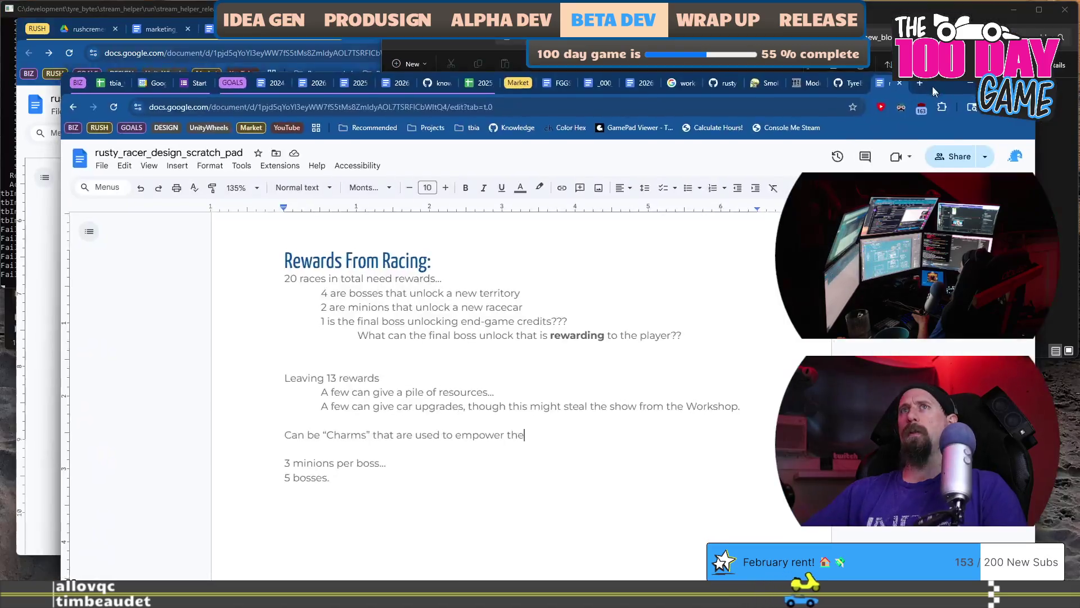
- In Visual Studio's game_manager.cpp, scroll up to the stat table and select LootOdds lines 85–90
{"action": "key", "text": "alt+Tab"}
{"action": "key", "text": "Tab"}
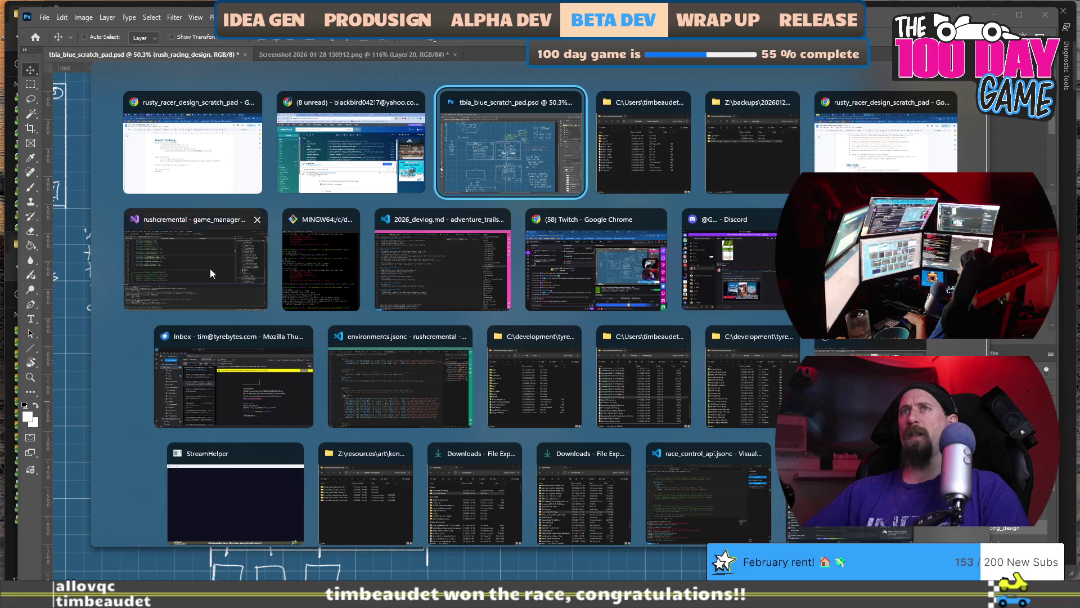
{"action": "left_click", "coordinate": [191, 272]}
{"action": "left_click", "coordinate": [368, 250]}
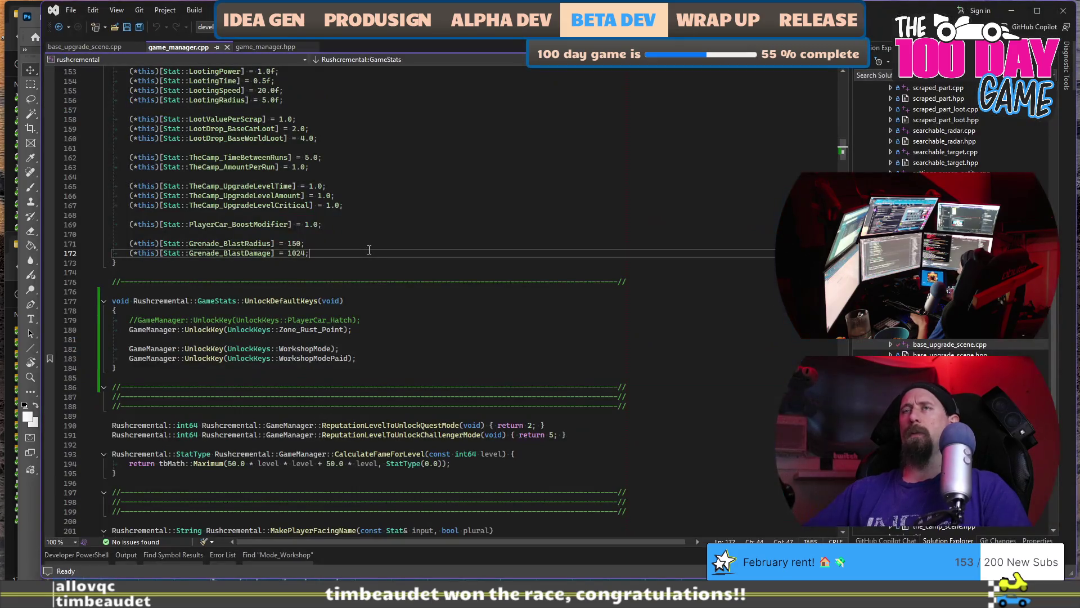
{"action": "scroll", "coordinate": [369, 250], "scroll_direction": "up", "scroll_amount": 16}
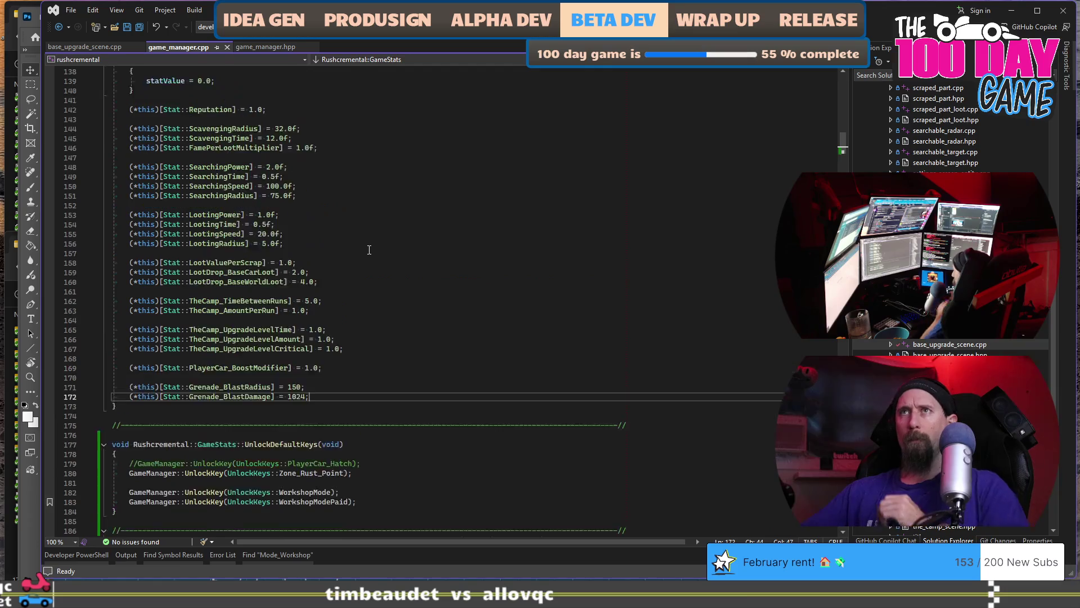
{"action": "scroll", "coordinate": [369, 250], "scroll_direction": "up", "scroll_amount": 13}
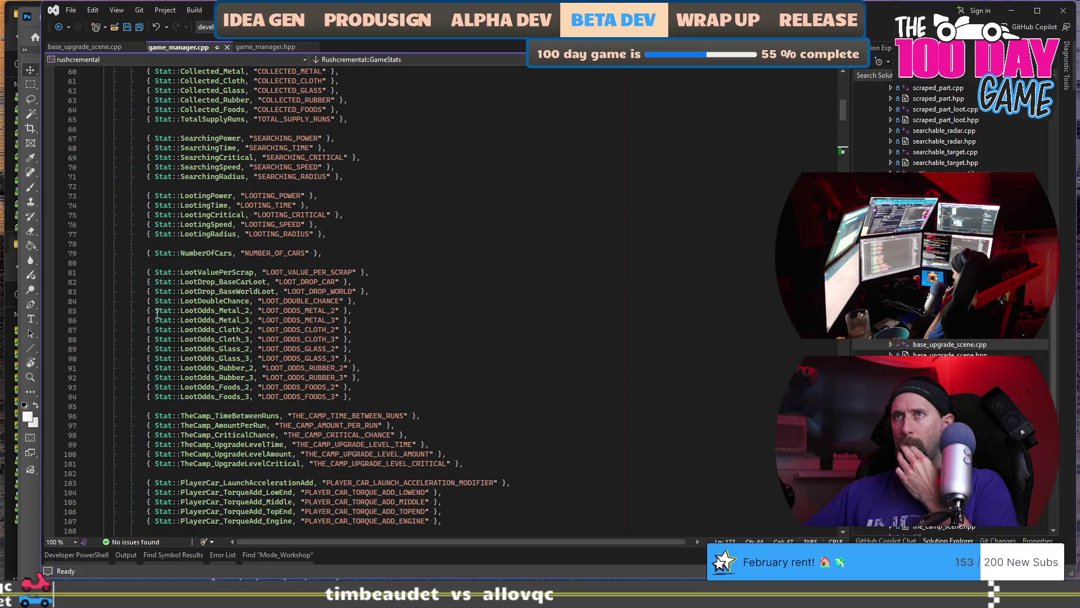
{"action": "mouse_move", "coordinate": [172, 311]}
{"action": "left_mouse_down"}
{"action": "mouse_move", "coordinate": [346, 335]}
{"action": "mouse_move", "coordinate": [359, 349]}
{"action": "left_mouse_up"}
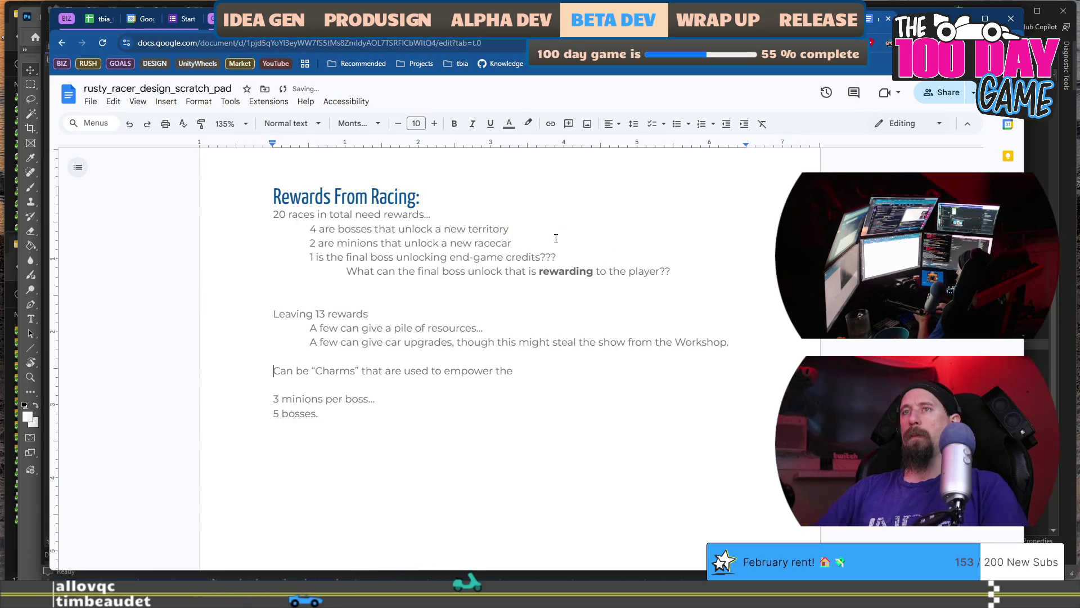
- Prefix the Charms line with '5 to 10', lowercase 'can', and indent it
{"action": "type", "text": "5 to"}
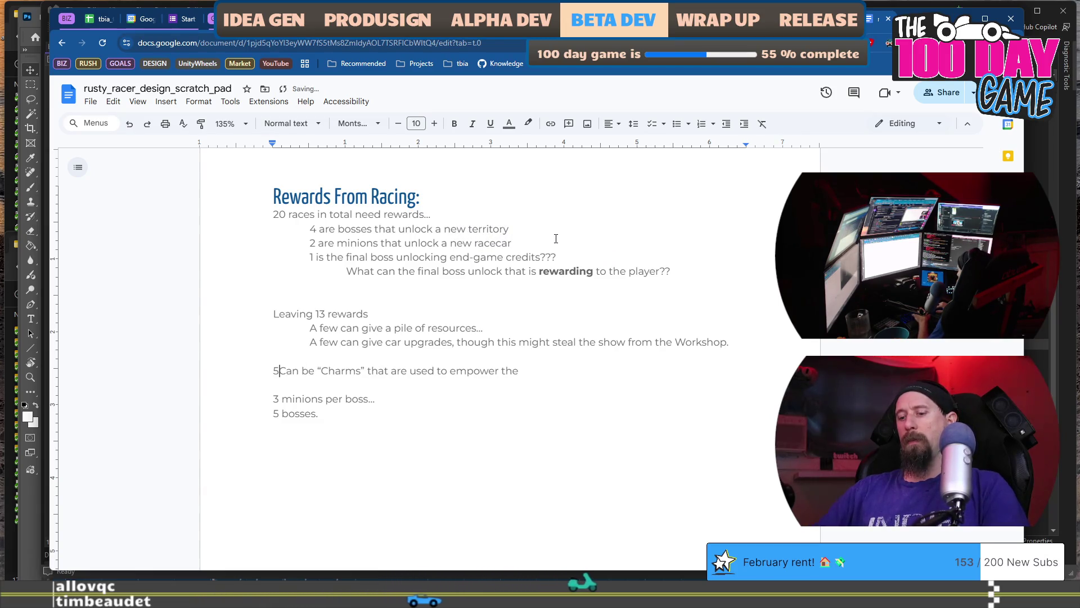
{"action": "type", "text": " 10"}
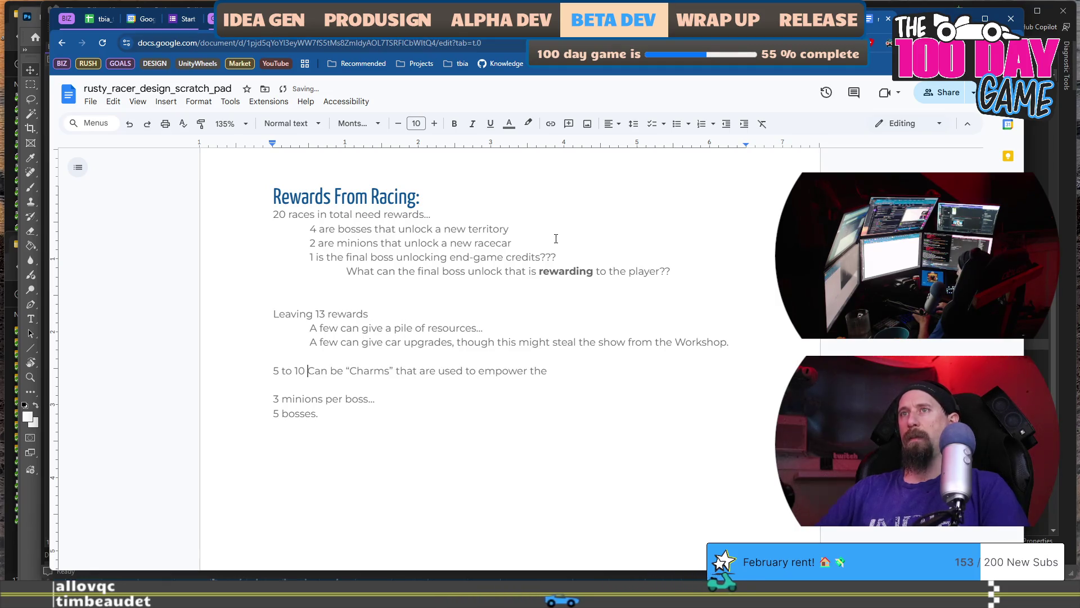
{"action": "key", "text": "ctrl+shift+Right"}
{"action": "type", "text": "can"}
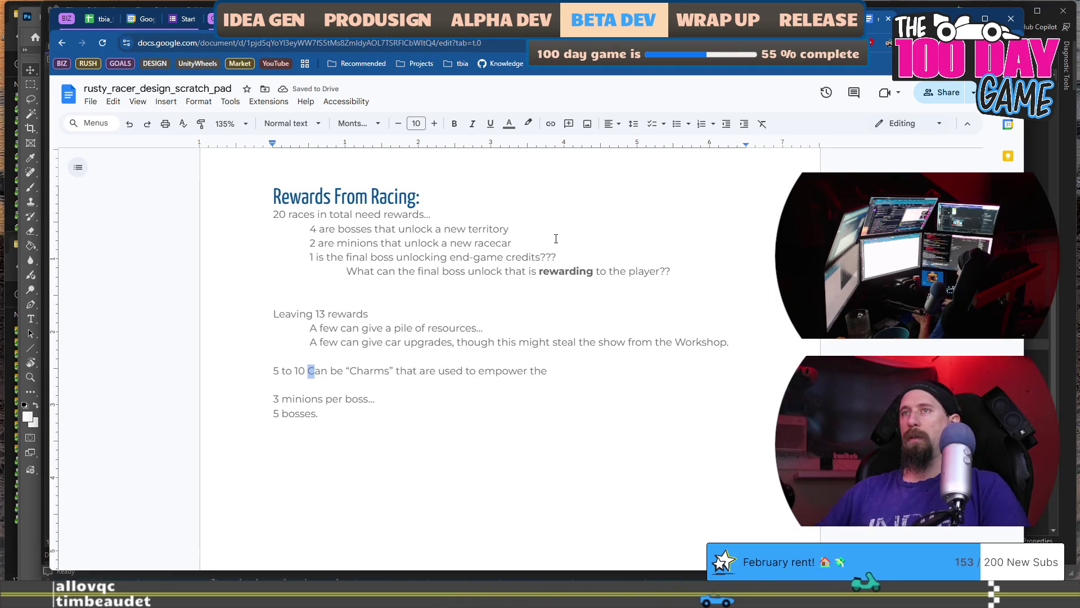
{"action": "key", "text": "ctrl+Right"}
{"action": "key", "text": "ctrl+Right"}
{"action": "key", "text": "ctrl+Right"}
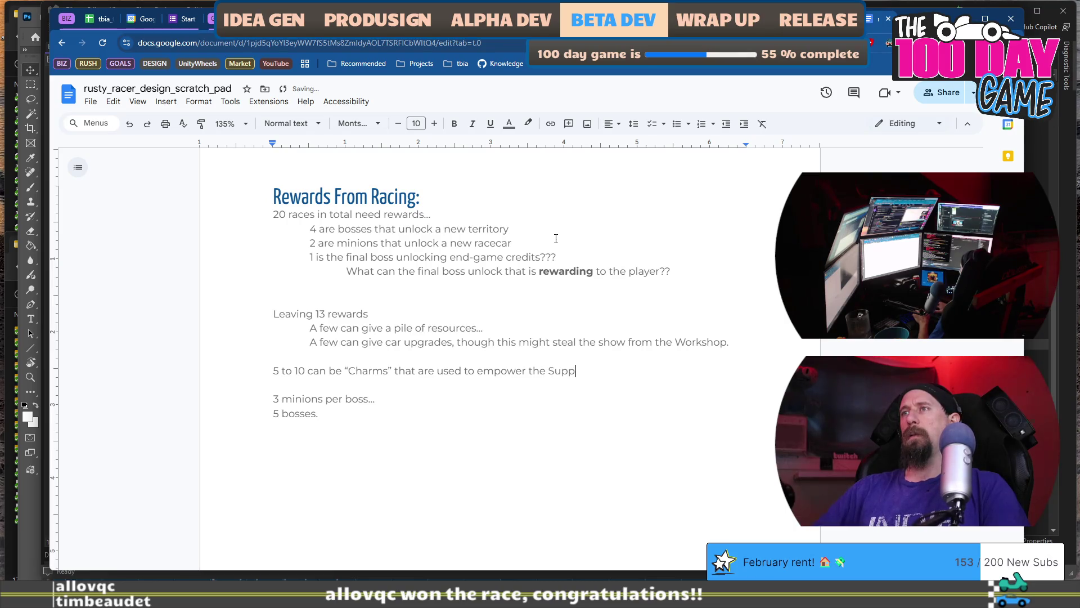
{"action": "key", "text": "Home"}
{"action": "key", "text": "Tab"}
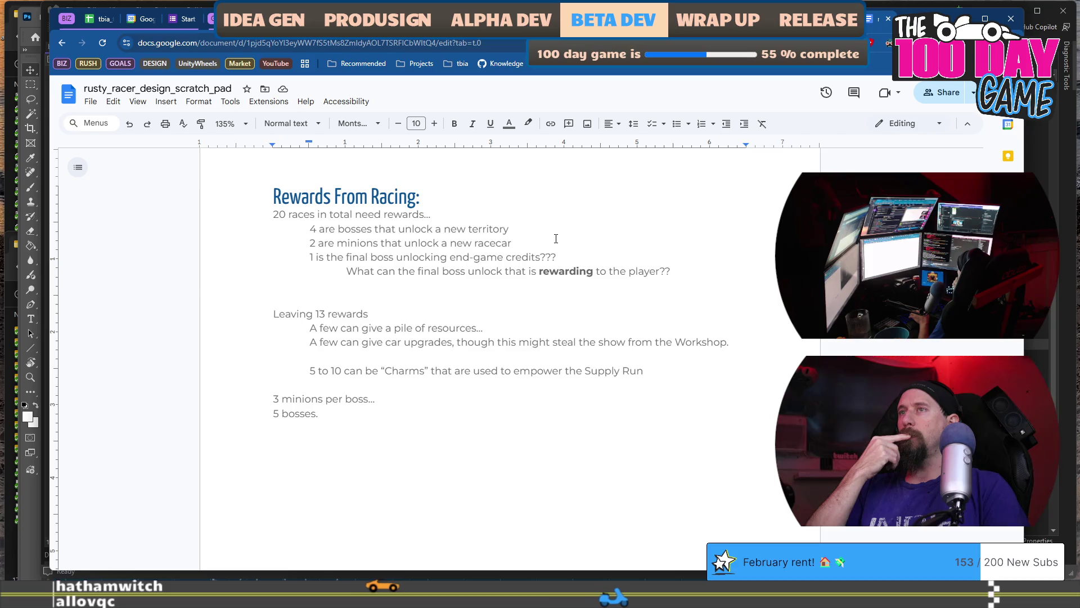
- Open an indented line under the Supply Run note and remove the stray 'Charm'
{"action": "key", "text": "End"}
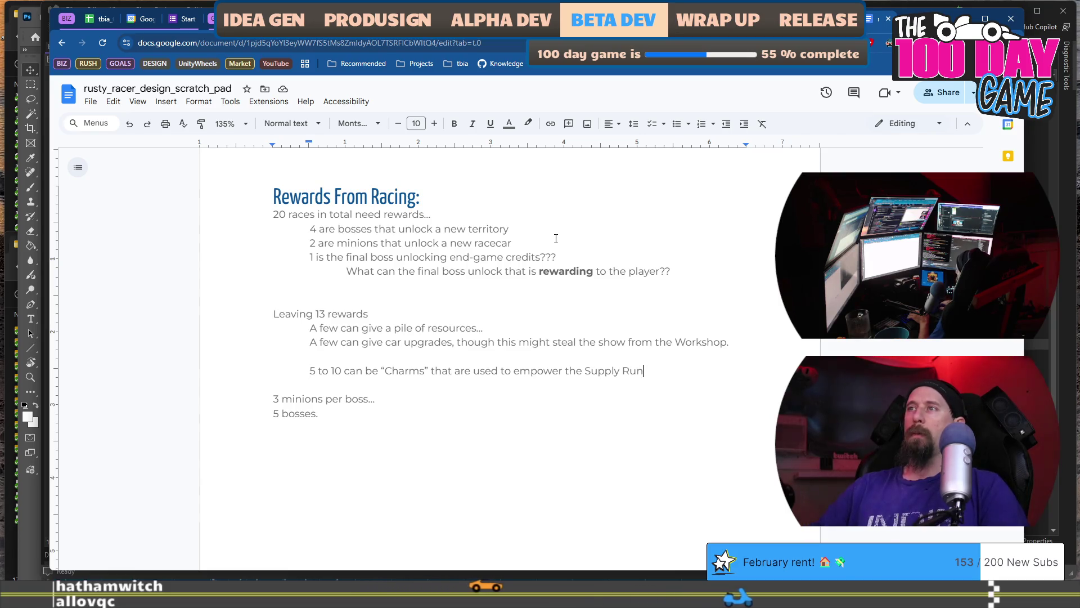
{"action": "key", "text": "Return"}
{"action": "key", "text": "Tab"}
{"action": "type", "text": "Charm"}
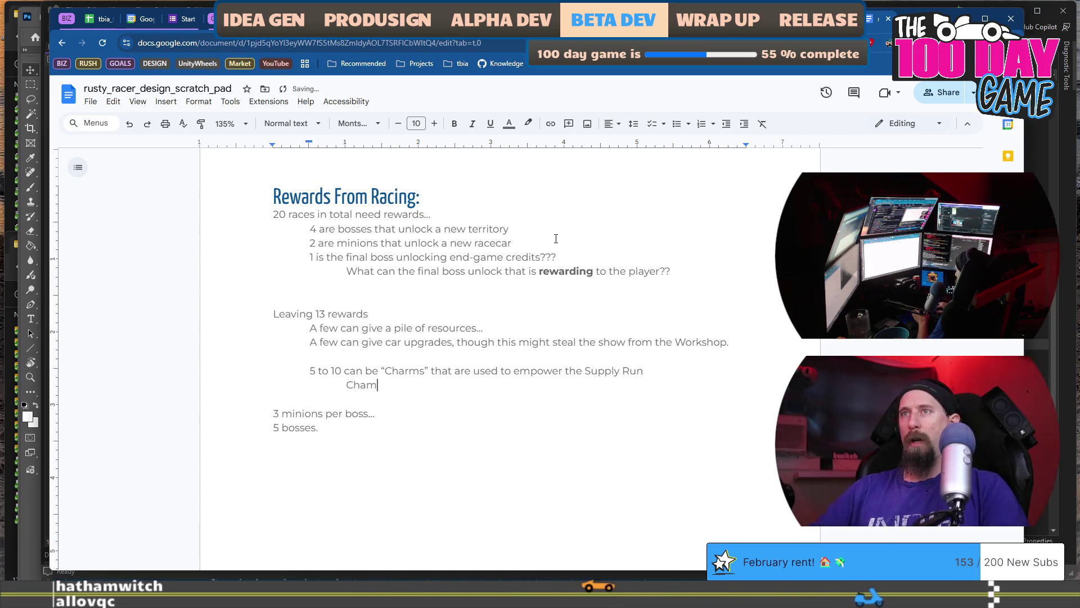
{"action": "key", "text": "BackSpace"}
{"action": "key", "text": "BackSpace"}
{"action": "key", "text": "BackSpace"}
- Copy the title's heading style and paste it below '5 bosses.' to begin a 'Charms:' heading
{"action": "key", "text": "Up"}
{"action": "key", "text": "Up"}
{"action": "key", "text": "Up"}
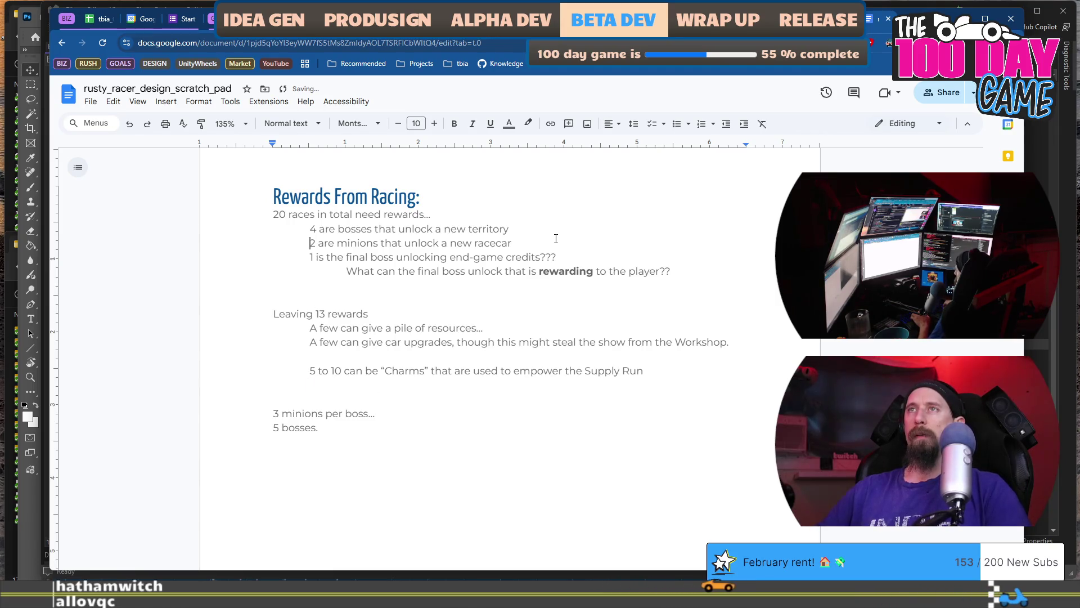
{"action": "key", "text": "Up"}
{"action": "key", "text": "End"}
{"action": "key", "text": "shift+Home"}
{"action": "key", "text": "ctrl+c"}
{"action": "key", "text": "Down"}
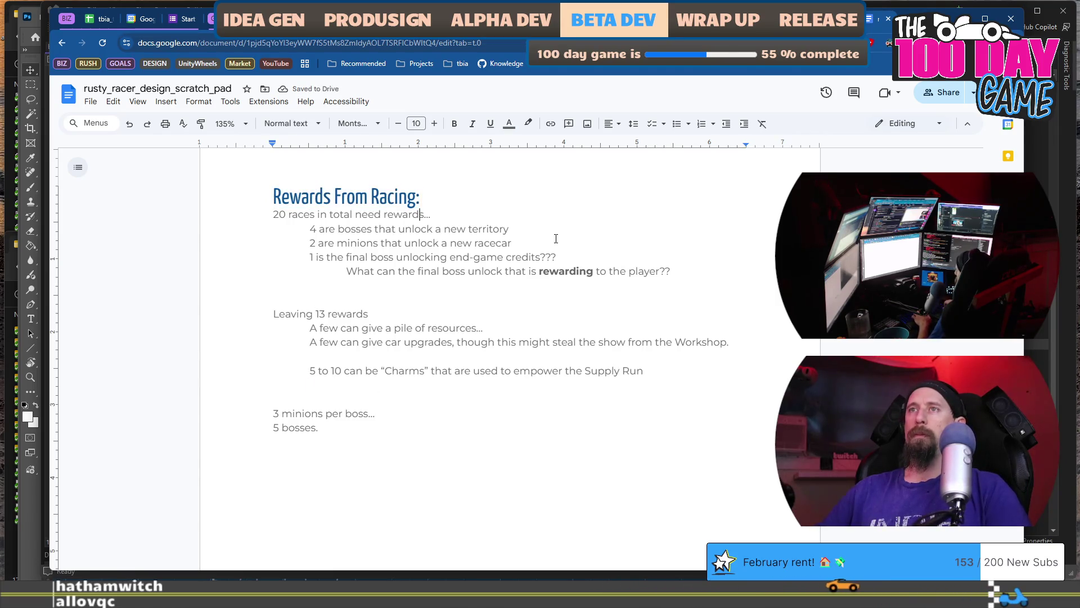
{"action": "key", "text": "Return"}
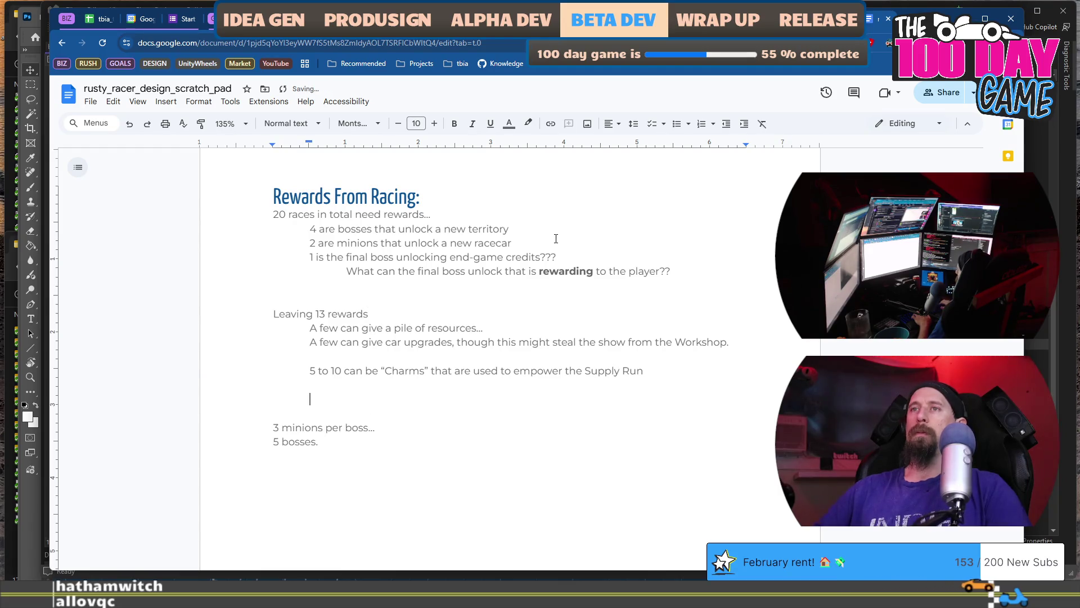
{"action": "key", "text": "shift+Tab"}
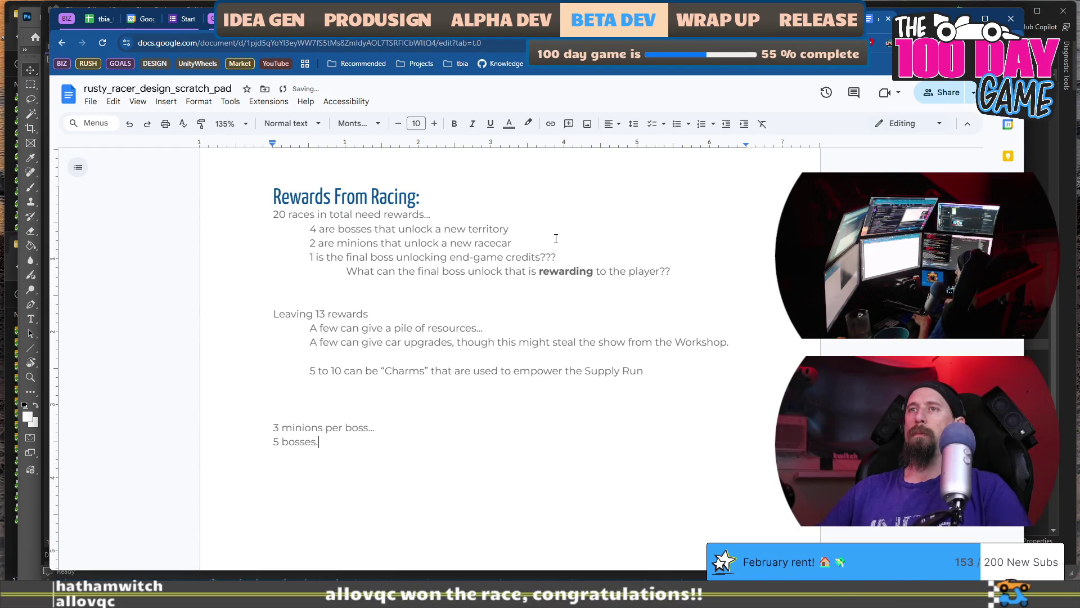
{"action": "key", "text": "ctrl+v"}
{"action": "key", "text": "shift+Home"}
{"action": "type", "text": "C"}
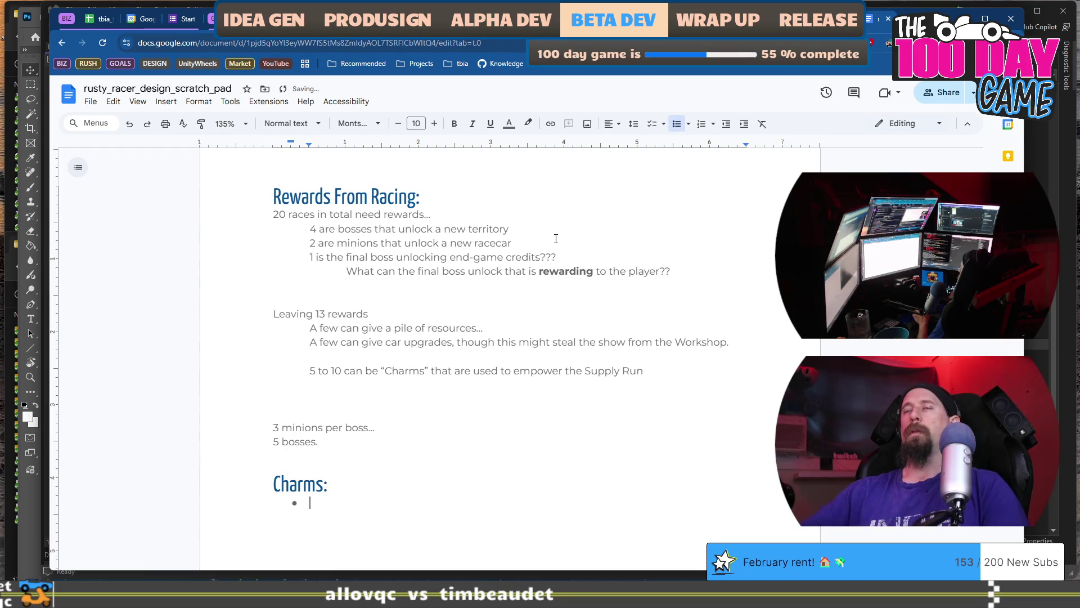
- Write the Friendly Crate sub-point 'Loot fountain when hovered over.'
{"action": "scroll", "coordinate": [556, 238], "scroll_direction": "down", "scroll_amount": 3}
{"action": "type", "text": "Friendly"}
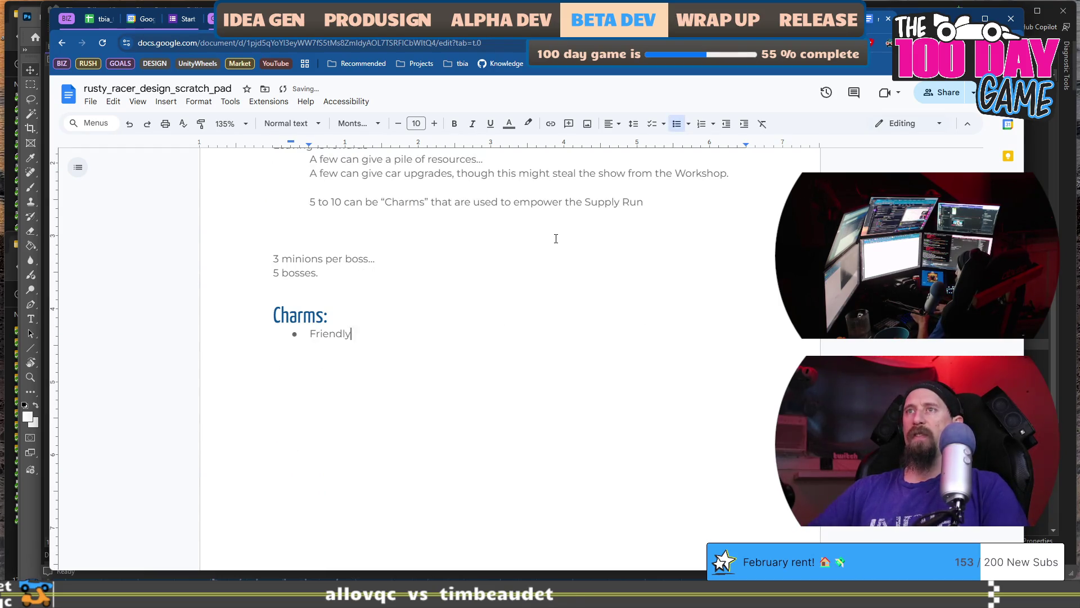
{"action": "type", "text": "Crate"}
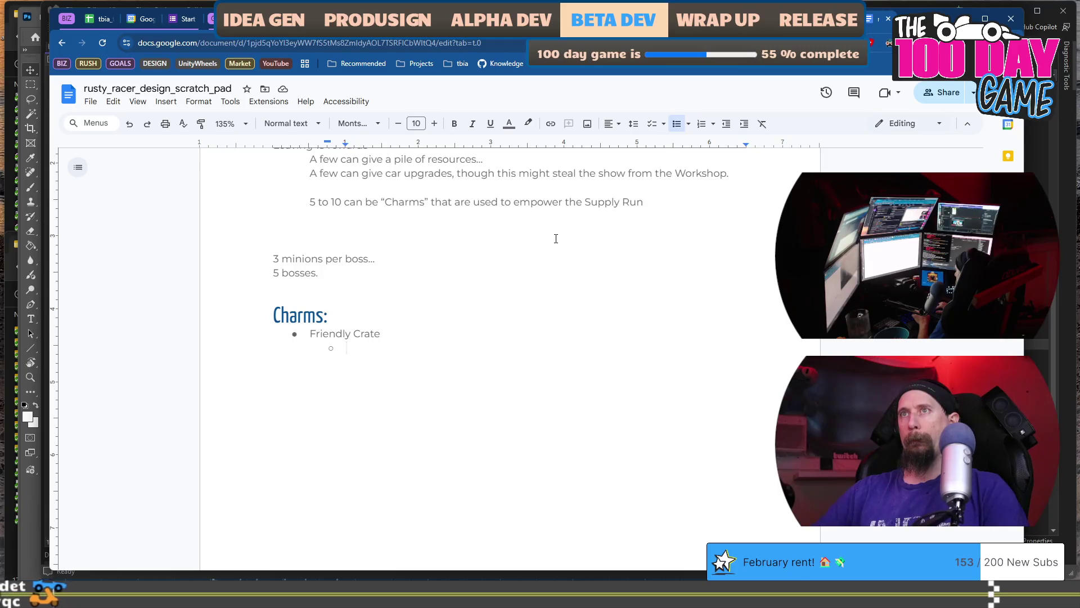
{"action": "type", "text": "Loot fountai"}
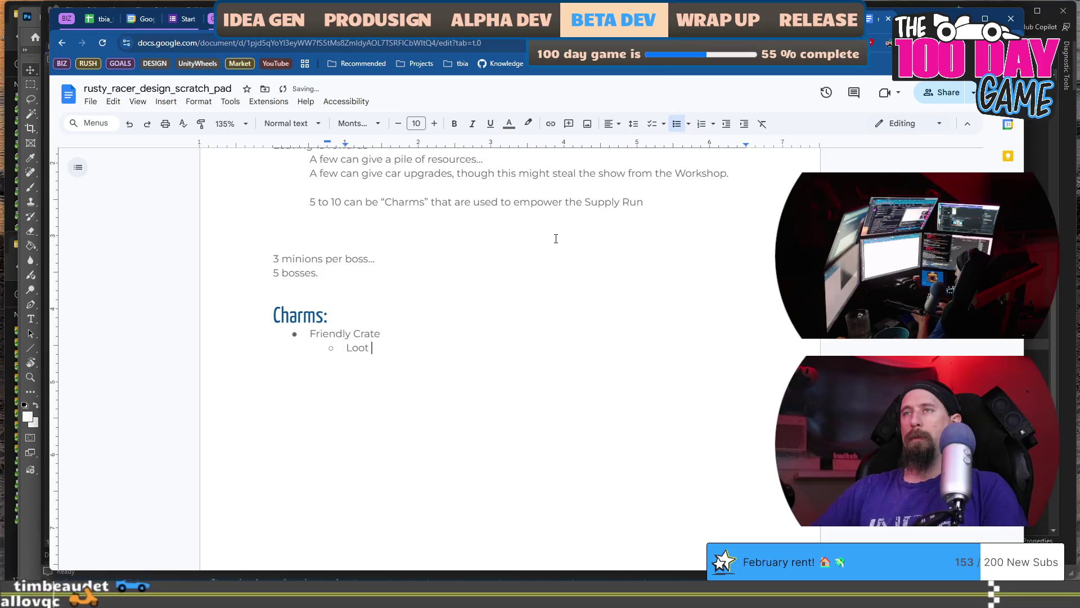
{"action": "type", "text": "n when o"}
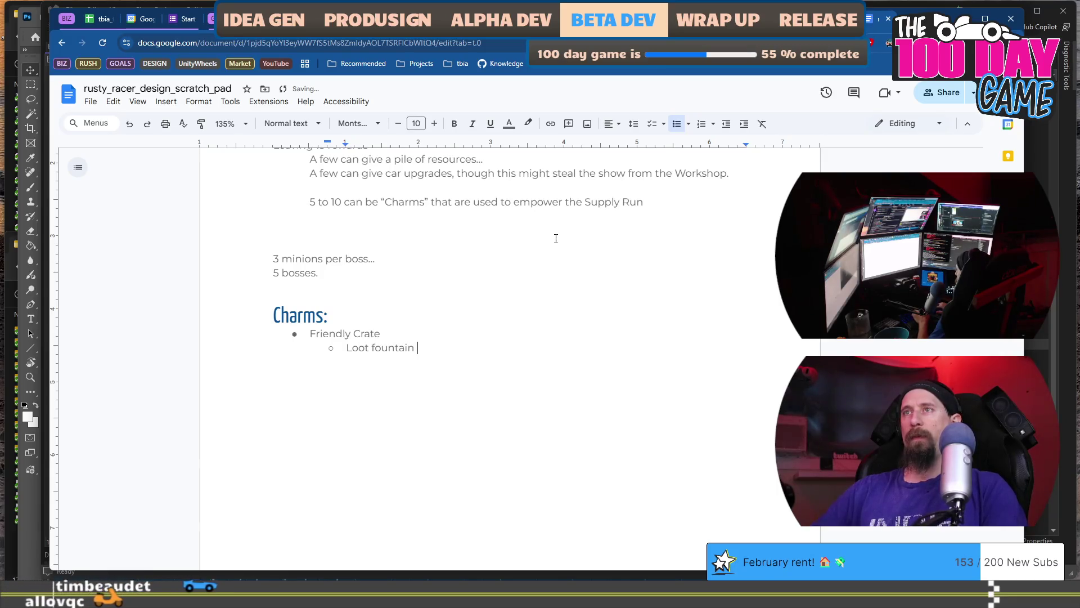
{"action": "key", "text": "BackSpace"}
{"action": "type", "text": "hovered vo"}
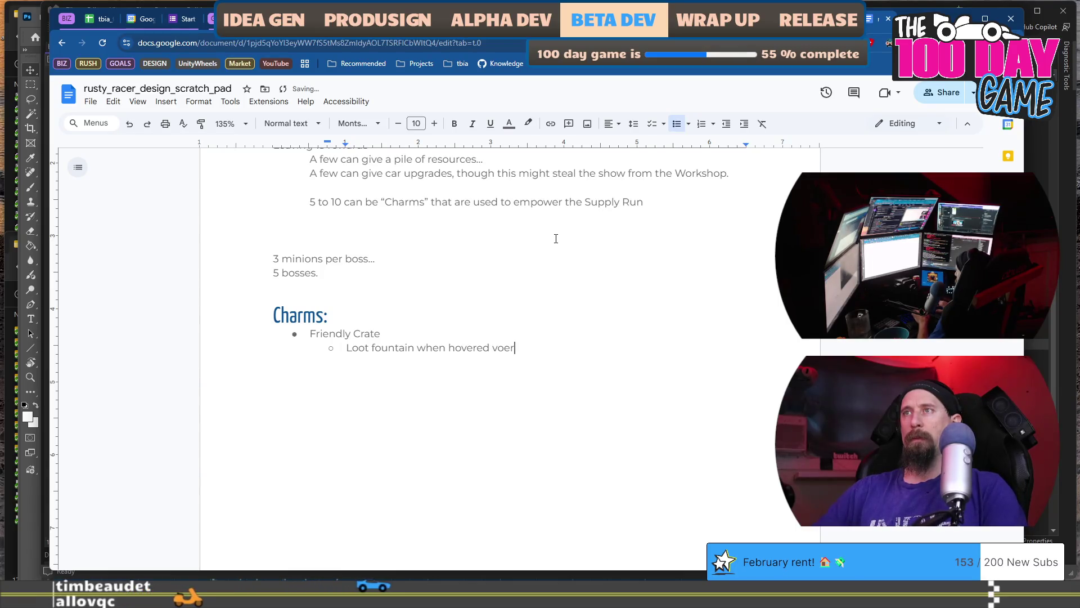
{"action": "key", "text": "BackSpace"}
{"action": "type", "text": "over."}
- Add a top-level 'Double Resources' bullet with a 'Lucky Charm' bullet above it
{"action": "key", "text": "Return"}
{"action": "key", "text": "shift+Tab"}
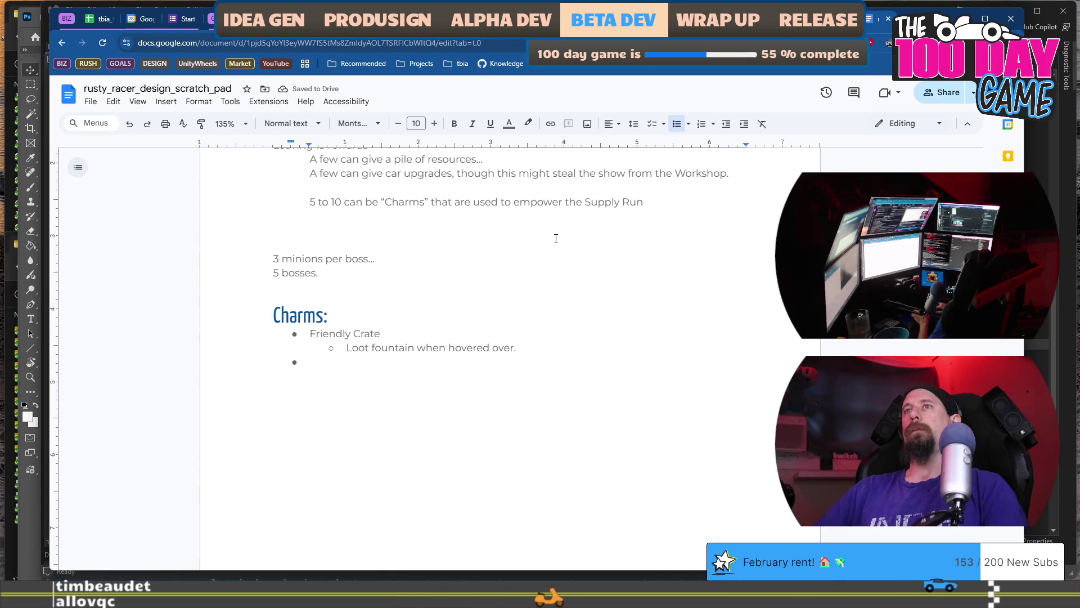
{"action": "type", "text": "Double "}
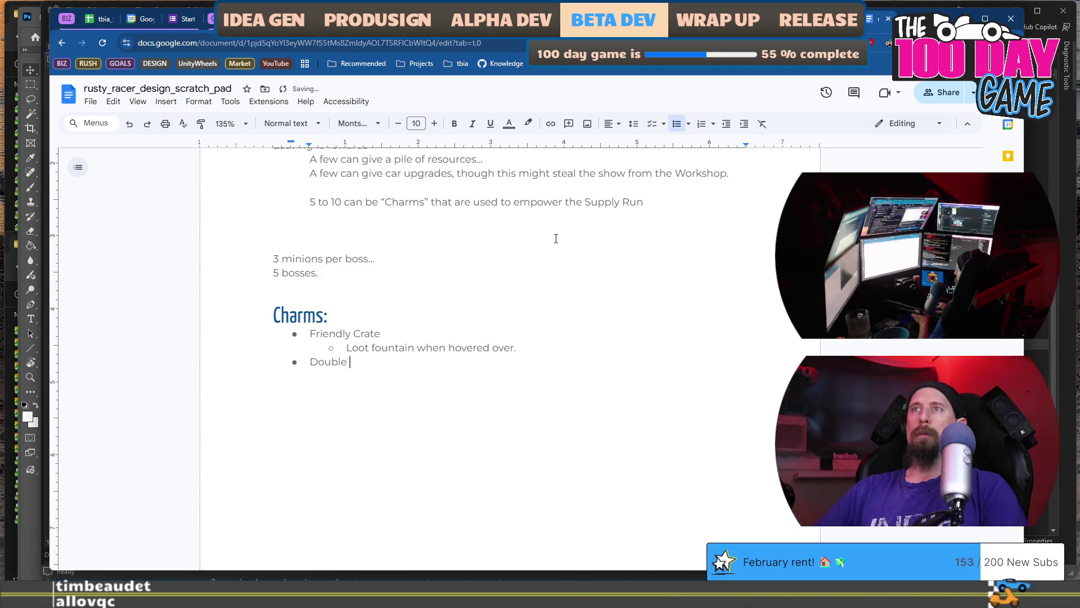
{"action": "type", "text": "Resources"}
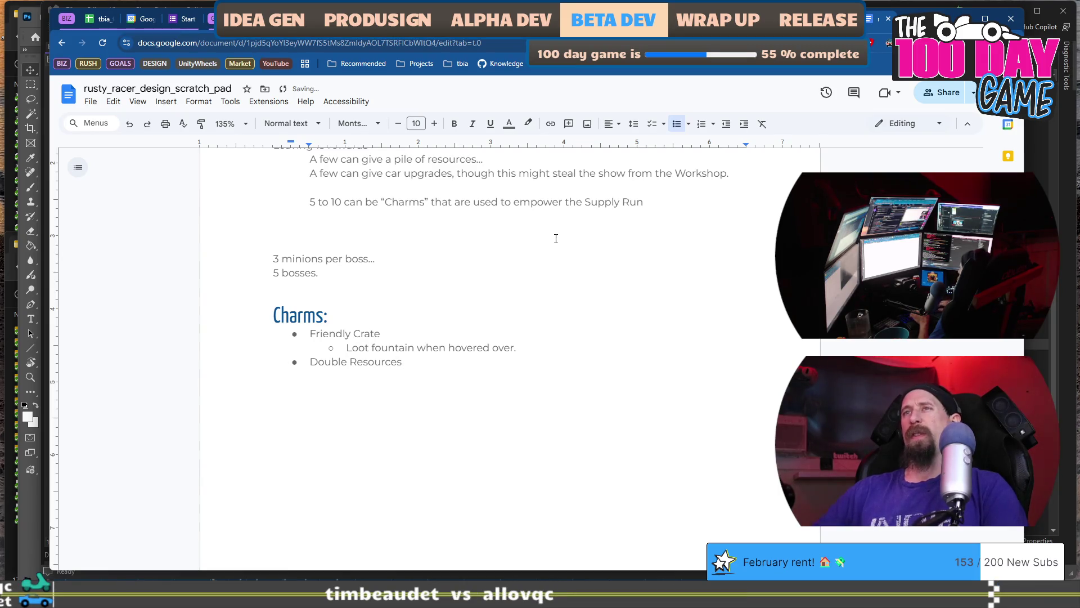
{"action": "key", "text": "Return"}
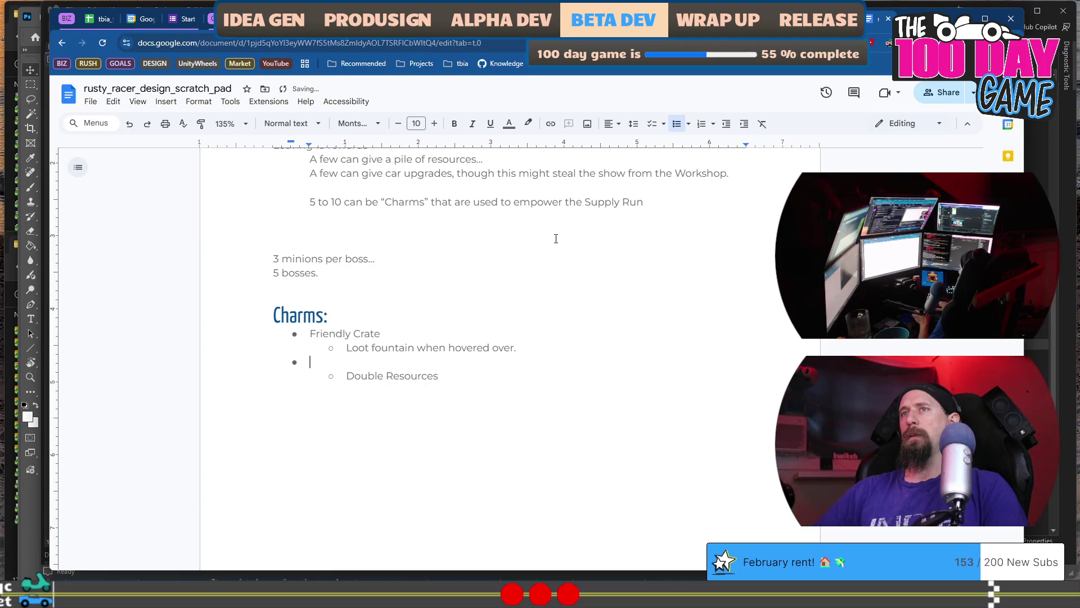
{"action": "type", "text": "Luck"}
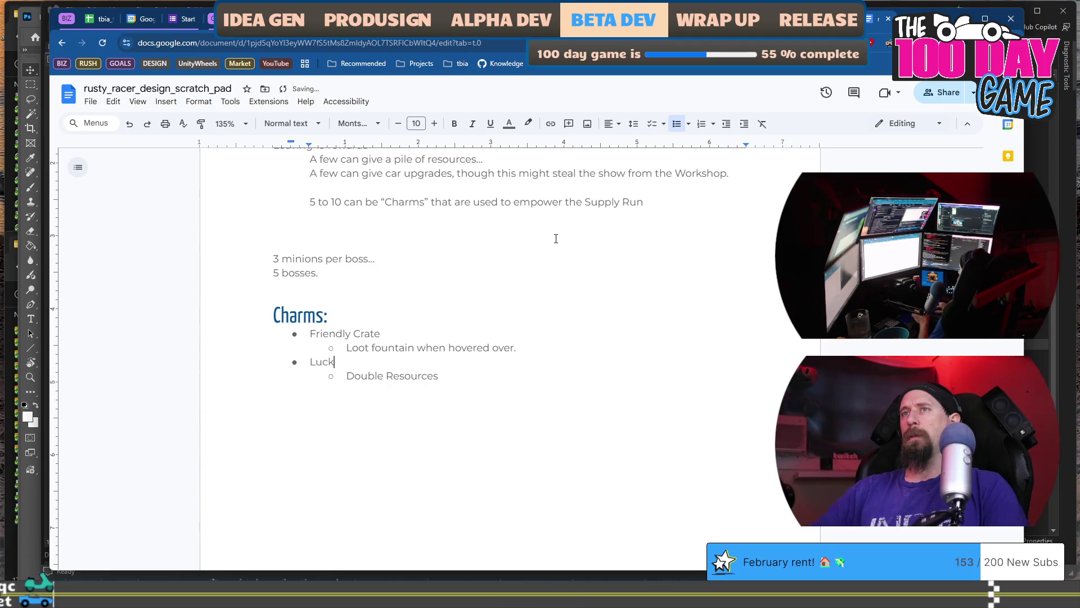
{"action": "type", "text": "Chamrs"}
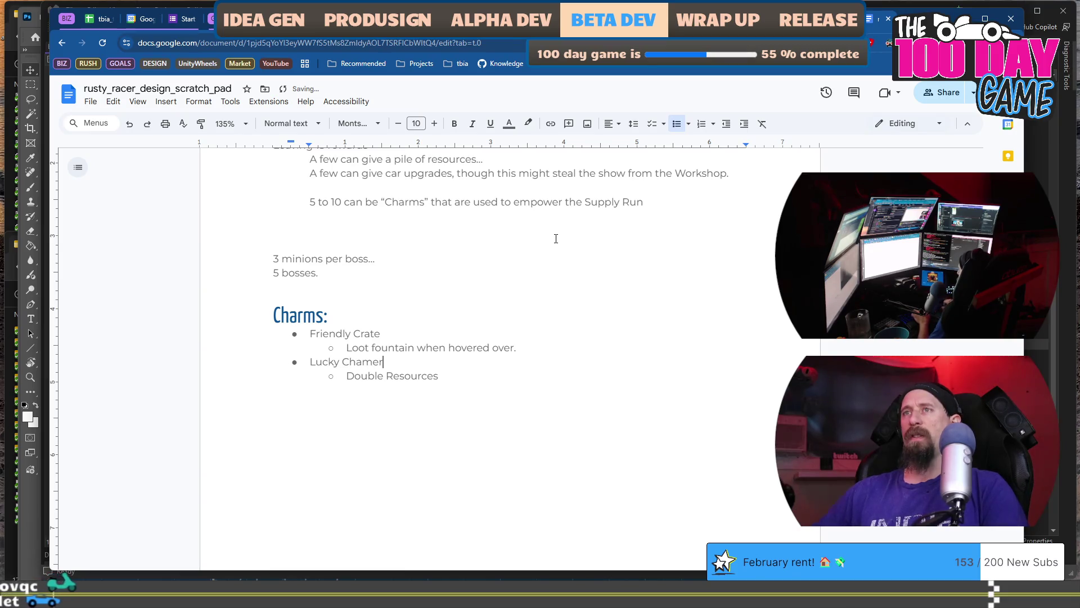
{"action": "key", "text": "BackSpace"}
{"action": "key", "text": "BackSpace"}
{"action": "key", "text": "BackSpace"}
{"action": "type", "text": "rm"}
- Add an empty top-level bullet after Double Resources and delete the Lucky Charm text
{"action": "key", "text": "Down"}
{"action": "key", "text": "End"}
{"action": "key", "text": "Return"}
{"action": "key", "text": "shift+Tab"}
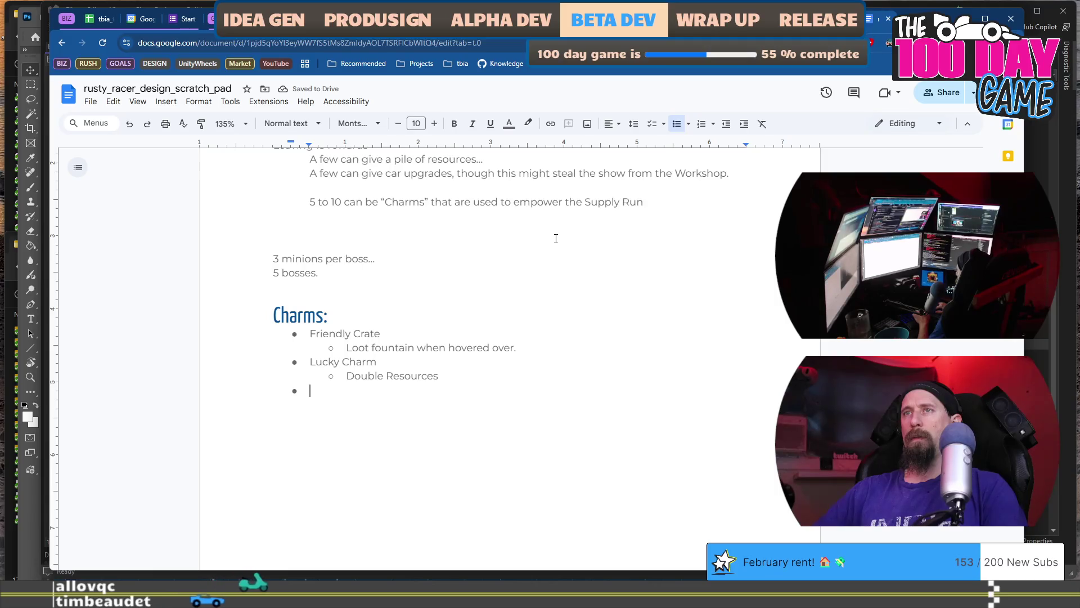
{"action": "key", "text": "Up"}
{"action": "key", "text": "Up"}
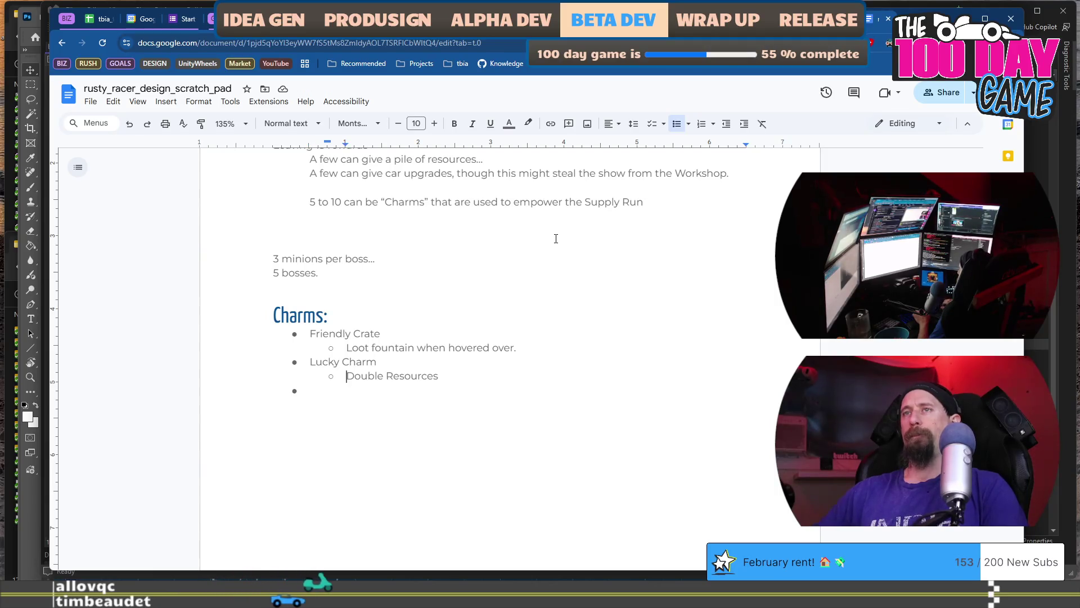
{"action": "key", "text": "shift+End"}
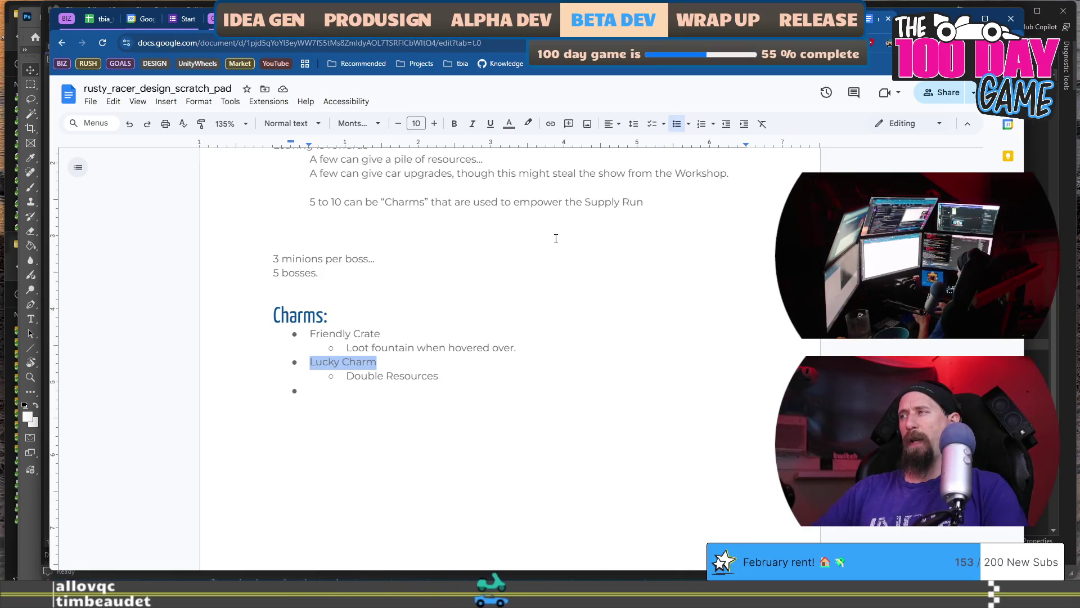
{"action": "key", "text": "BackSpace"}
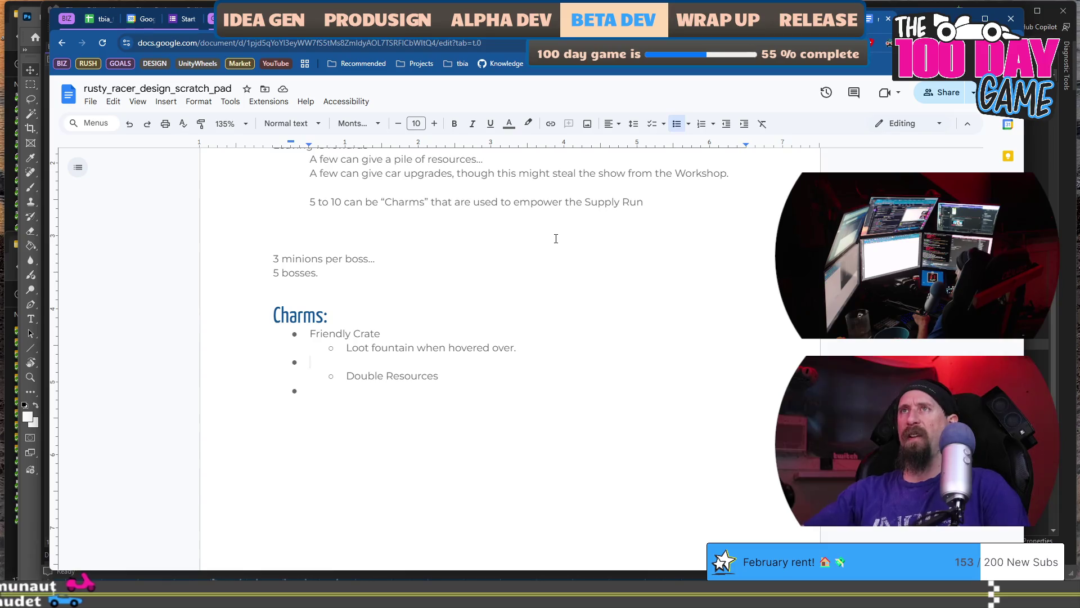
- Insert an indented line below Workshop and draft '3 or 4 can be … where each one gives a new'
{"action": "scroll", "coordinate": [556, 239], "scroll_direction": "up", "scroll_amount": 4}
{"action": "left_click", "coordinate": [377, 415]}
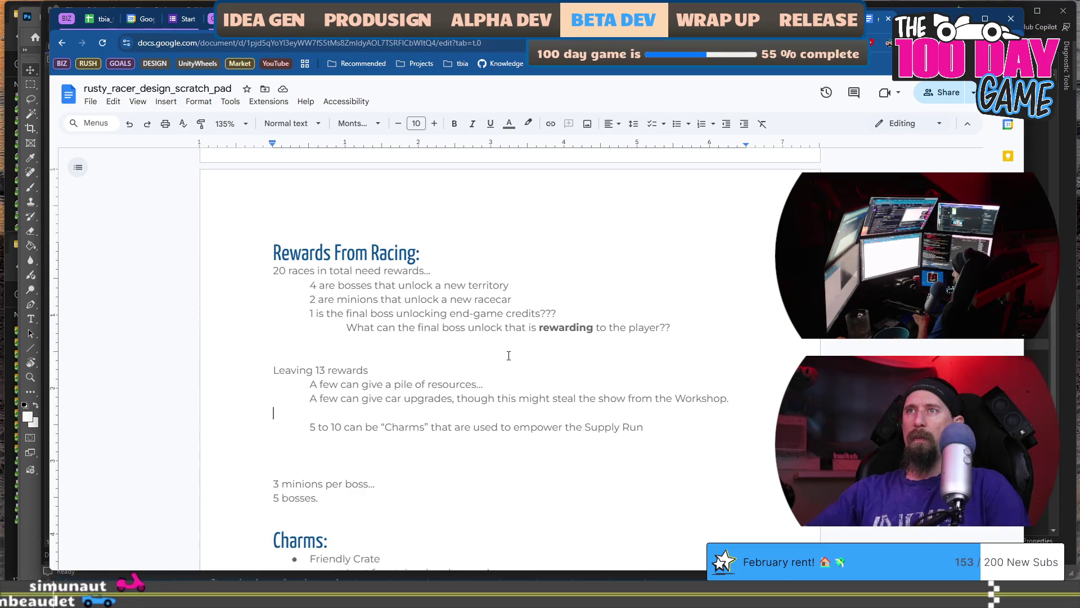
{"action": "key", "text": "Return"}
{"action": "key", "text": "Up"}
{"action": "key", "text": "Tab"}
{"action": "type", "text": "At least"}
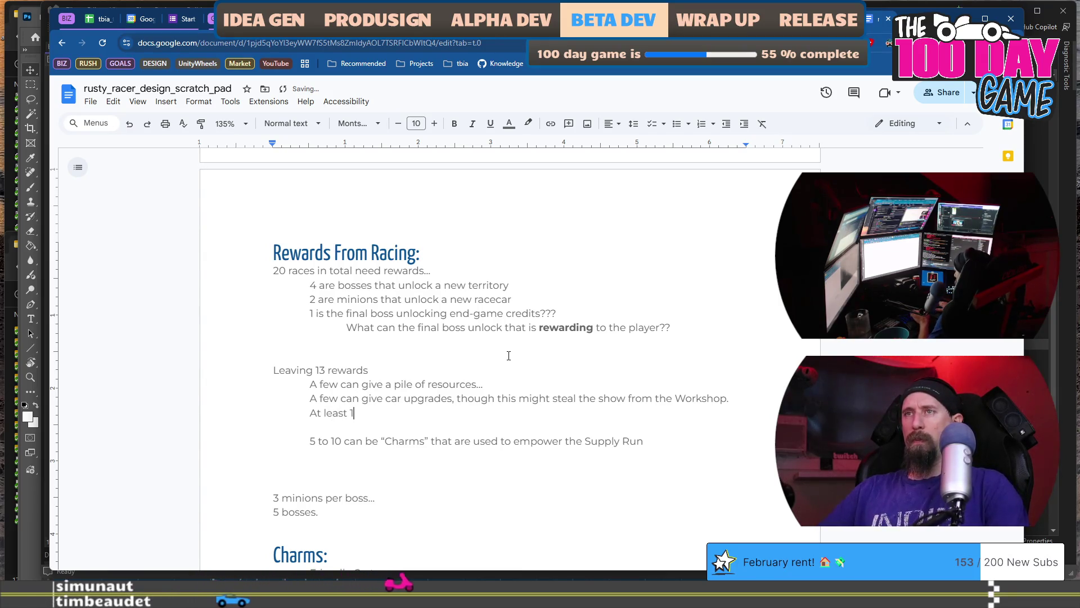
{"action": "key", "text": "BackSpace"}
{"action": "key", "text": "BackSpace"}
{"action": "key", "text": "BackSpace"}
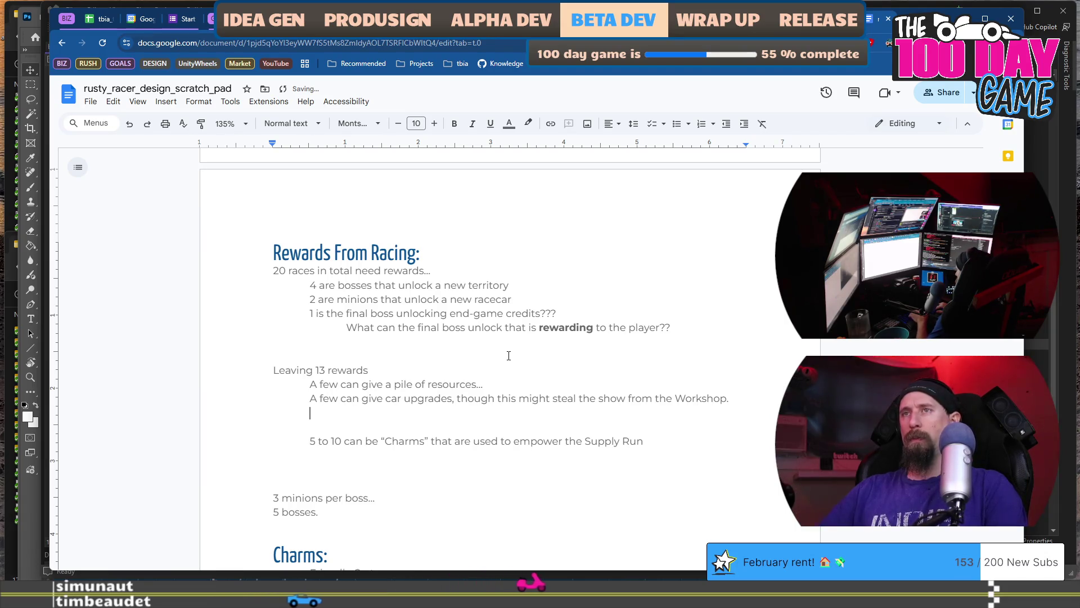
{"action": "type", "text": "3"}
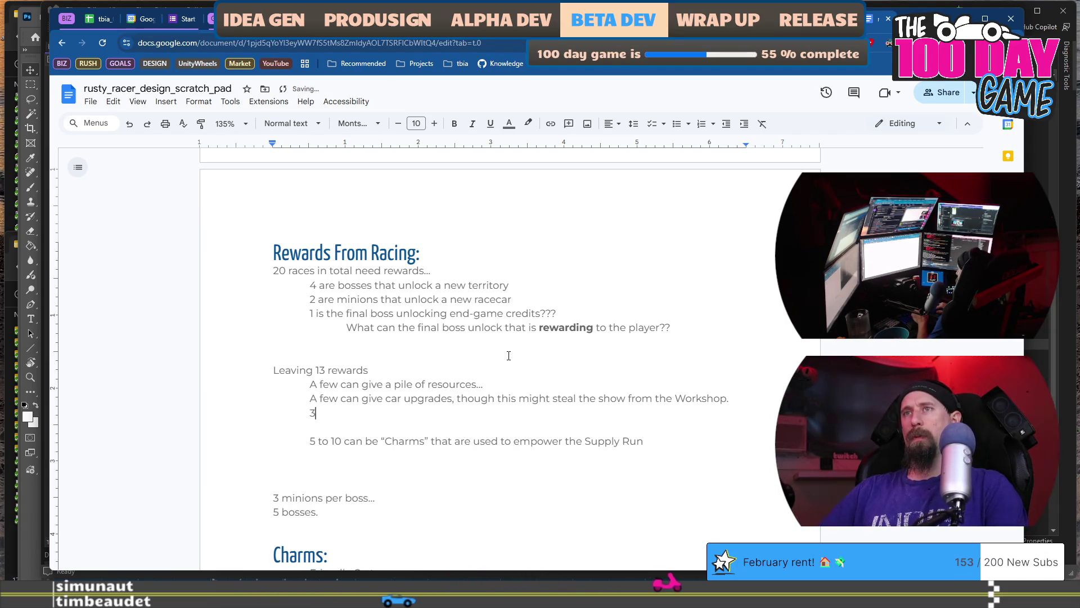
{"action": "type", "text": " or "}
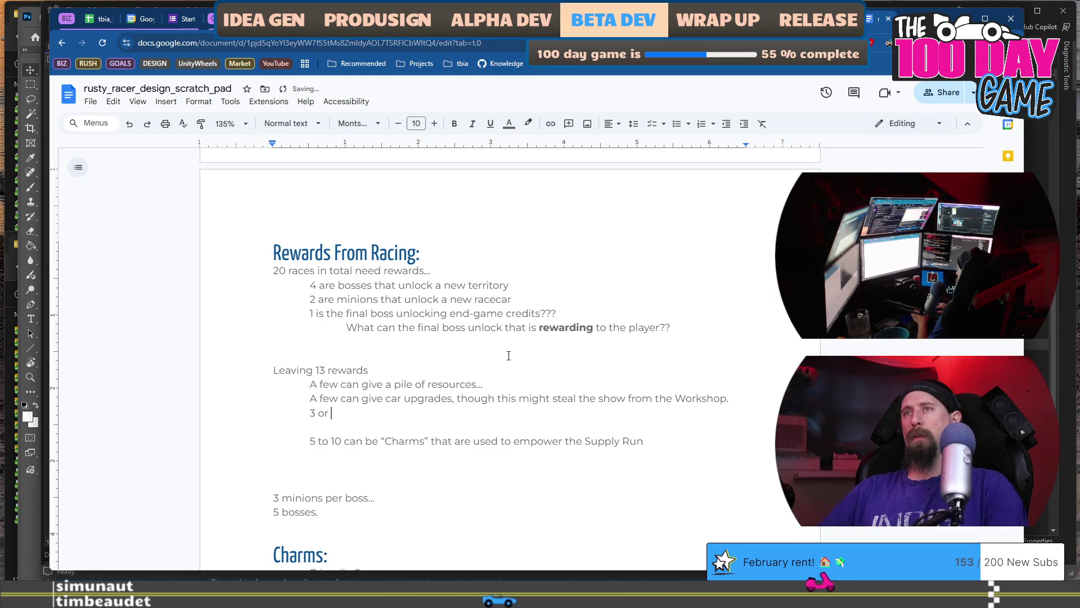
{"action": "type", "text": "4 can be “Drones”"}
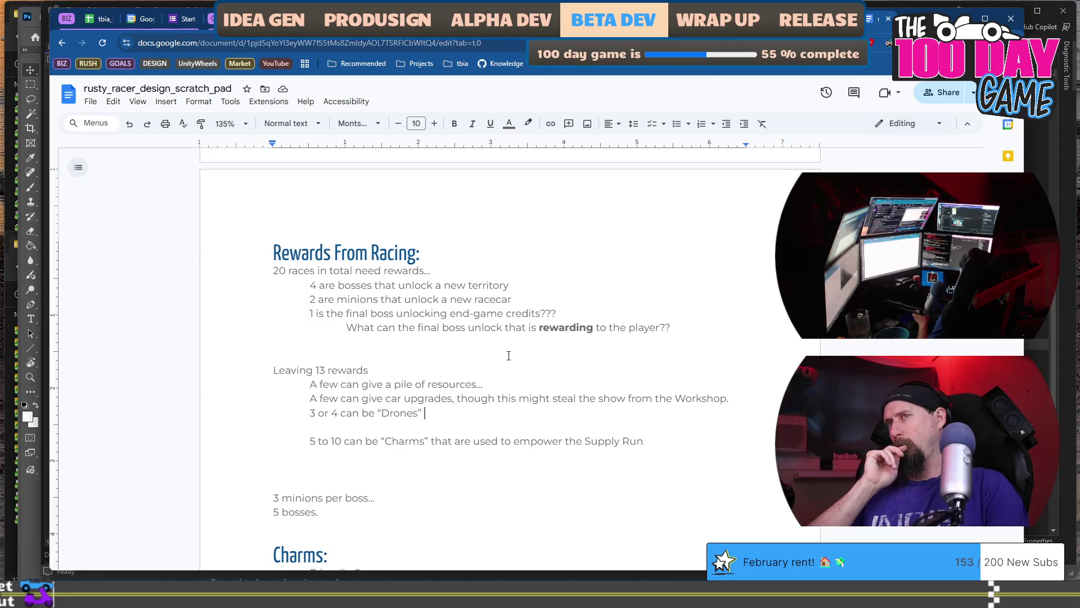
{"action": "type", "text": "where "}
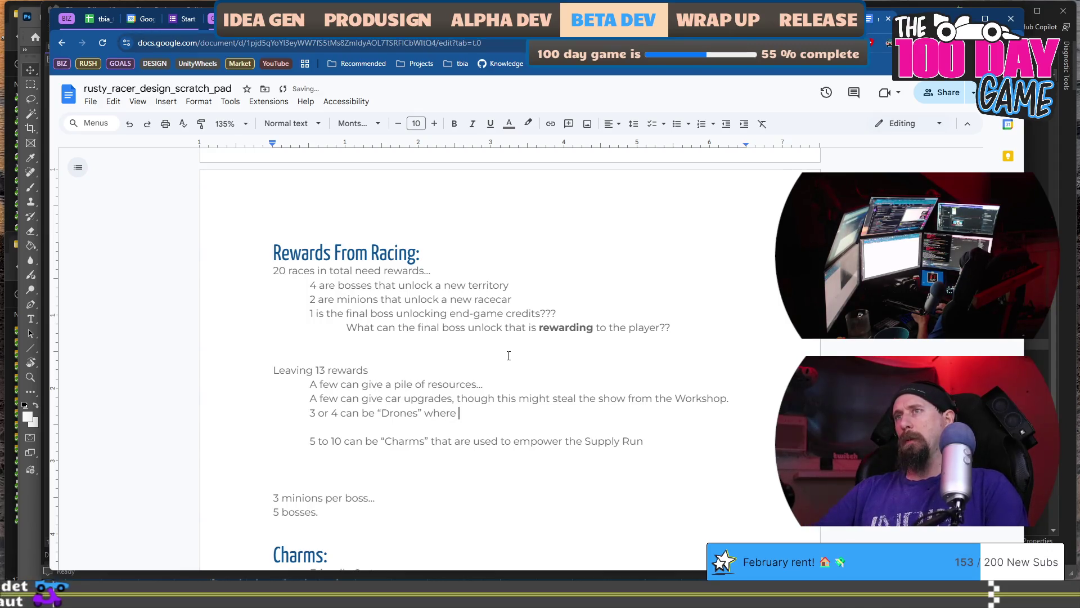
{"action": "type", "text": "each one gives"}
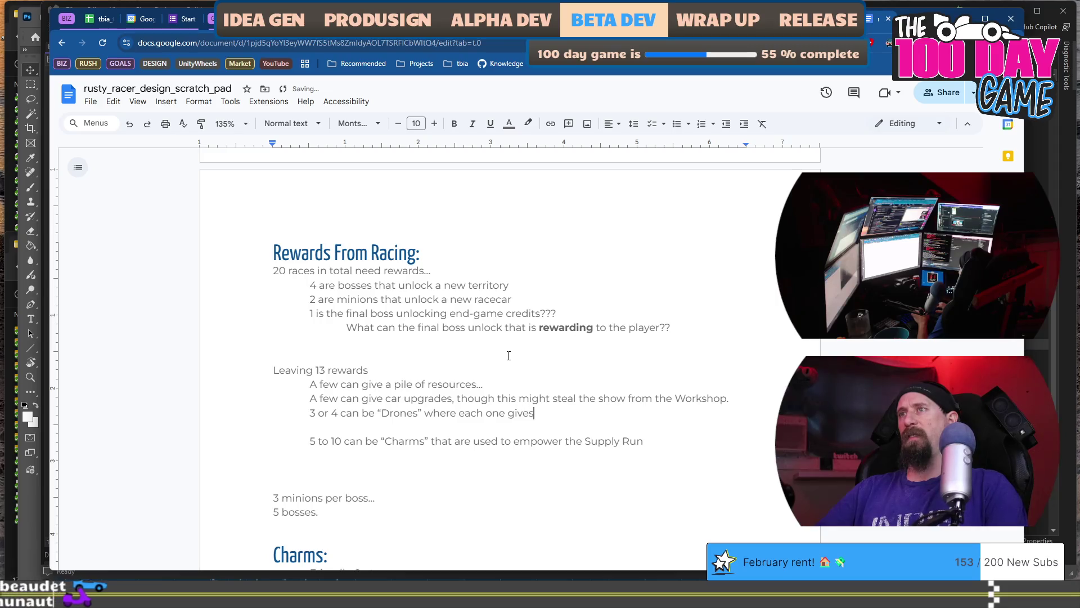
{"action": "type", "text": " a new"}
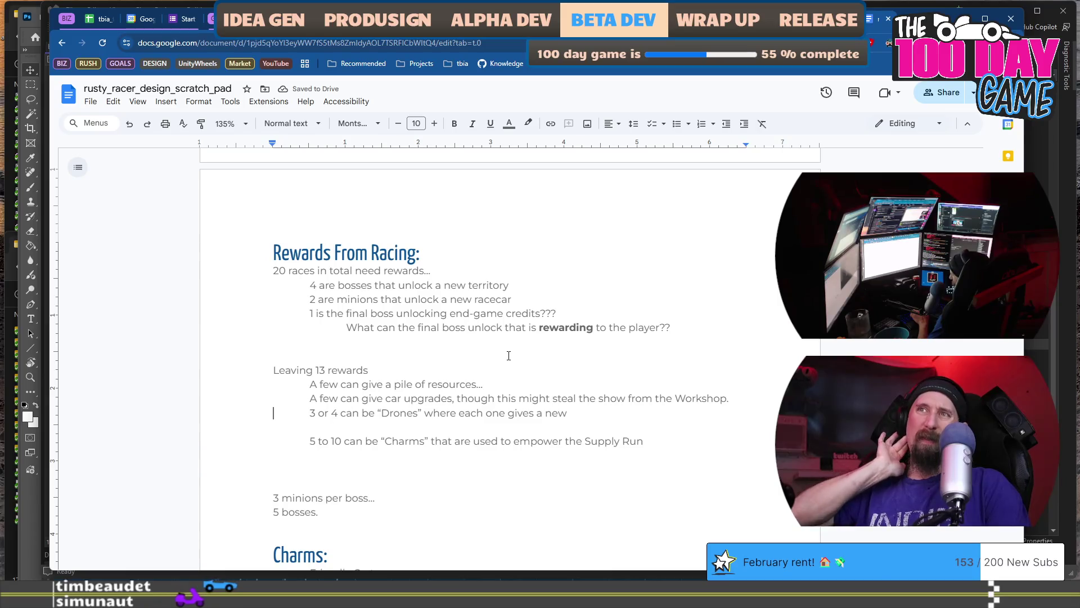
- Change the count to 2 and reword the line to say Drones increase the drones available
{"action": "key", "text": "Home"}
{"action": "key", "text": "shift+Right"}
{"action": "key", "text": "shift+Right"}
{"action": "key", "text": "shift+Right"}
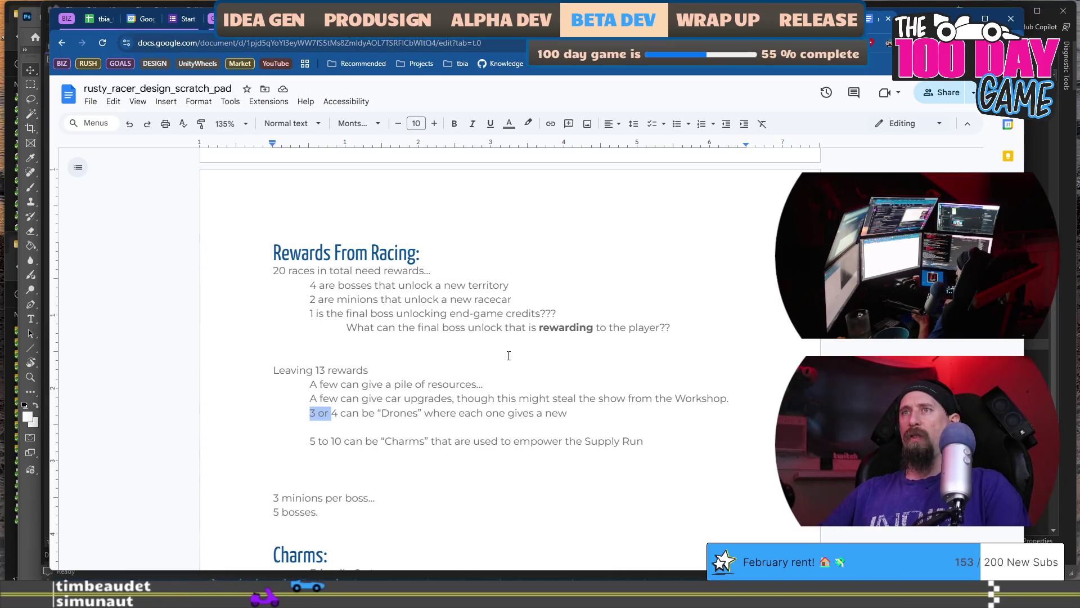
{"action": "type", "text": "2"}
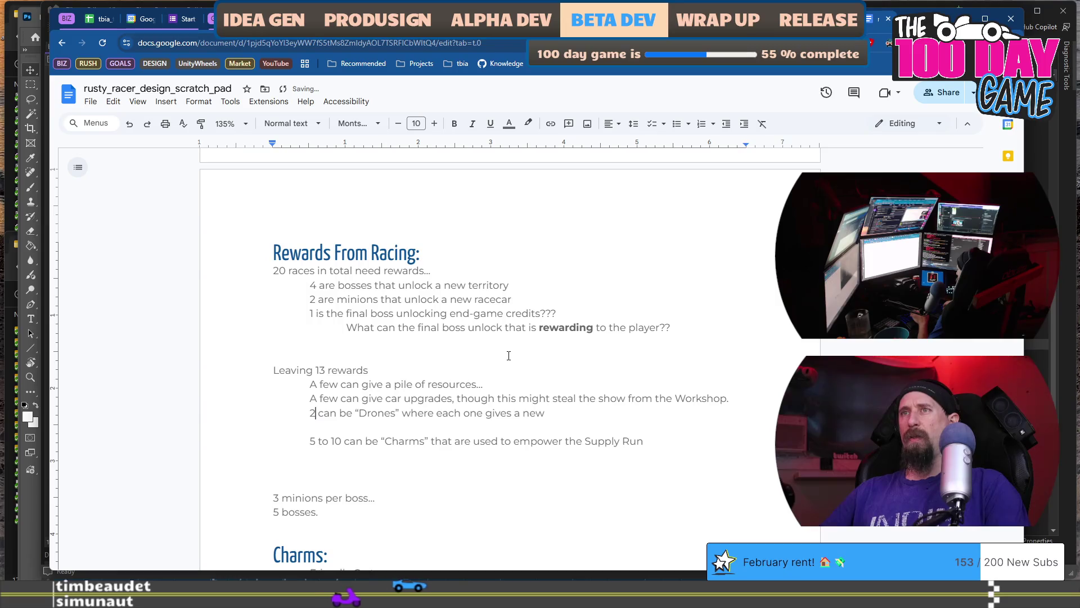
{"action": "key", "text": "End"}
{"action": "key", "text": "ctrl+shift+Left"}
{"action": "key", "text": "ctrl+shift+Left"}
{"action": "key", "text": "ctrl+shift+Left"}
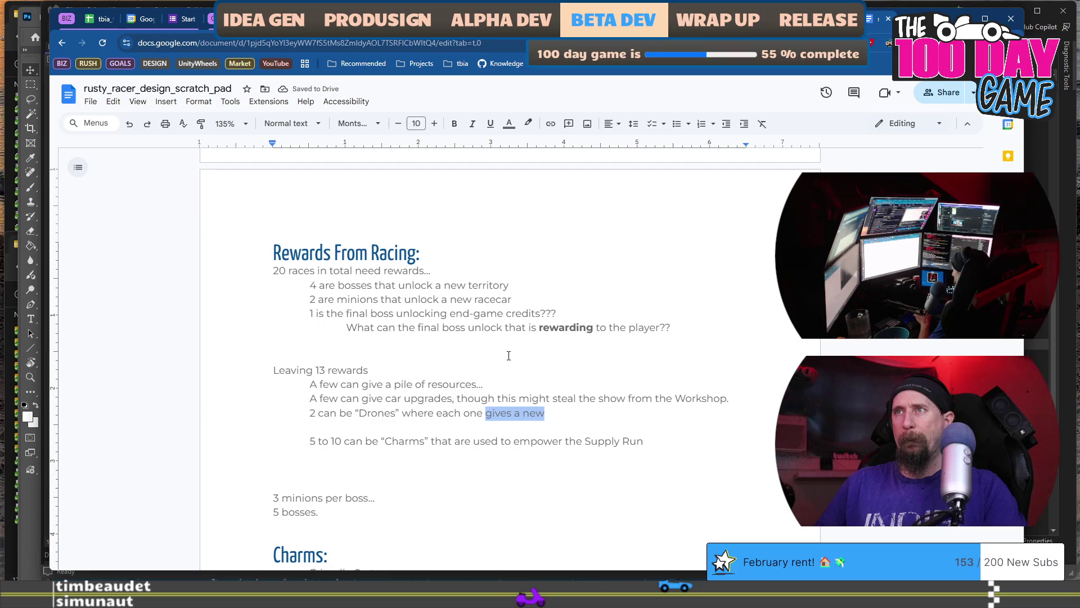
{"action": "key", "text": "BackSpace"}
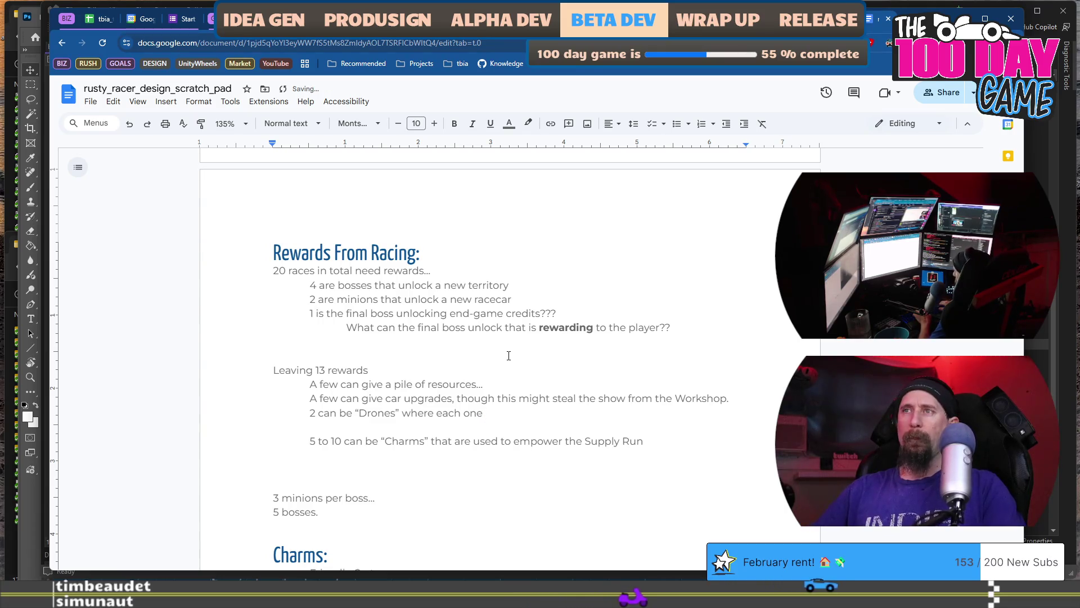
{"action": "key", "text": "BackSpace"}
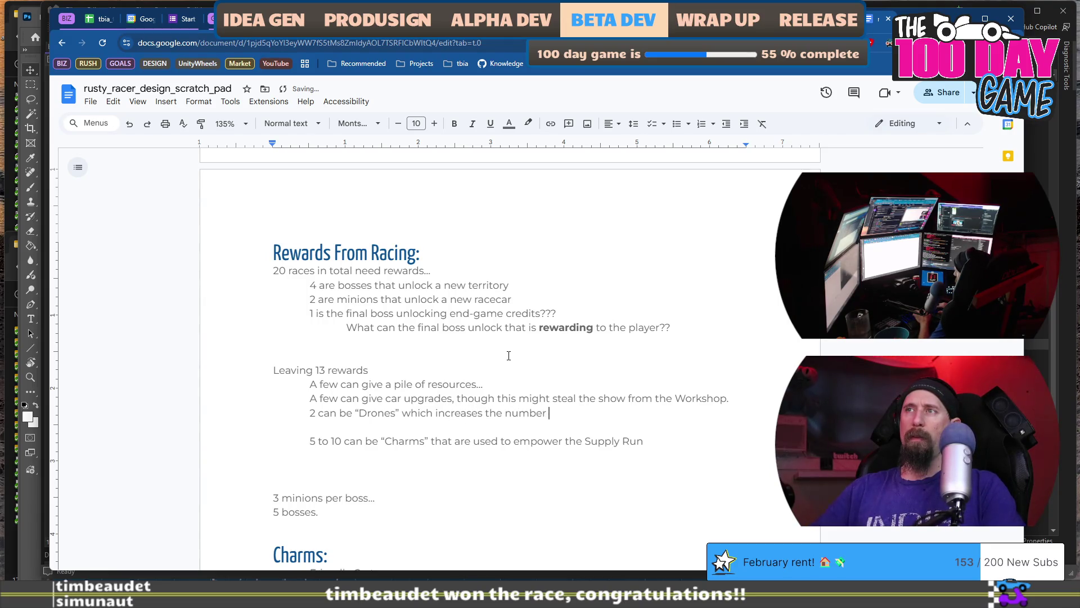
{"action": "type", "text": "do"}
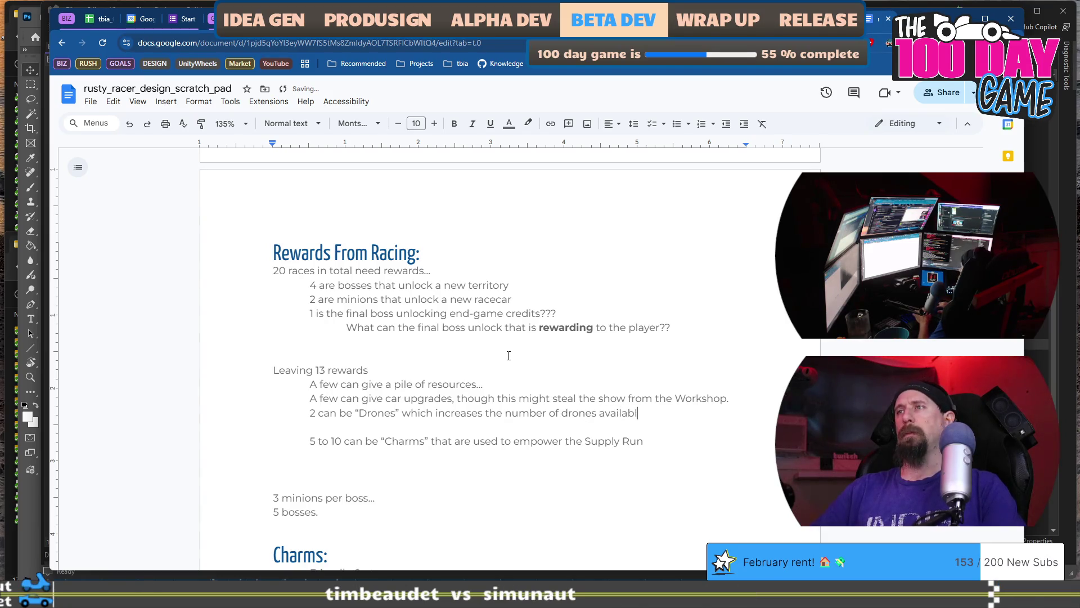
{"action": "key", "text": "Return"}
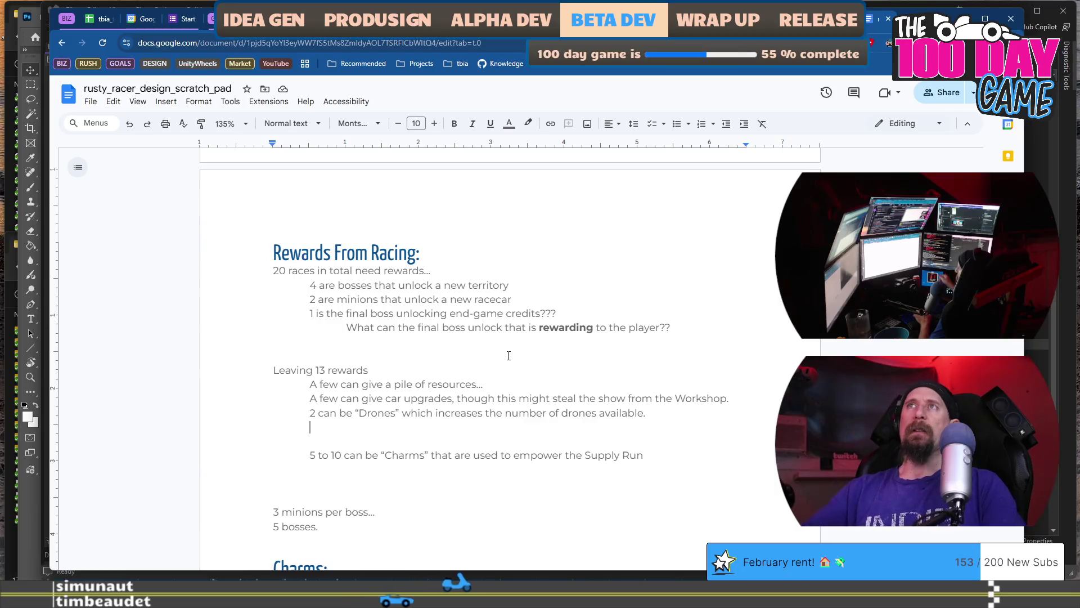
- Drop the trailing 's' from 'Double Resources' so it becomes 'Double Resource Value'
{"action": "mouse_move", "coordinate": [847, 27]}
{"action": "left_mouse_down"}
{"action": "mouse_move", "coordinate": [920, 69]}
{"action": "mouse_move", "coordinate": [887, 59]}
{"action": "mouse_move", "coordinate": [905, 37]}
{"action": "left_mouse_up"}
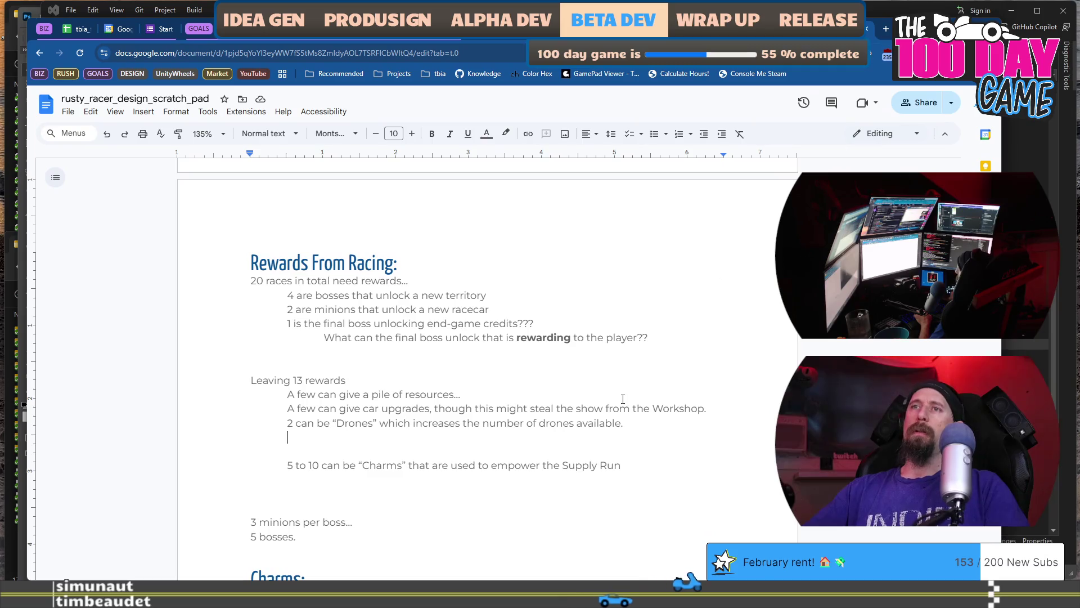
{"action": "scroll", "coordinate": [597, 408], "scroll_direction": "down", "scroll_amount": 5}
{"action": "mouse_move", "coordinate": [416, 358]}
{"action": "left_mouse_down"}
{"action": "mouse_move", "coordinate": [363, 359]}
{"action": "mouse_move", "coordinate": [356, 349]}
{"action": "left_mouse_up"}
{"action": "left_click", "coordinate": [467, 361]}
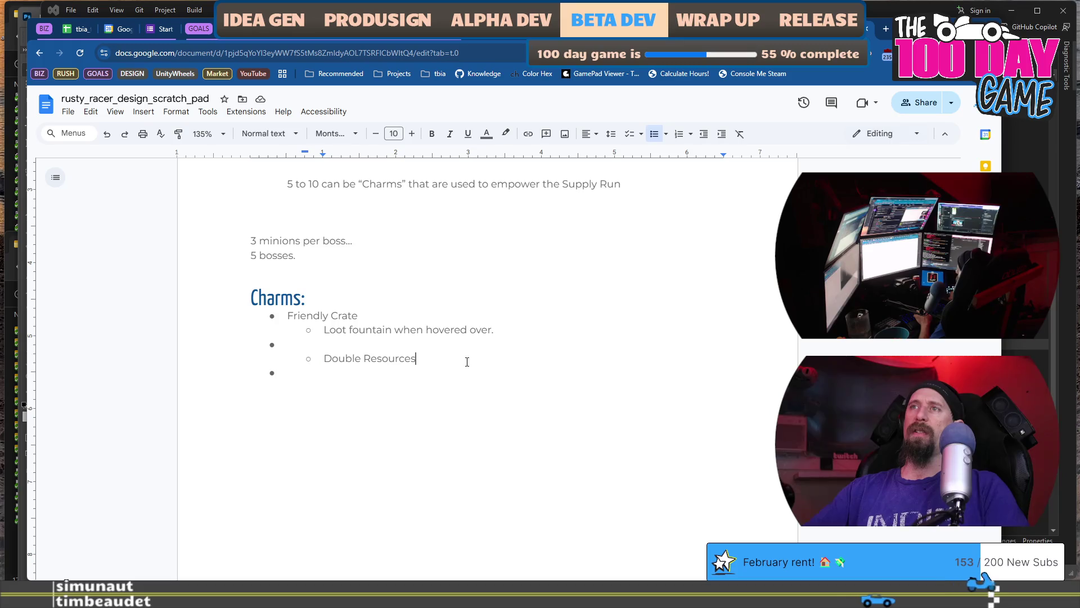
{"action": "key", "text": "BackSpace"}
{"action": "type", "text": "Value"}
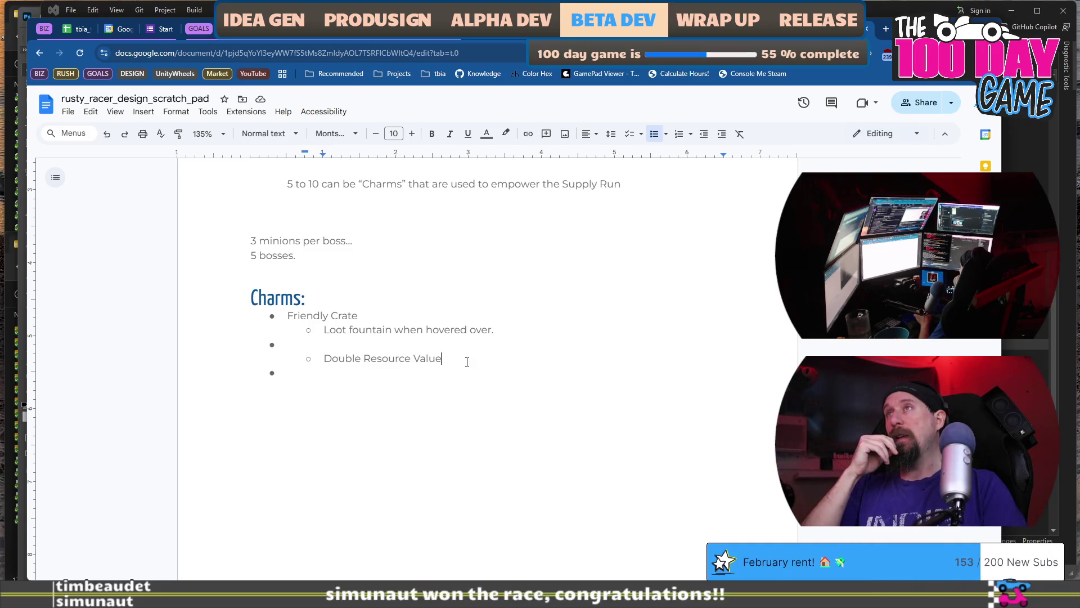
{"action": "key", "text": "alt+Tab"}
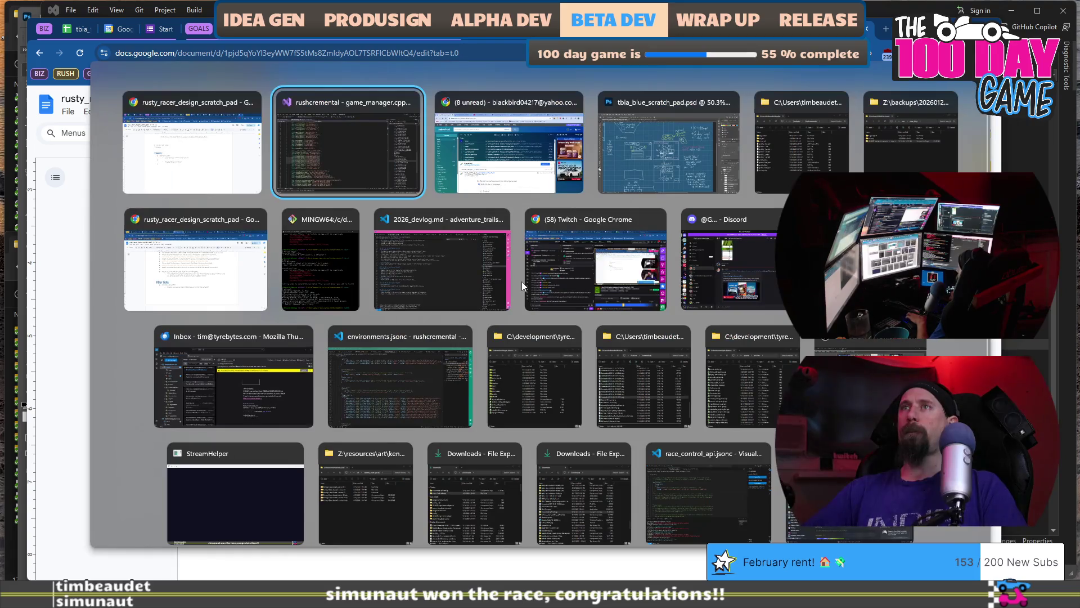
{"action": "left_click", "coordinate": [399, 377]}
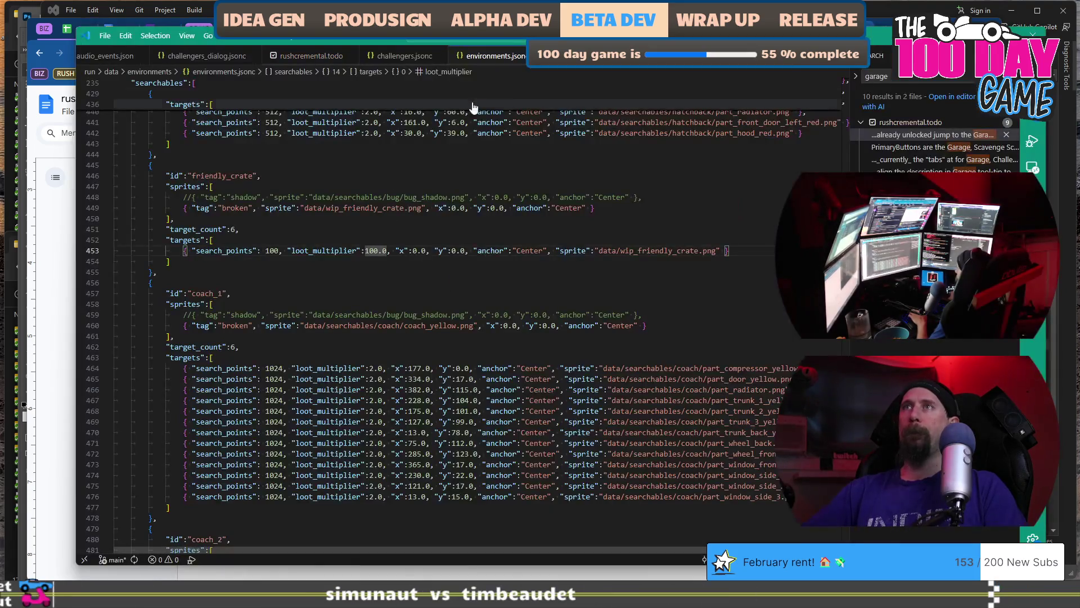
{"action": "key", "text": "ctrl+Tab"}
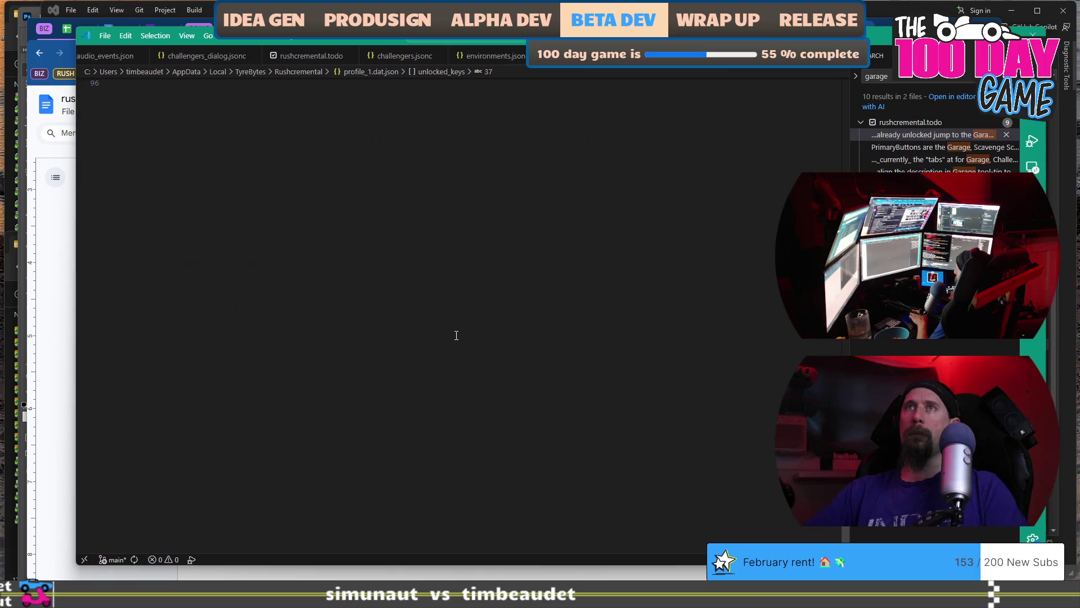
{"action": "scroll", "coordinate": [457, 336], "scroll_direction": "up", "scroll_amount": 20}
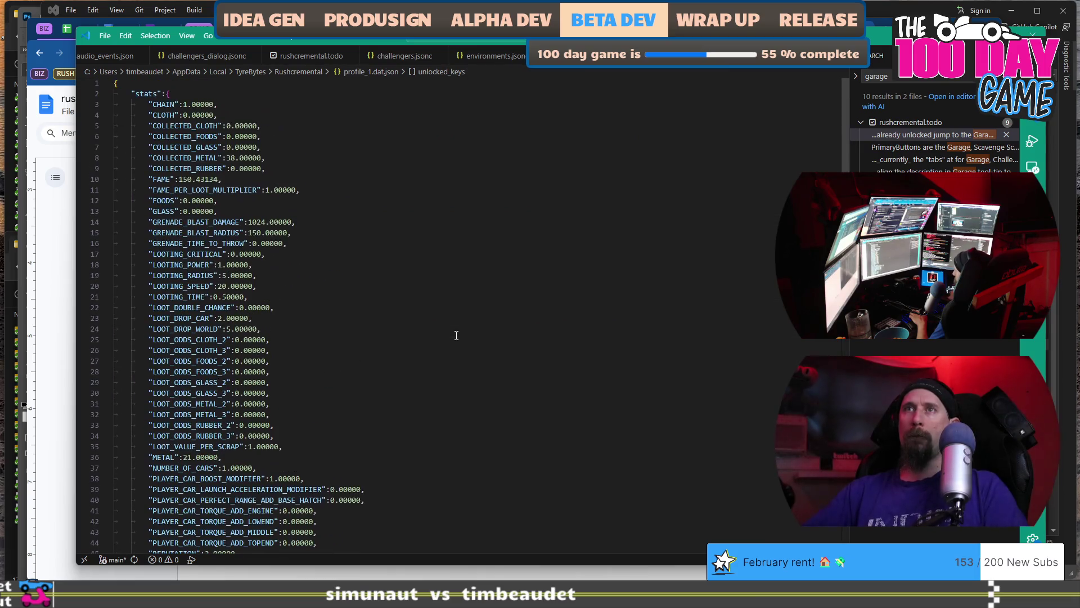
{"action": "left_click", "coordinate": [359, 243]}
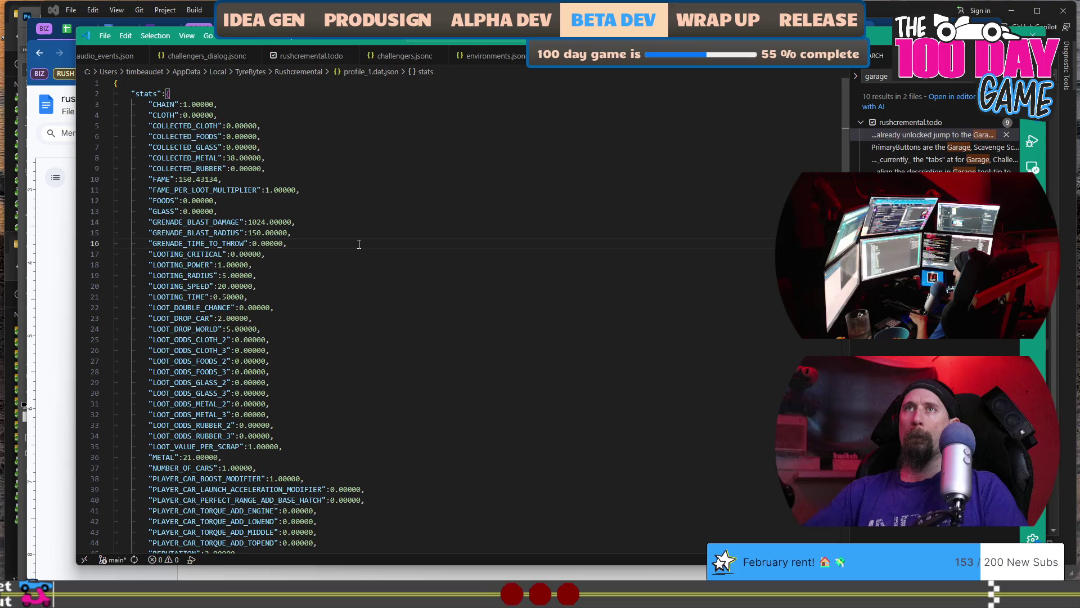
{"action": "scroll", "coordinate": [359, 244], "scroll_direction": "down", "scroll_amount": 6}
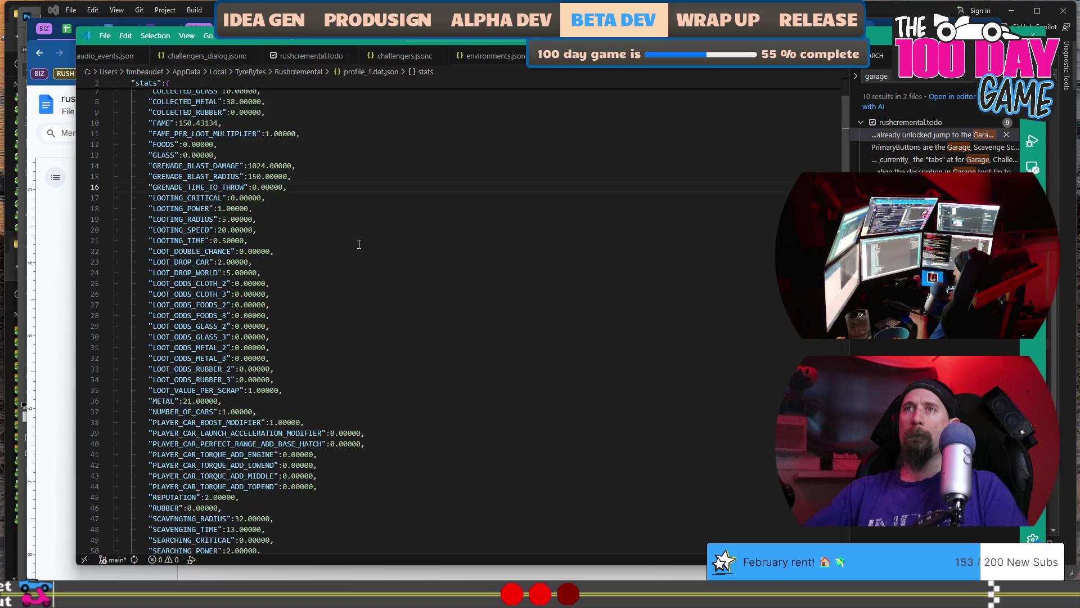
{"action": "scroll", "coordinate": [359, 243], "scroll_direction": "down", "scroll_amount": 3}
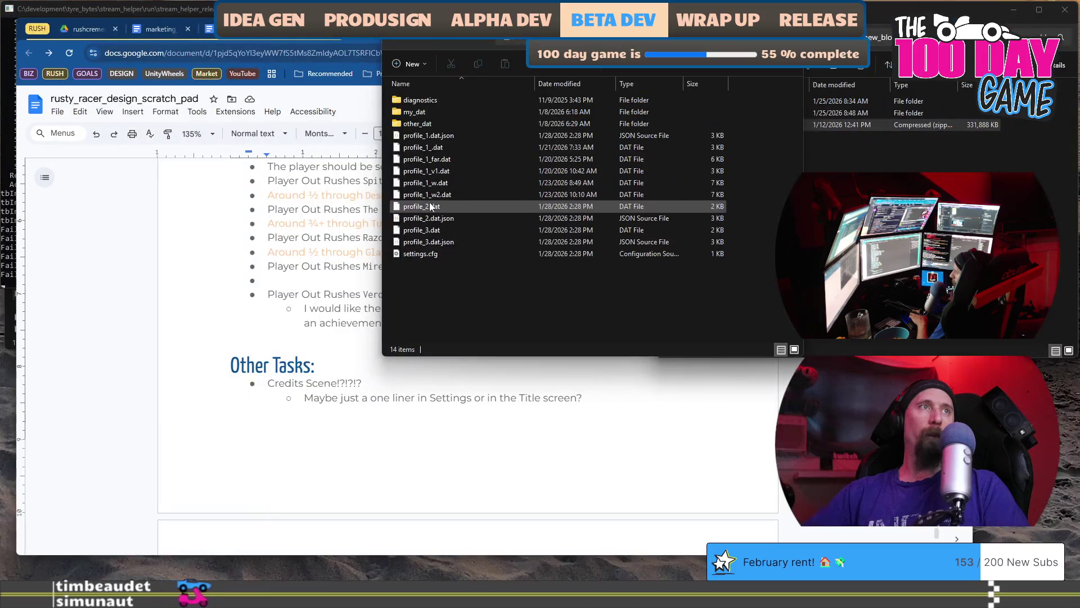
{"action": "left_click", "coordinate": [540, 194]}
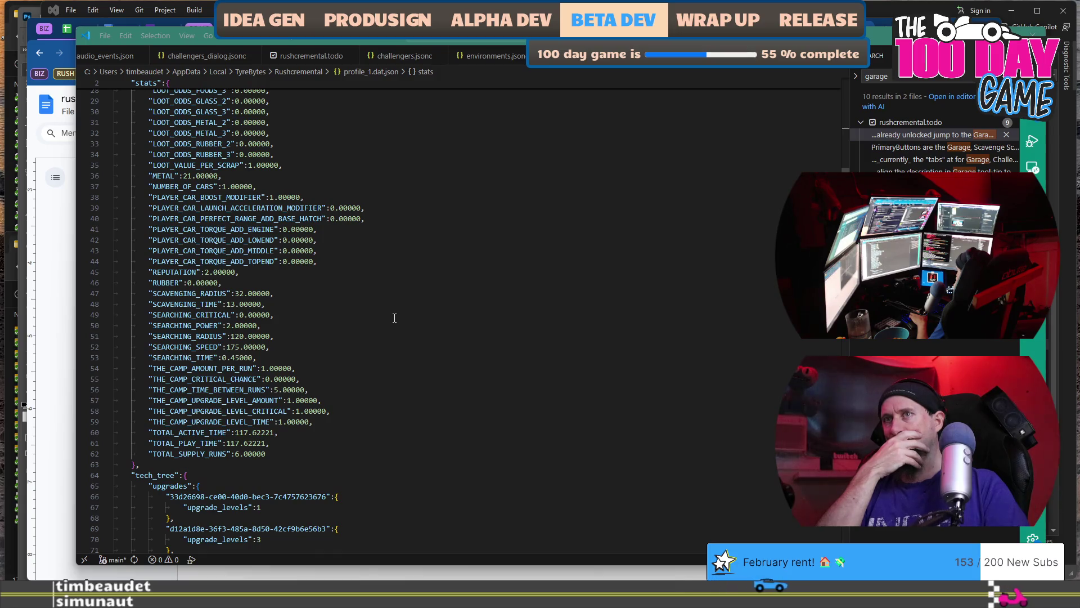
{"action": "key", "text": "alt+Tab"}
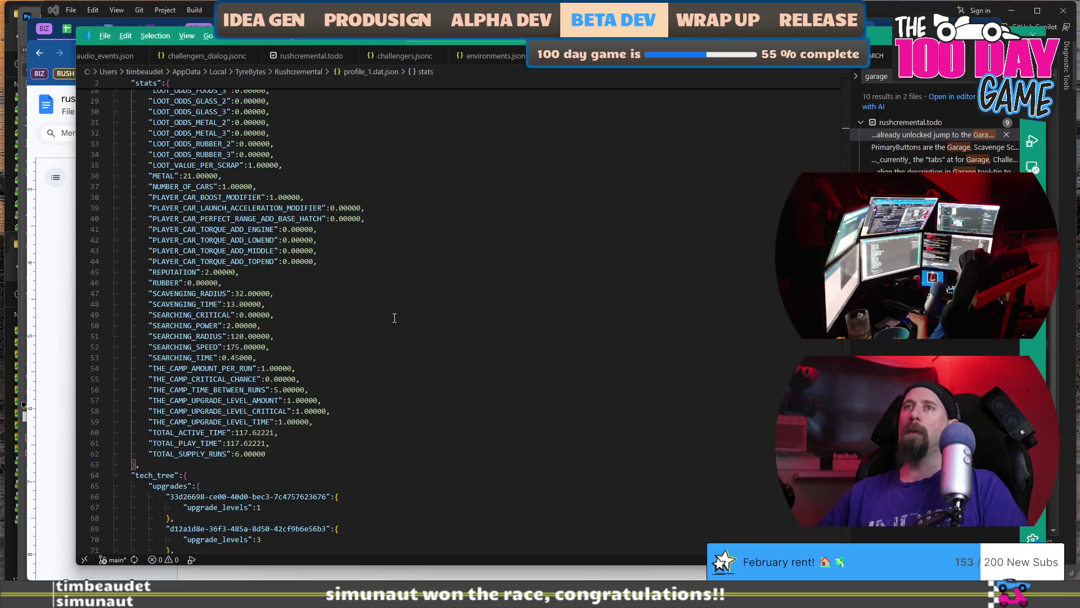
{"action": "key", "text": "alt+Tab"}
{"action": "key", "text": "alt+Tab"}
{"action": "key", "text": "alt+Tab"}
{"action": "key", "text": "alt+shift+Tab"}
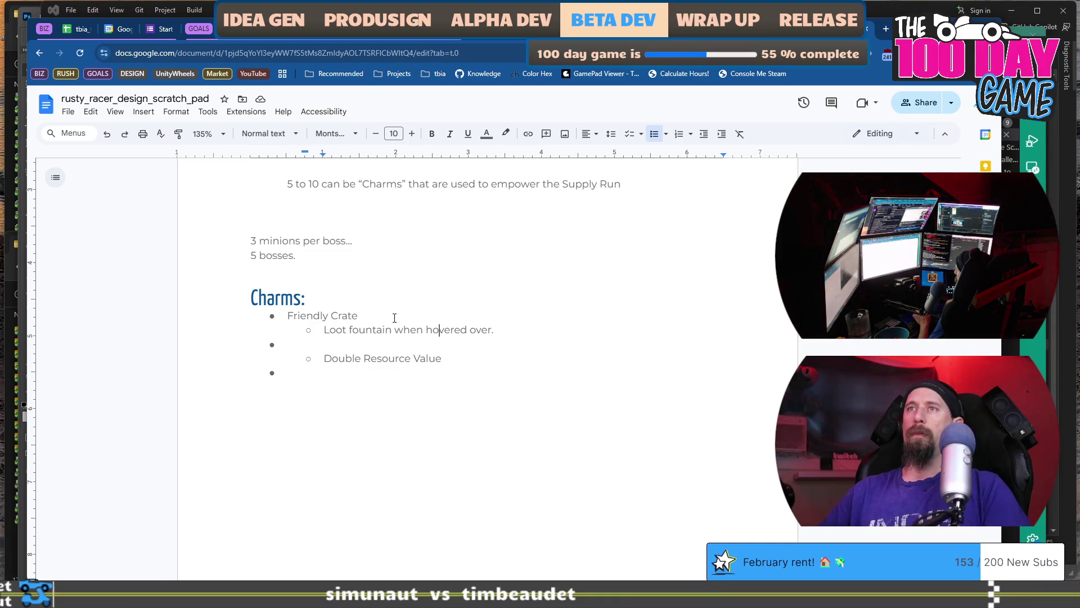
- Rename the heading to 'Charms Abilities:', delete Friendly Crate, and promote the Loot fountain bullet
{"action": "key", "text": "Up"}
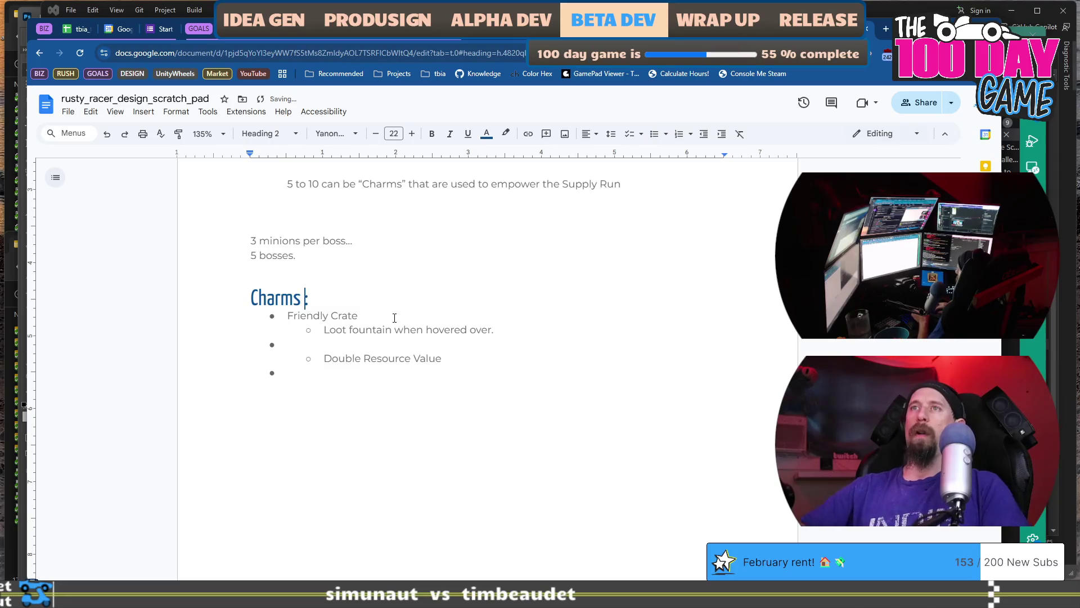
{"action": "type", "text": "Abilities"}
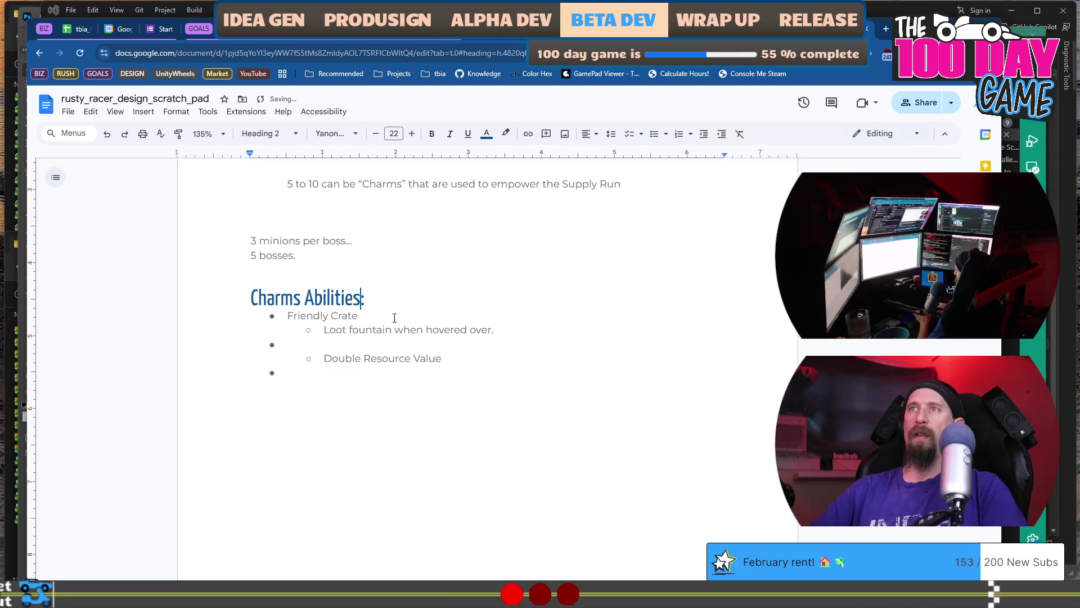
{"action": "key", "text": "Down"}
{"action": "key", "text": "shift+Home"}
{"action": "key", "text": "BackSpace"}
{"action": "key", "text": "BackSpace"}
{"action": "key", "text": "shift+Tab"}
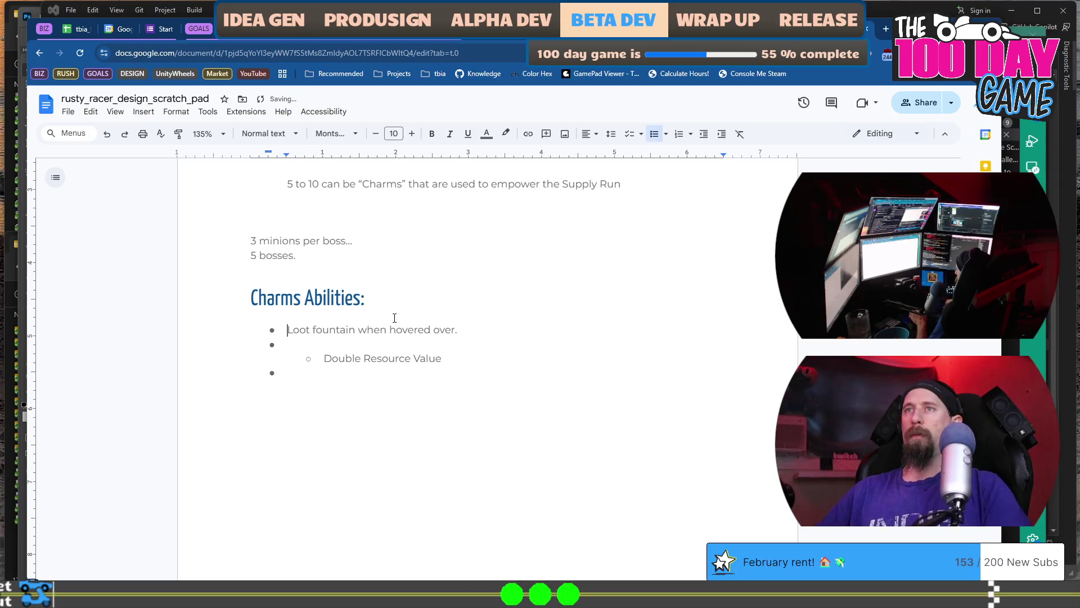
{"action": "key", "text": "Up"}
{"action": "key", "text": "Delete"}
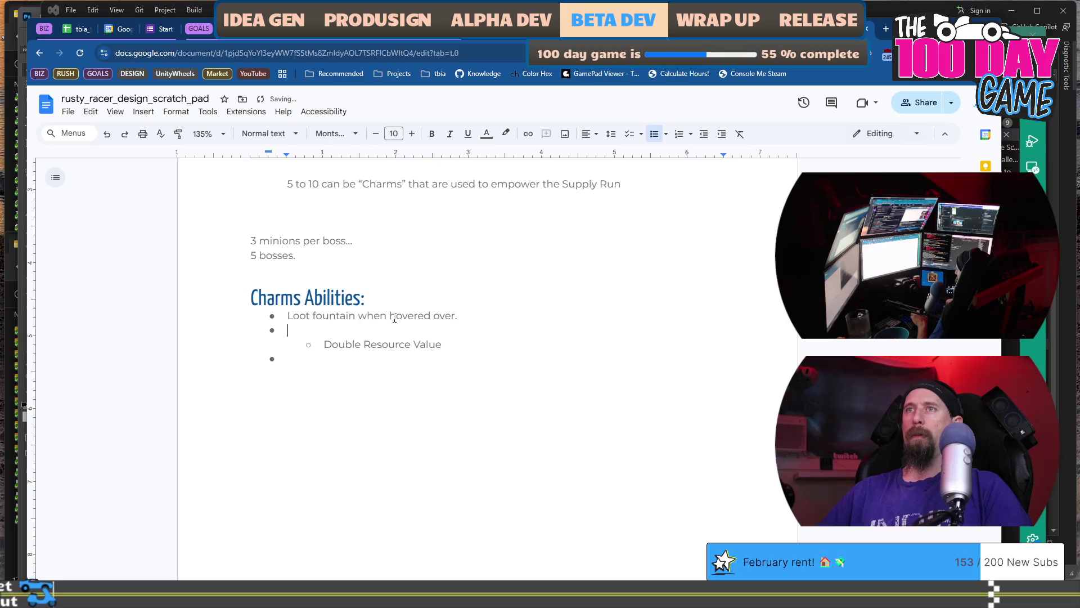
- Make Double Resource Value a main bullet and add 'Double the Search Area through fog.'
{"action": "key", "text": "BackSpace"}
{"action": "key", "text": "BackSpace"}
{"action": "key", "text": "End"}
{"action": "key", "text": "Return"}
{"action": "type", "text": "Double"}
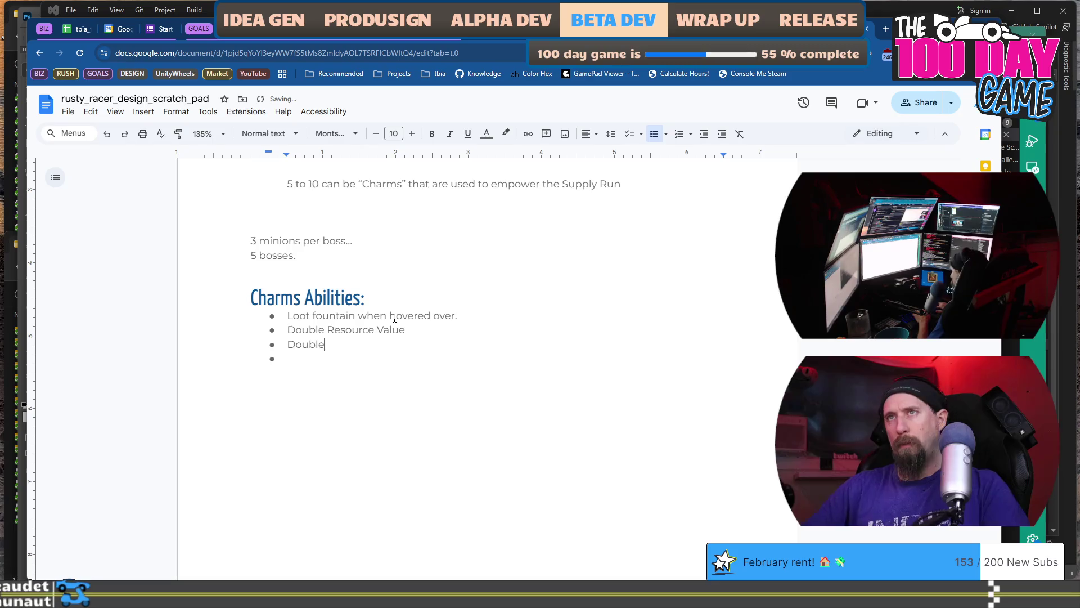
{"action": "type", "text": " the Search Area"}
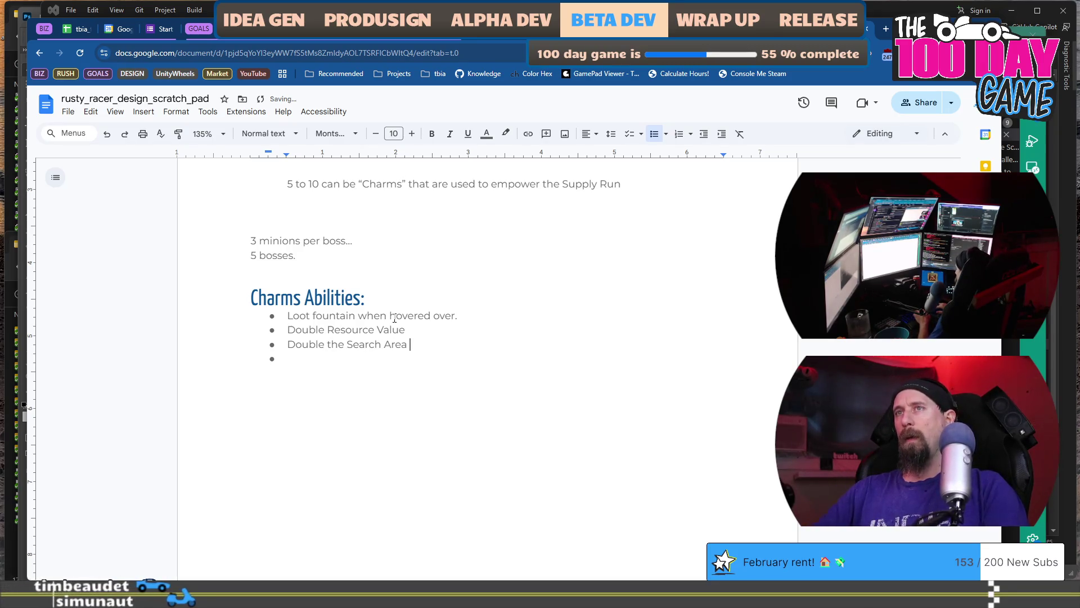
{"action": "type", "text": " throug"}
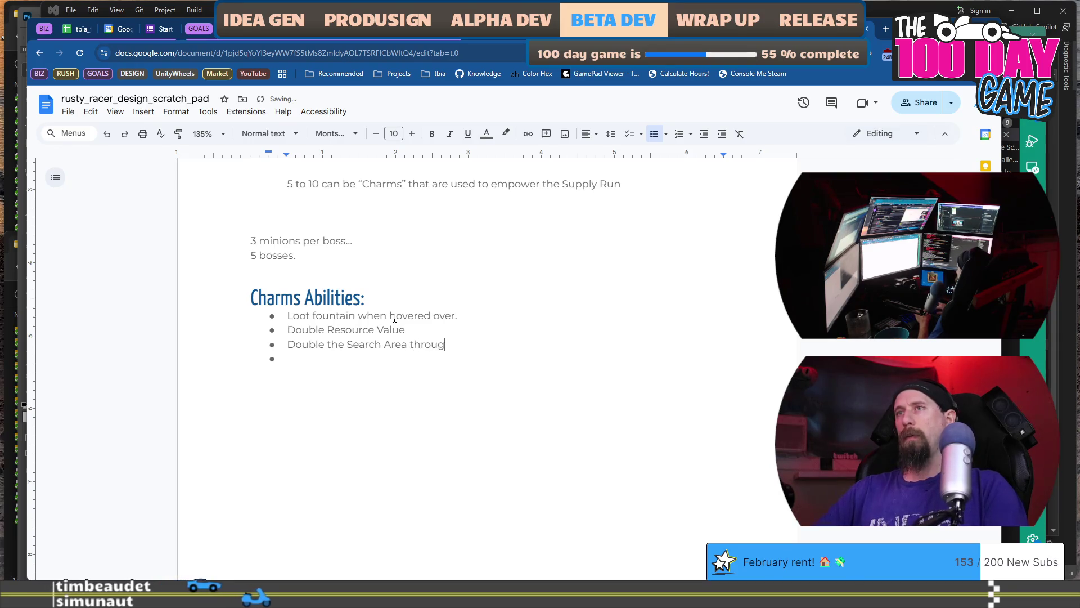
{"action": "type", "text": "h fog."}
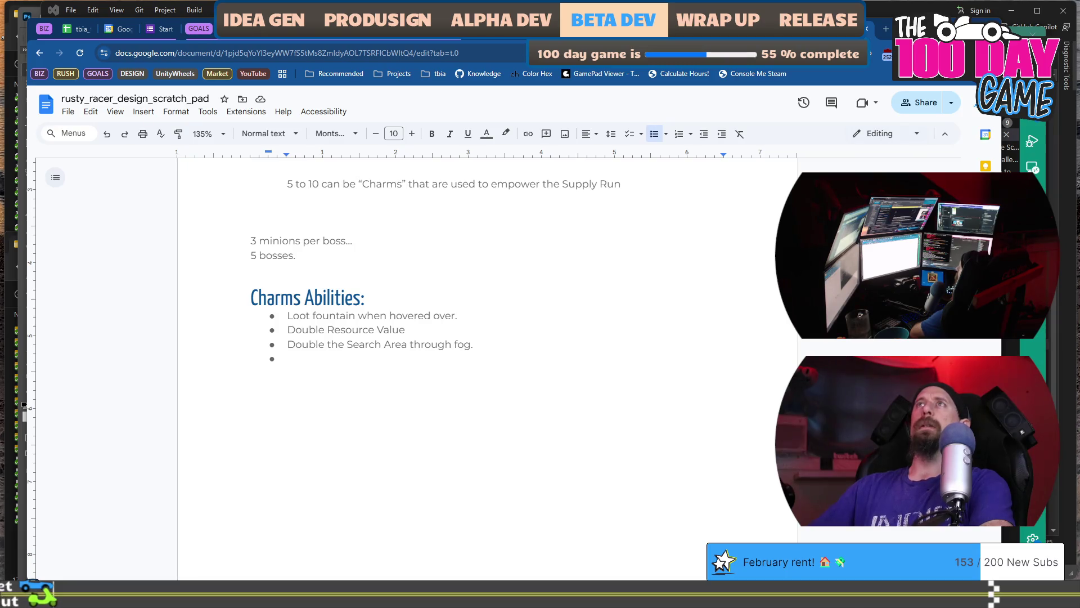
{"action": "double_click", "coordinate": [531, 356]}
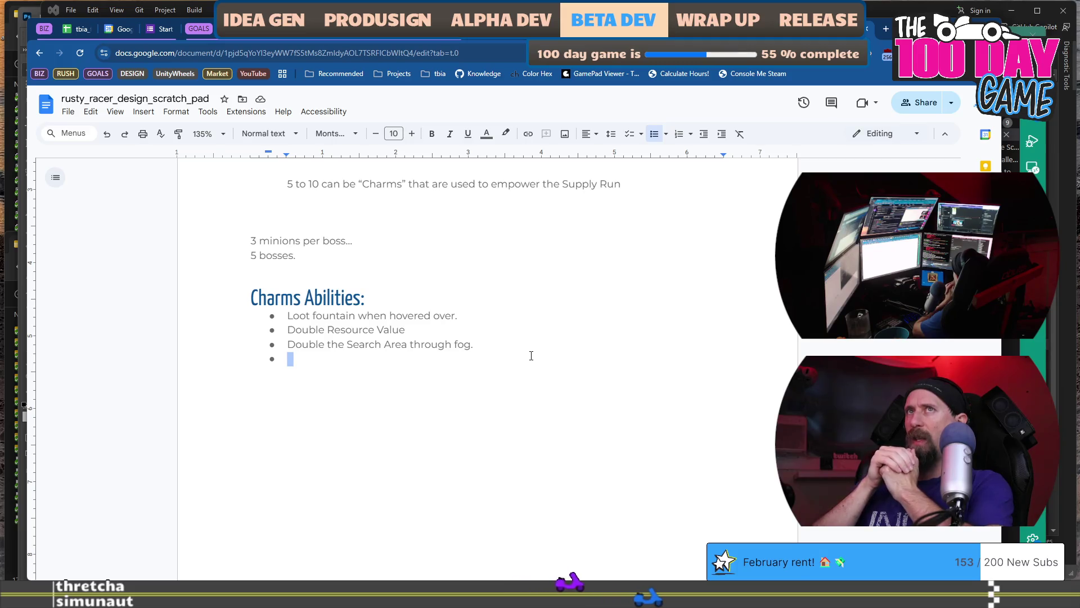
- Add a 'Jax Minion 1: 100 Metal' line under the final boss question with a bold label
{"action": "scroll", "coordinate": [269, 195], "scroll_direction": "up", "scroll_amount": 4}
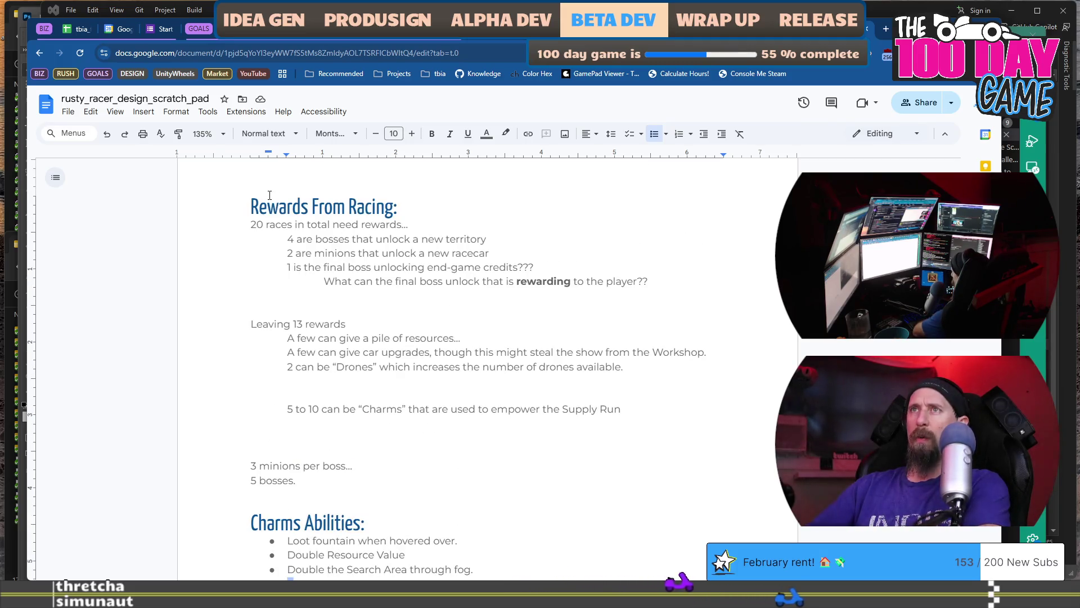
{"action": "left_click_drag", "start_coordinate": [258, 206], "coordinate": [345, 206]}
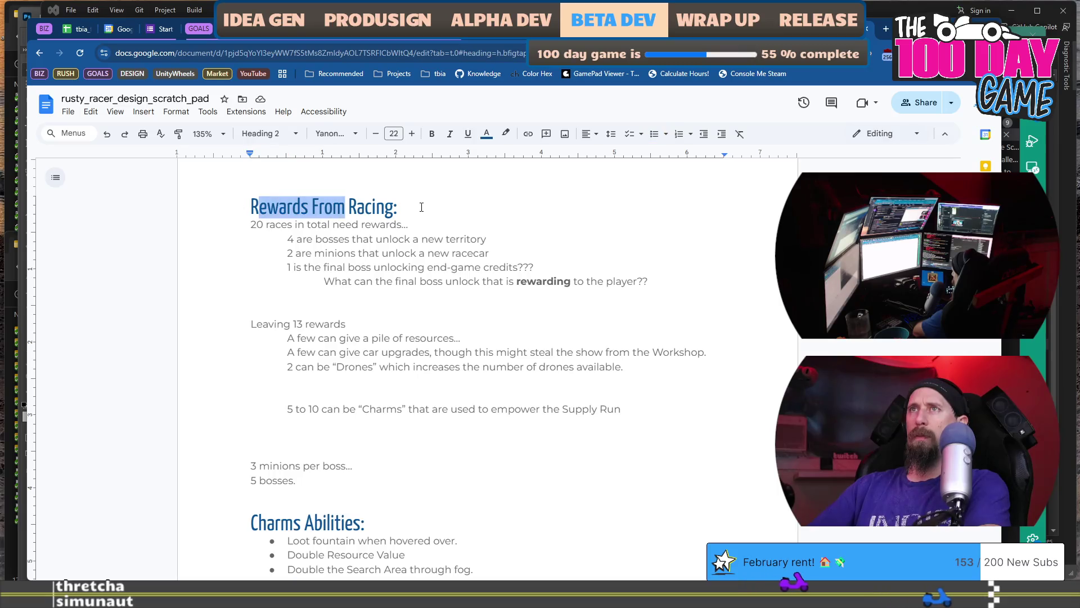
{"action": "left_click_drag", "start_coordinate": [257, 225], "coordinate": [379, 225]}
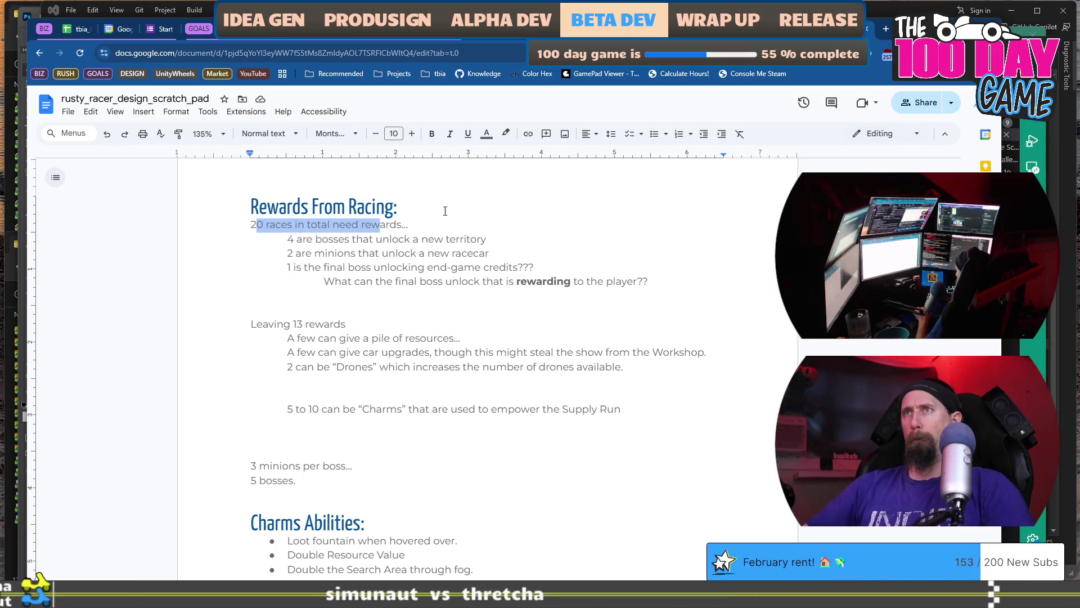
{"action": "left_click", "coordinate": [477, 296]}
{"action": "key", "text": "Return"}
{"action": "key", "text": "Return"}
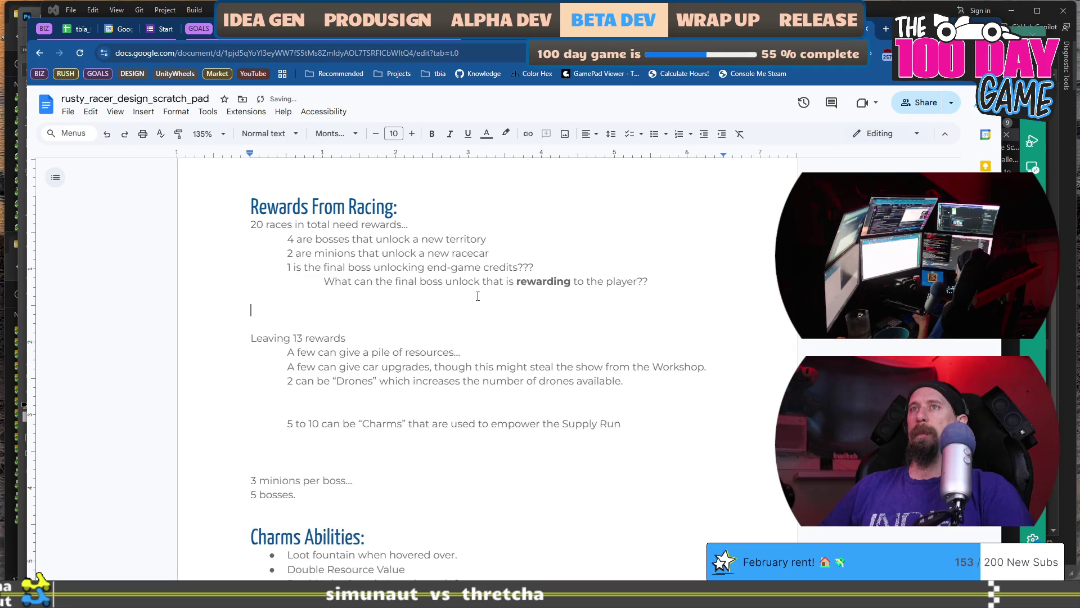
{"action": "type", "text": "Jax Minion 1:"}
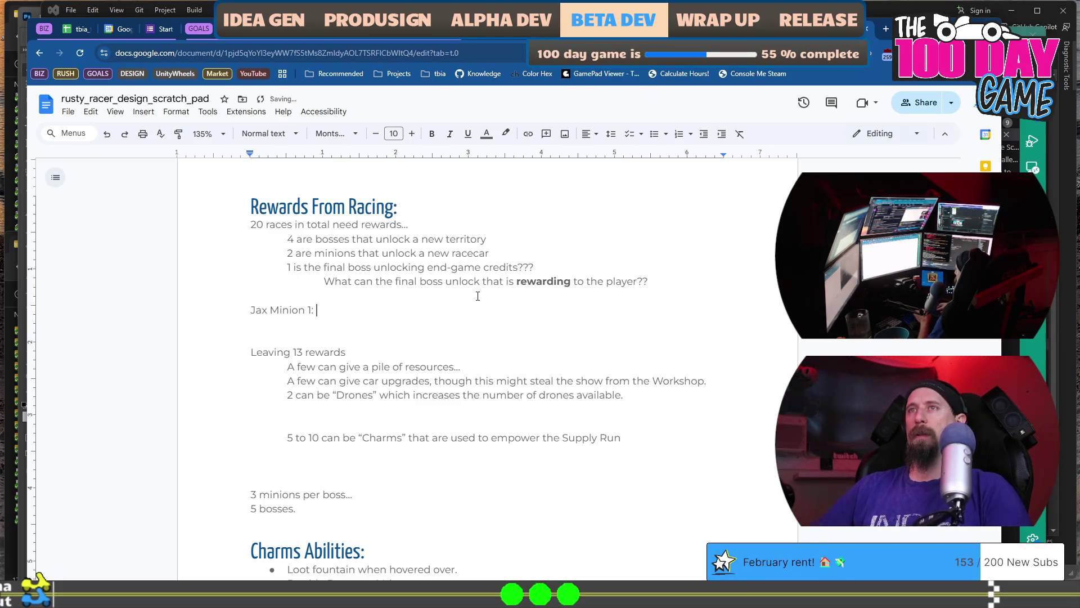
{"action": "type", "text": " 100"}
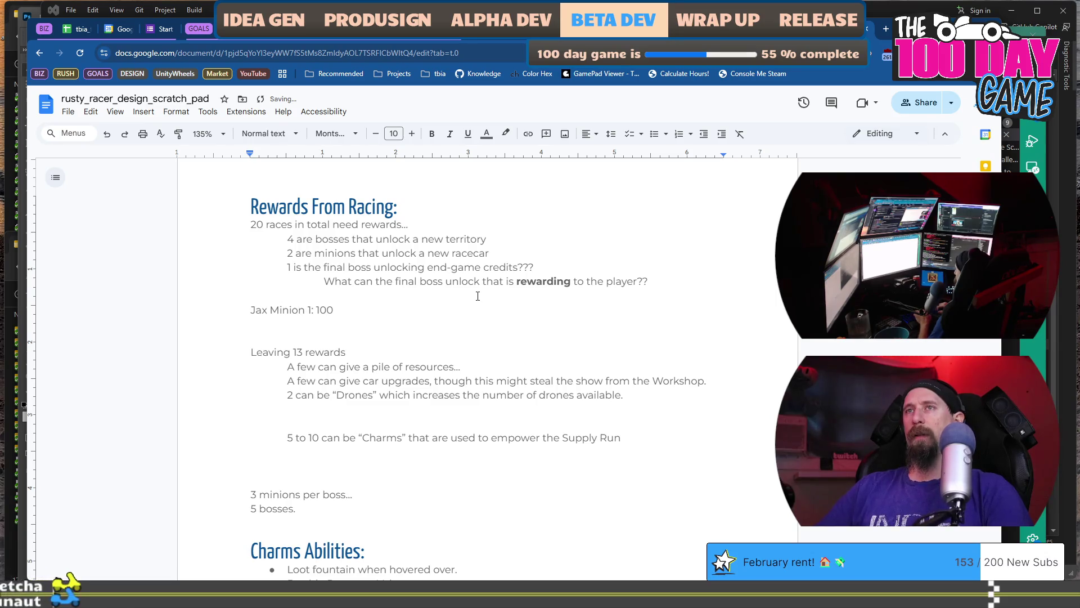
{"action": "type", "text": " Metal"}
{"action": "key", "text": "ctrl+Left"}
{"action": "key", "text": "ctrl+Left"}
{"action": "key", "text": "shift+Home"}
{"action": "type", "text": "Rewards From Racing:"}
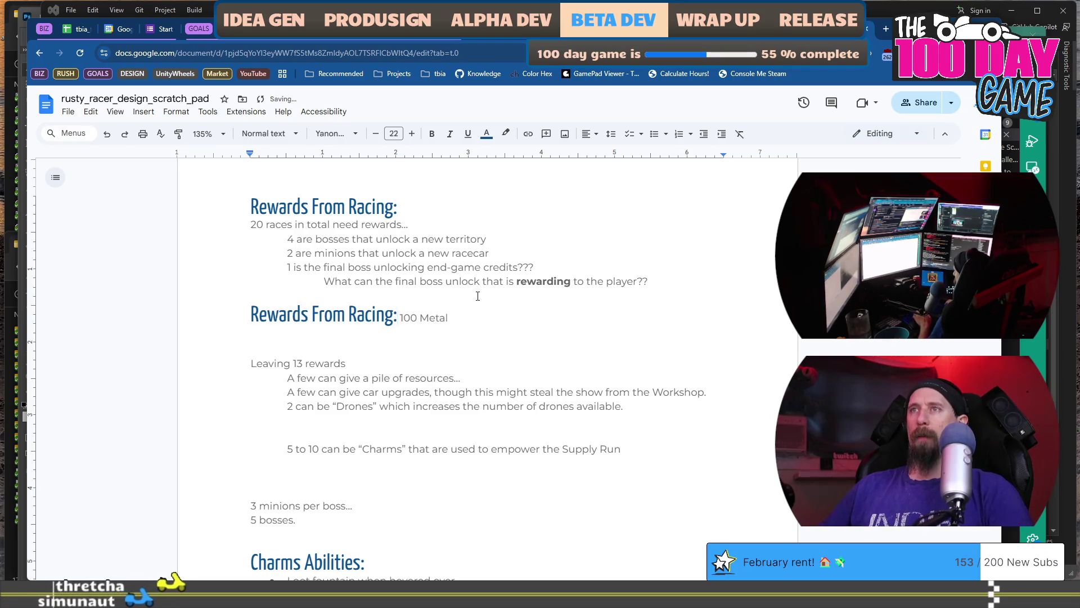
{"action": "key", "text": "ctrl+z"}
{"action": "key", "text": "ctrl+b"}
{"action": "key", "text": "End"}
{"action": "key", "text": "shift+Home"}
{"action": "key", "text": "ctrl+c"}
{"action": "key", "text": "End"}
- Duplicate the reward line as Jax Minion 2 and Jax Minion 3, each 100 Metal
{"action": "key", "text": "Return"}
{"action": "key", "text": "ctrl+v"}
{"action": "key", "text": "ctrl+Left"}
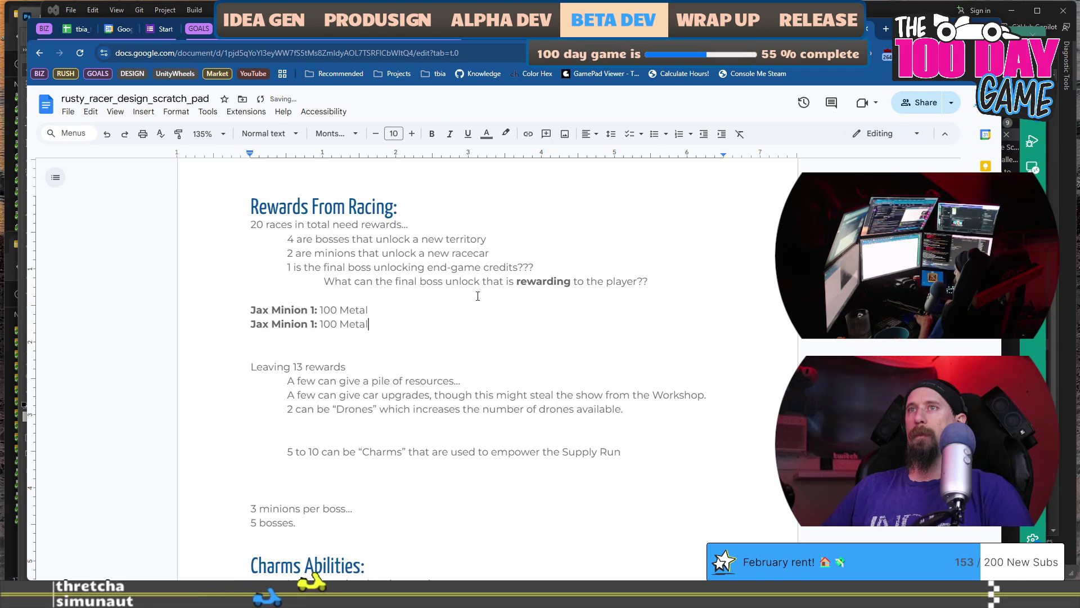
{"action": "key", "text": "ctrl+Left"}
{"action": "key", "text": "ctrl+Left"}
{"action": "key", "text": "BackSpace"}
{"action": "type", "text": "2"}
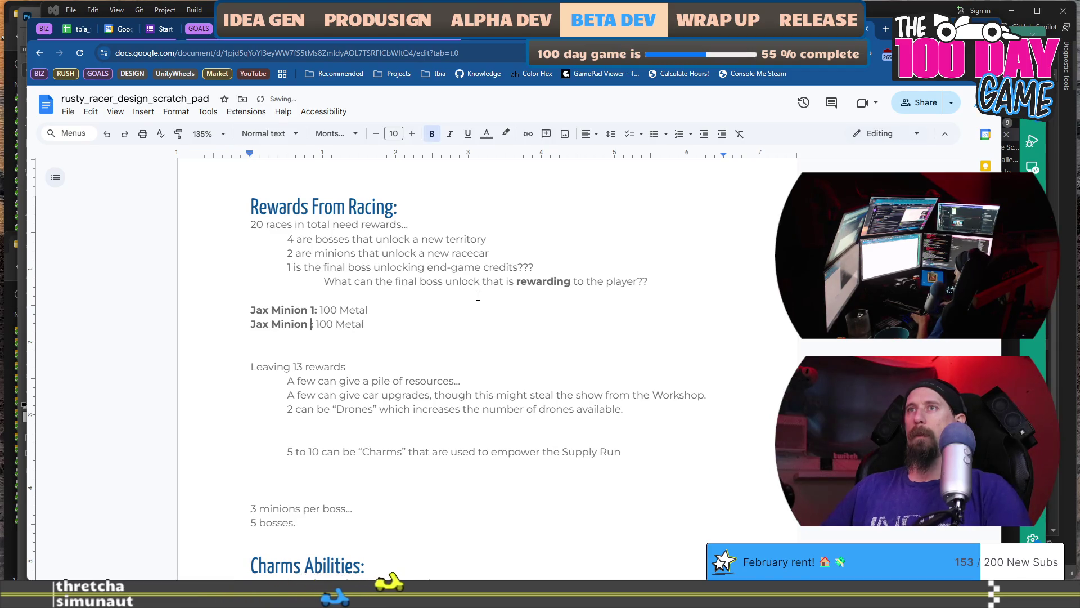
{"action": "key", "text": "End"}
{"action": "key", "text": "Return"}
{"action": "key", "text": "ctrl+v"}
{"action": "key", "text": "ctrl+Left"}
{"action": "key", "text": "ctrl+Left"}
{"action": "key", "text": "ctrl+Left"}
{"action": "key", "text": "BackSpace"}
{"action": "type", "text": "3"}
{"action": "key", "text": "End"}
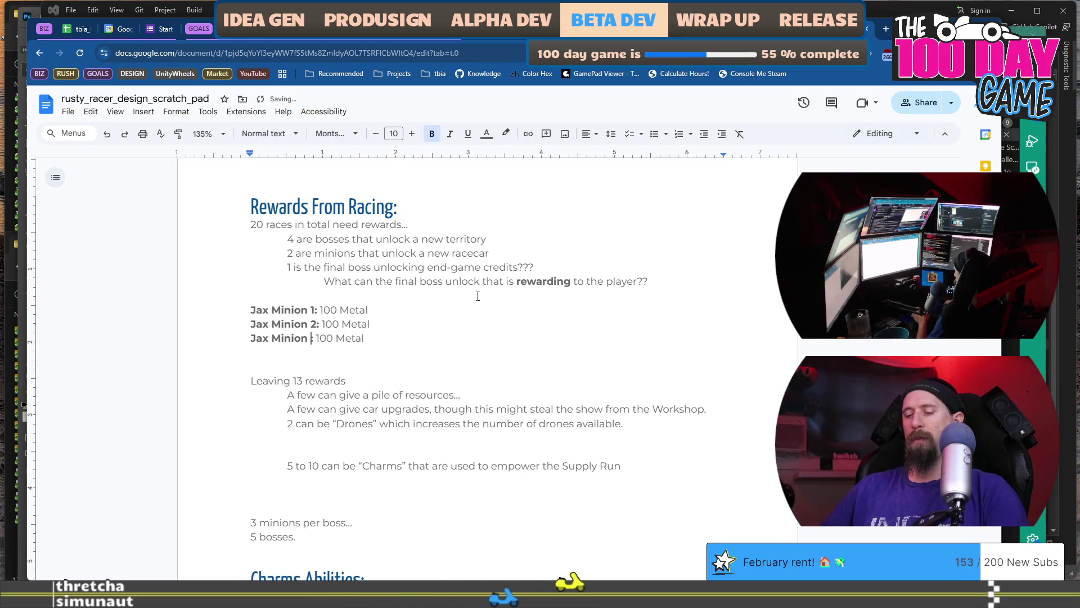
- Paste a fourth 100 Metal line and start relabelling it Spitfire Jax
{"action": "key", "text": "Return"}
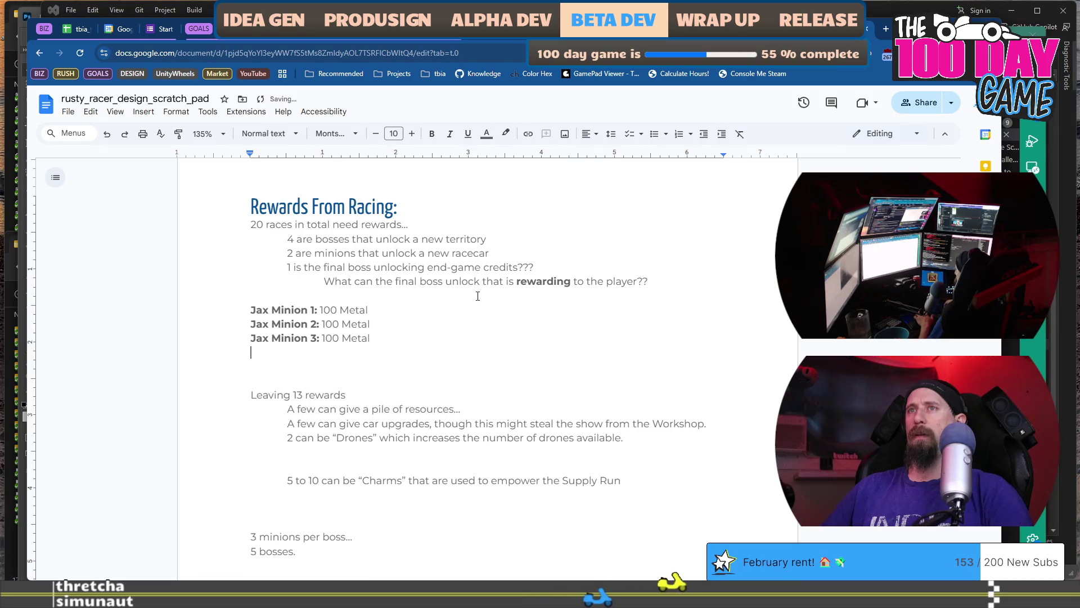
{"action": "key", "text": "ctrl+v"}
{"action": "key", "text": "Home"}
{"action": "key", "text": "ctrl+shift+Right"}
{"action": "key", "text": "ctrl+shift+Right"}
{"action": "key", "text": "ctrl+shift+Right"}
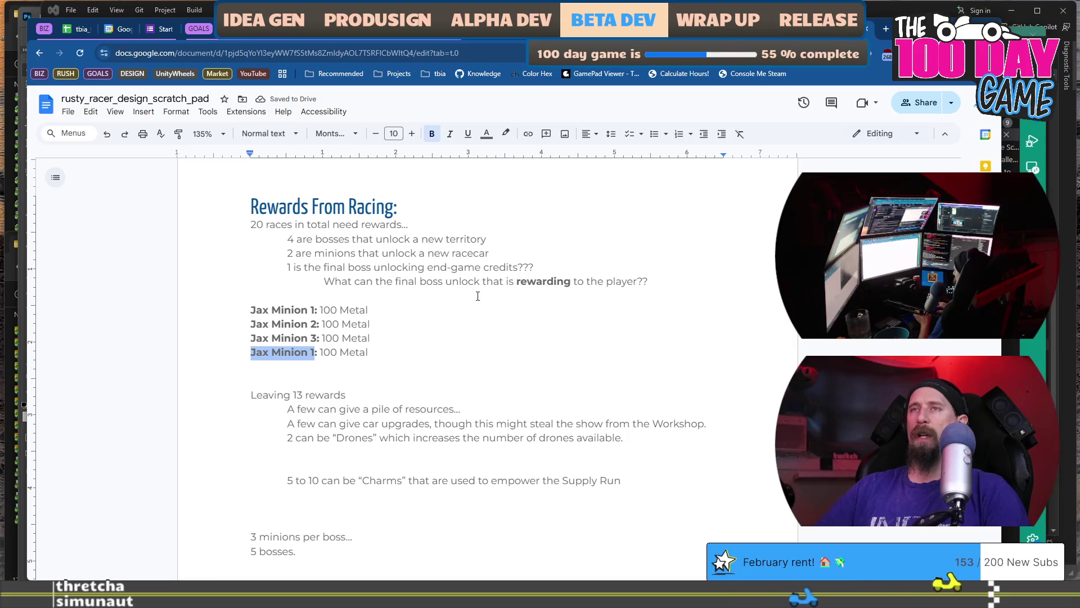
{"action": "type", "text": "P"}
{"action": "key", "text": "BackSpace"}
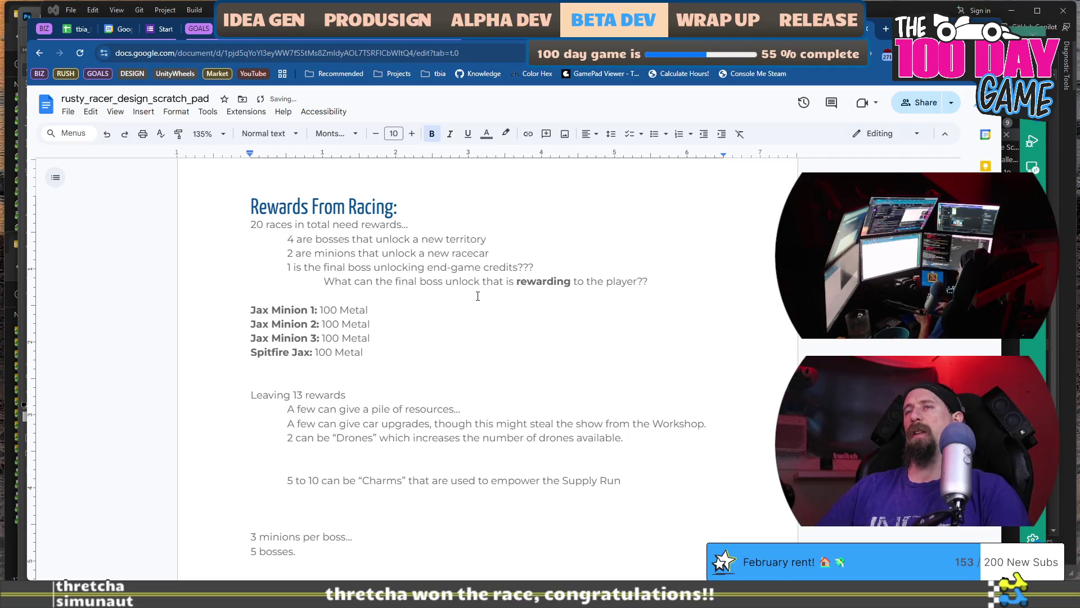
- Copy the four Jax reward lines and paste them below as a second block
{"action": "key", "text": "shift+Up"}
{"action": "key", "text": "shift+Up"}
{"action": "key", "text": "shift+Up"}
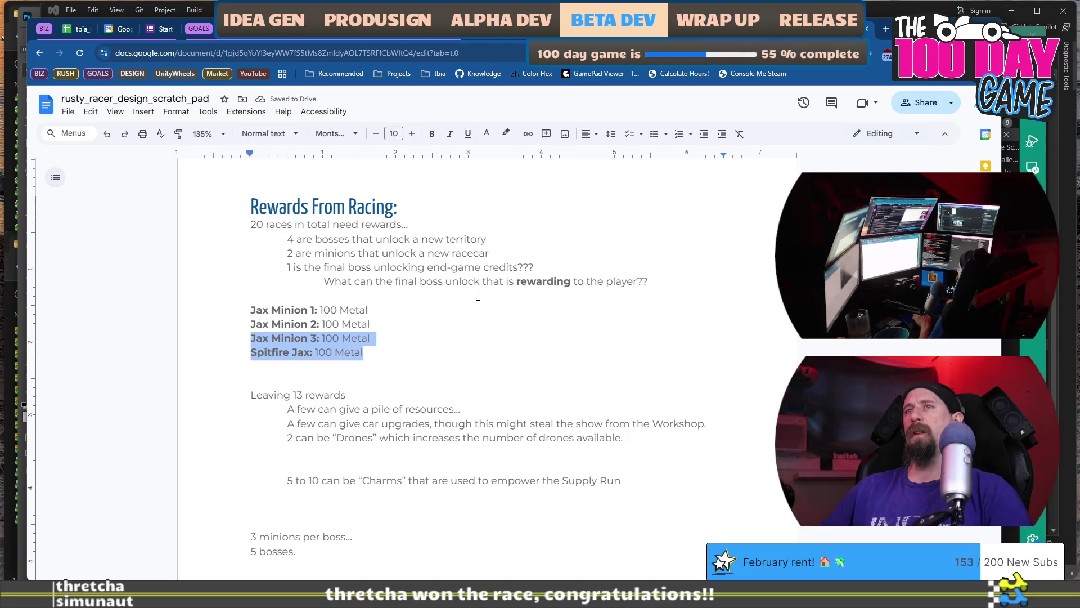
{"action": "key", "text": "Right"}
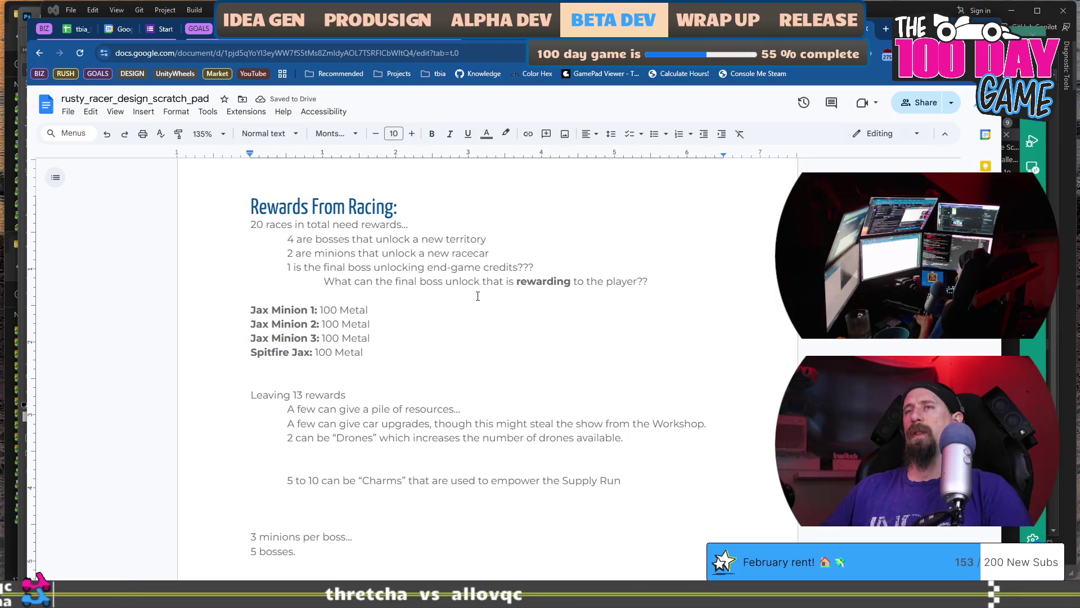
{"action": "key", "text": "Return"}
{"action": "type", "text": "Jax Minion 1: 100 Metal Jax Minion 2: 100 Metal Jax Minion 3: 100 Metal Spitfire Jax: 100 Metal"}
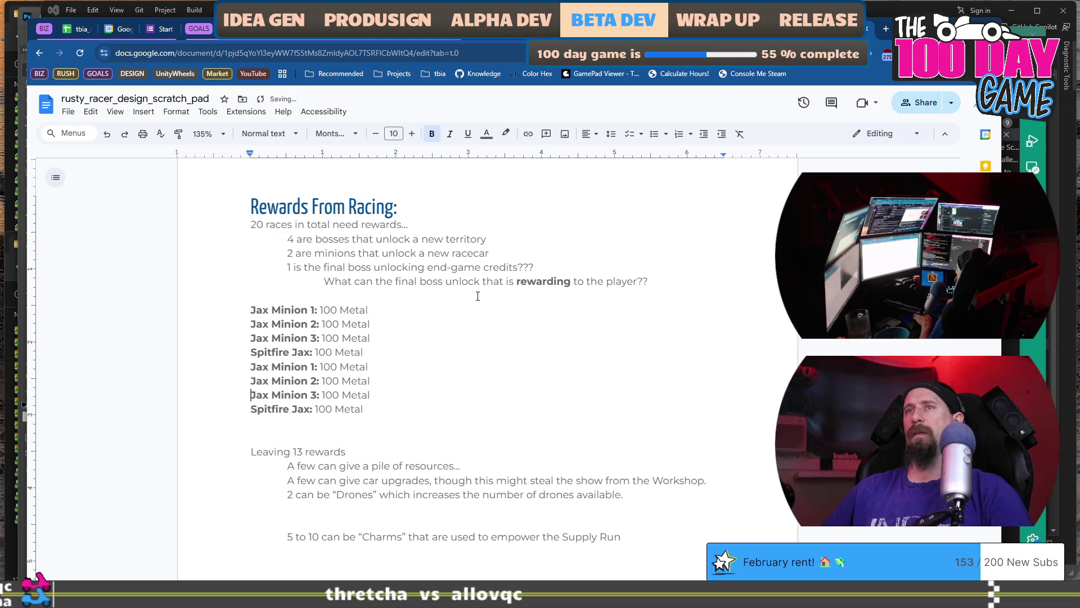
- Rename the copies to Priest Minion 3, 2 and 1 and delete 'Spitfire Jax' from the last line
{"action": "key", "text": "ctrl+BackSpace"}
{"action": "type", "text": "Pri"}
{"action": "type", "text": "ce"}
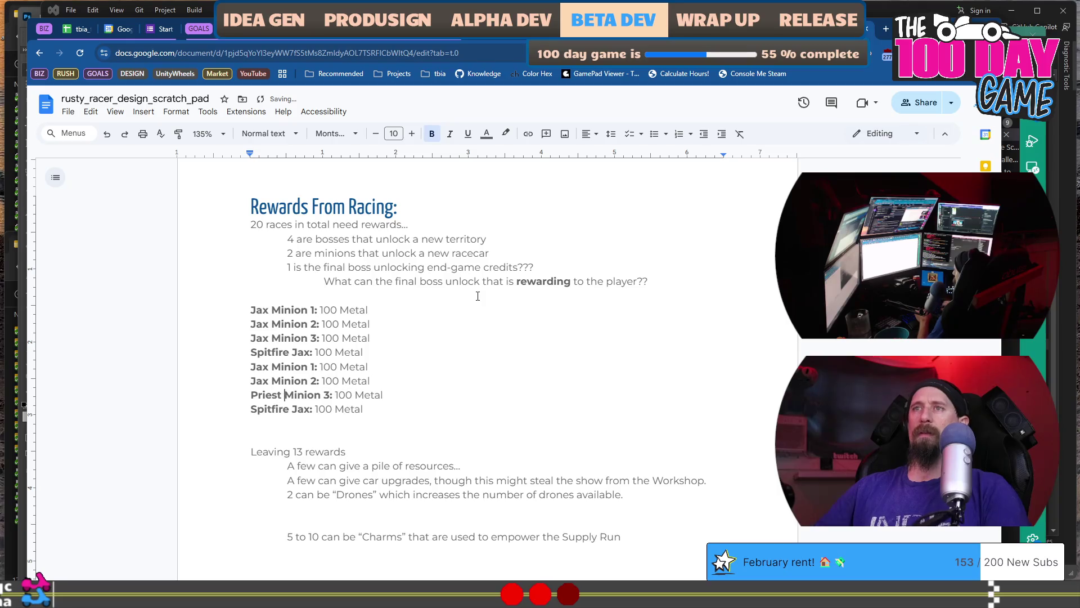
{"action": "key", "text": "ctrl+BackSpace"}
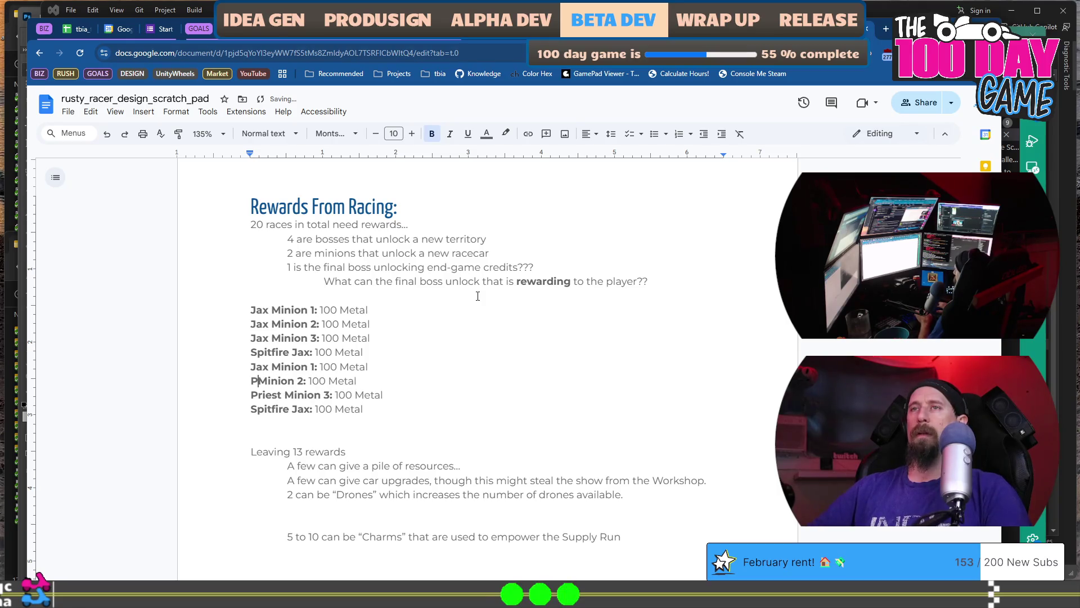
{"action": "type", "text": "rie"}
{"action": "key", "text": "ctrl+BackSpace"}
{"action": "type", "text": "Priest"}
{"action": "key", "text": "Down"}
{"action": "key", "text": "Down"}
{"action": "key", "text": "Down"}
{"action": "key", "text": "ctrl+Right"}
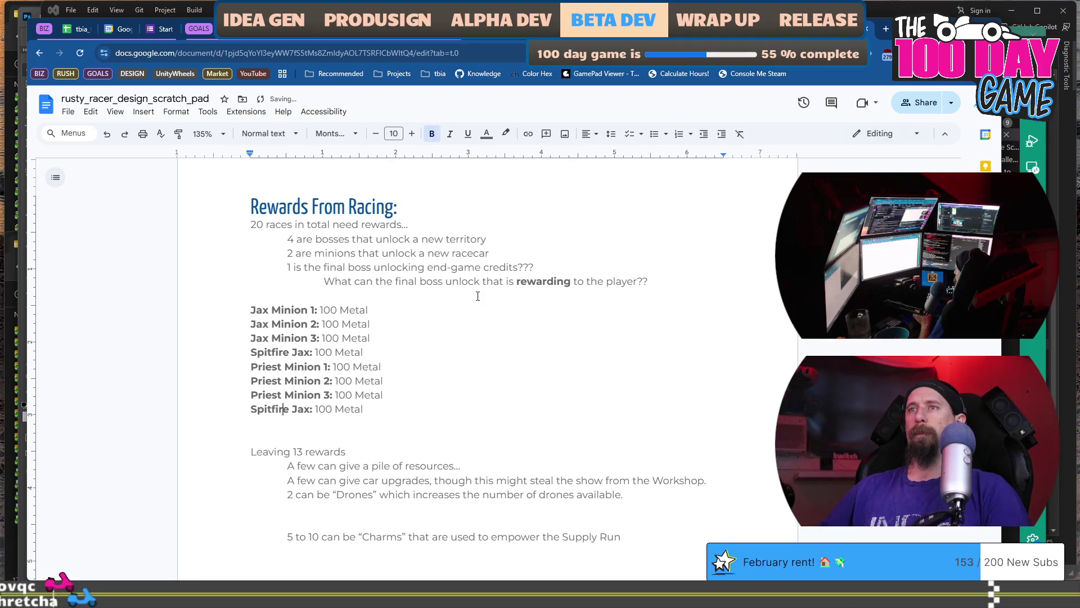
{"action": "key", "text": "ctrl+BackSpace"}
{"action": "key", "text": "ctrl+BackSpace"}
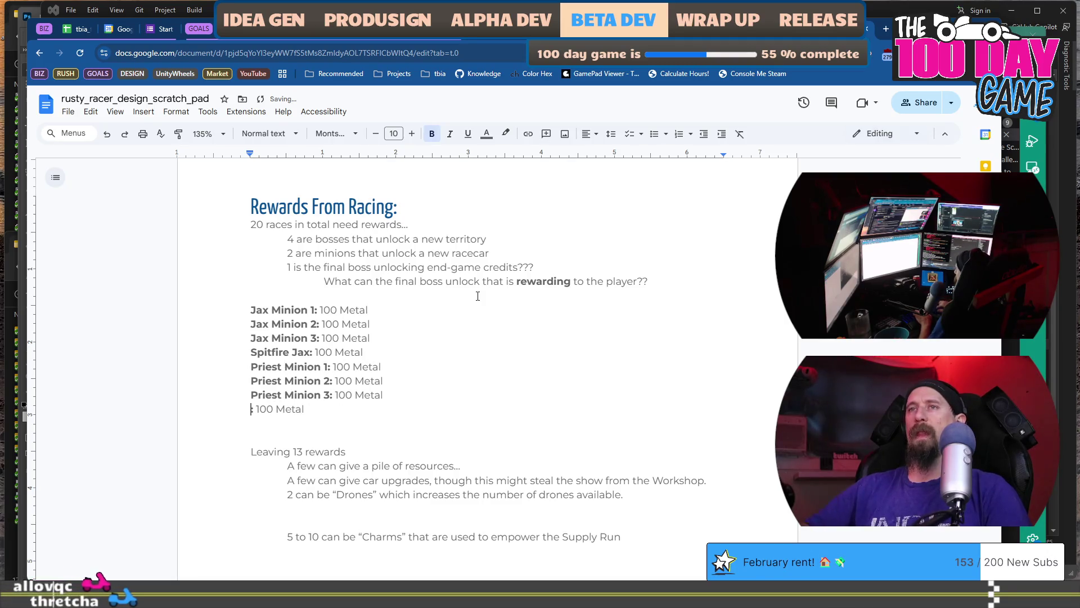
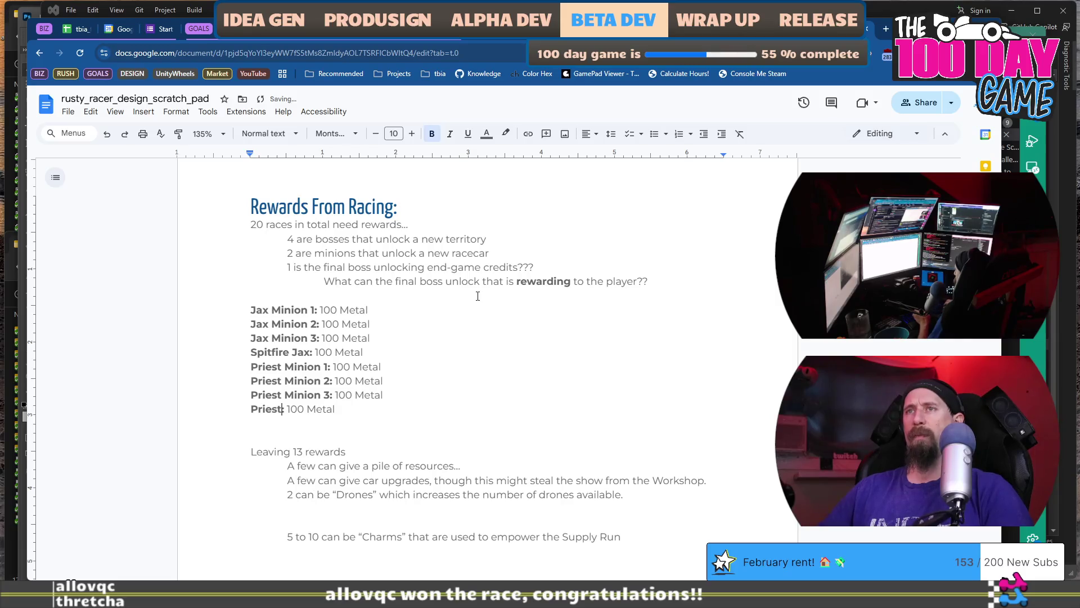
- Add a blank line after 'Priest: 100 Metal' and switch over to Visual Studio
{"action": "key", "text": "Return"}
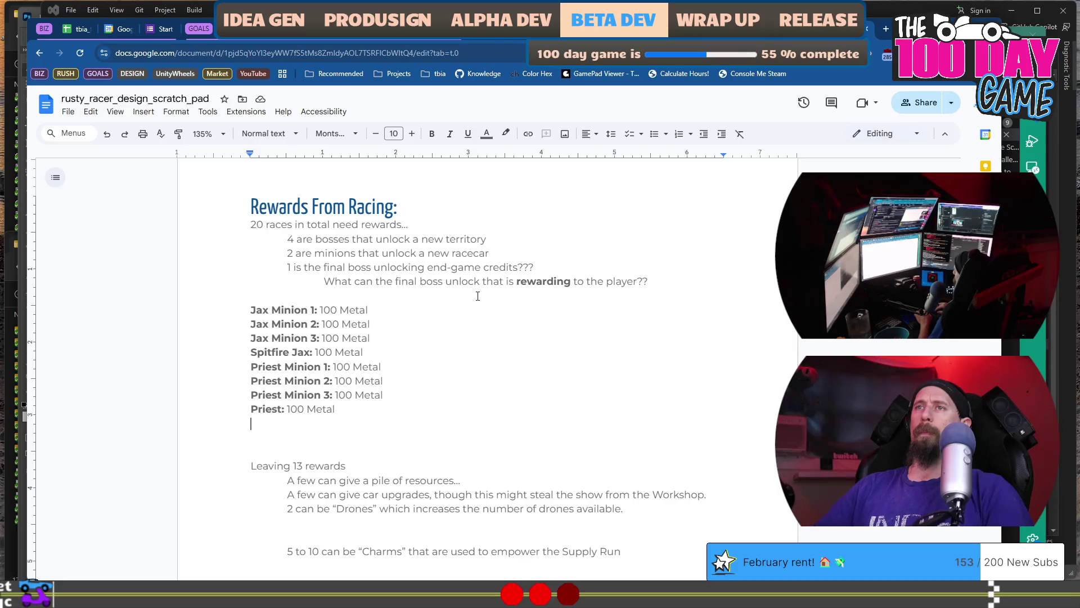
{"action": "key", "text": "alt+Tab"}
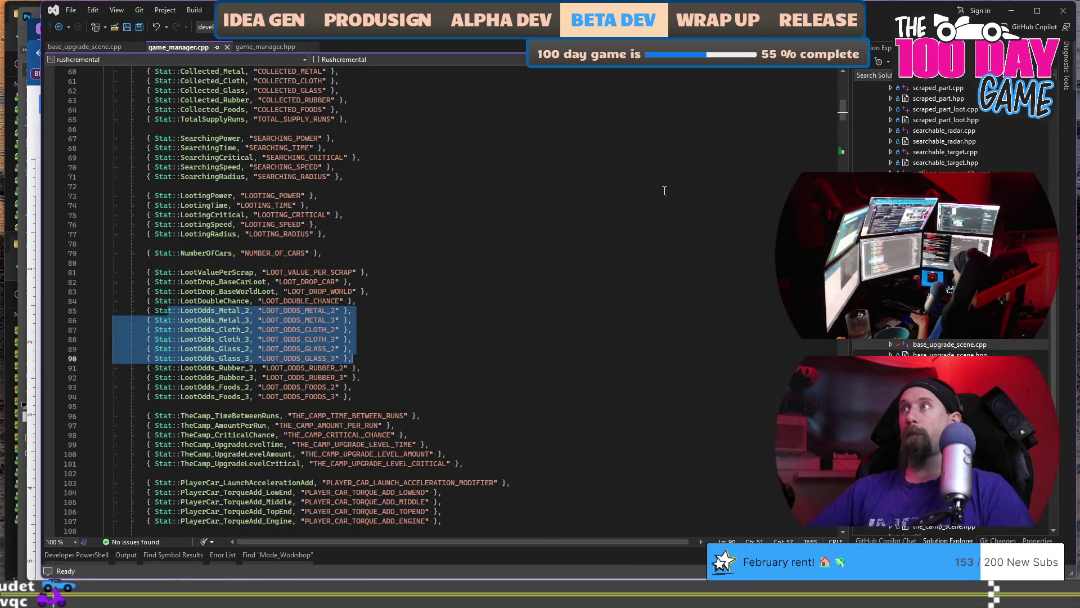
- Copy the challenger_list entries from jax_minion_0 to voss in challengers.jsonc into a new untitled file
{"action": "key", "text": "alt+Tab"}
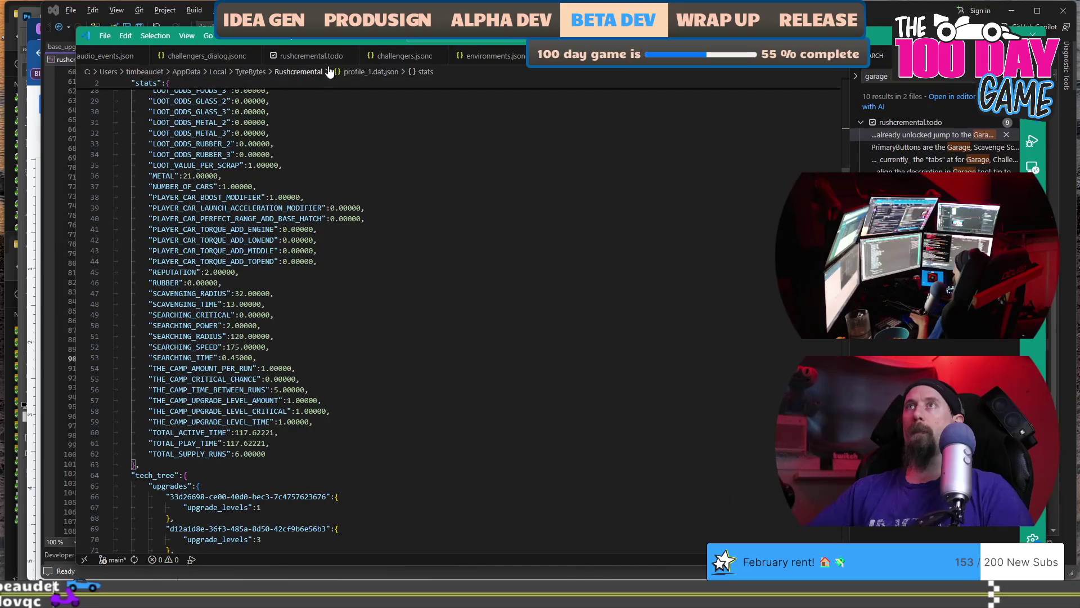
{"action": "left_click", "coordinate": [387, 59]}
{"action": "scroll", "coordinate": [405, 292], "scroll_direction": "up", "scroll_amount": 10}
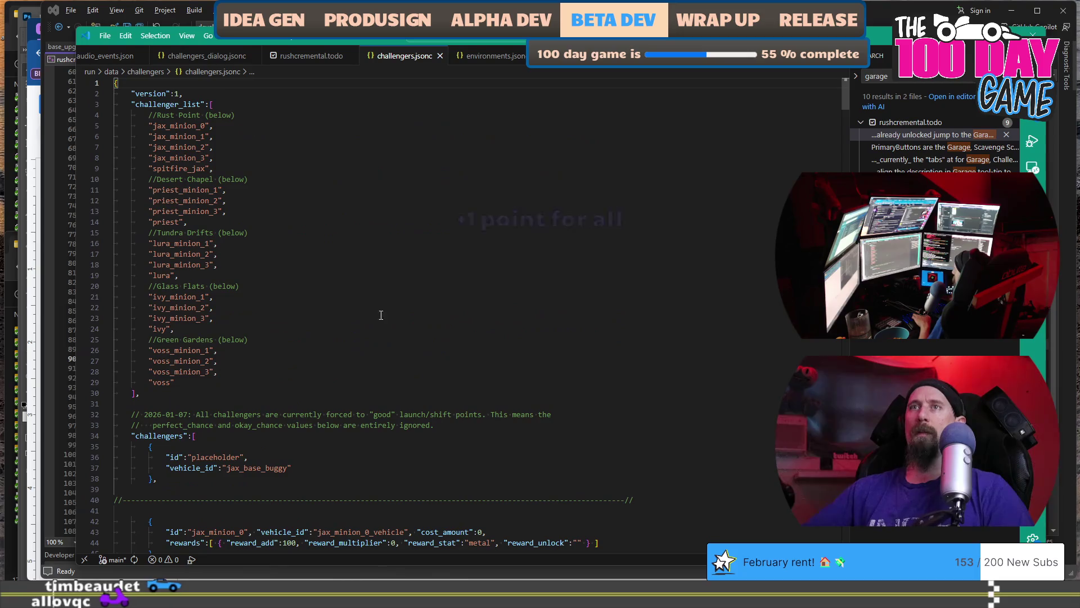
{"action": "left_click", "coordinate": [297, 385]}
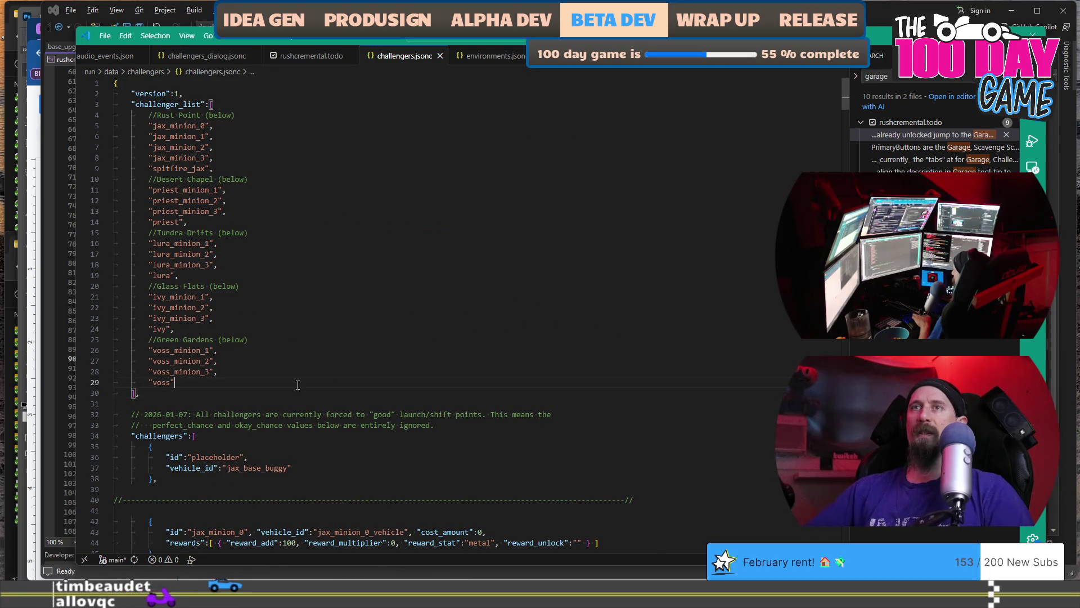
{"action": "left_click", "coordinate": [140, 127], "text": "shift"}
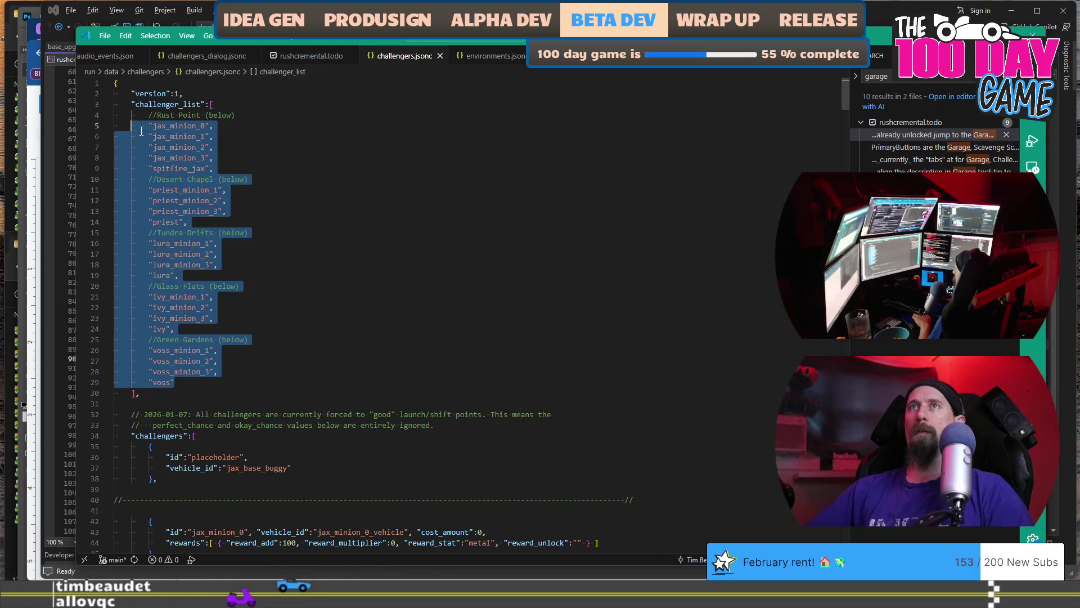
{"action": "key", "text": "ctrl+c"}
{"action": "key", "text": "ctrl+n"}
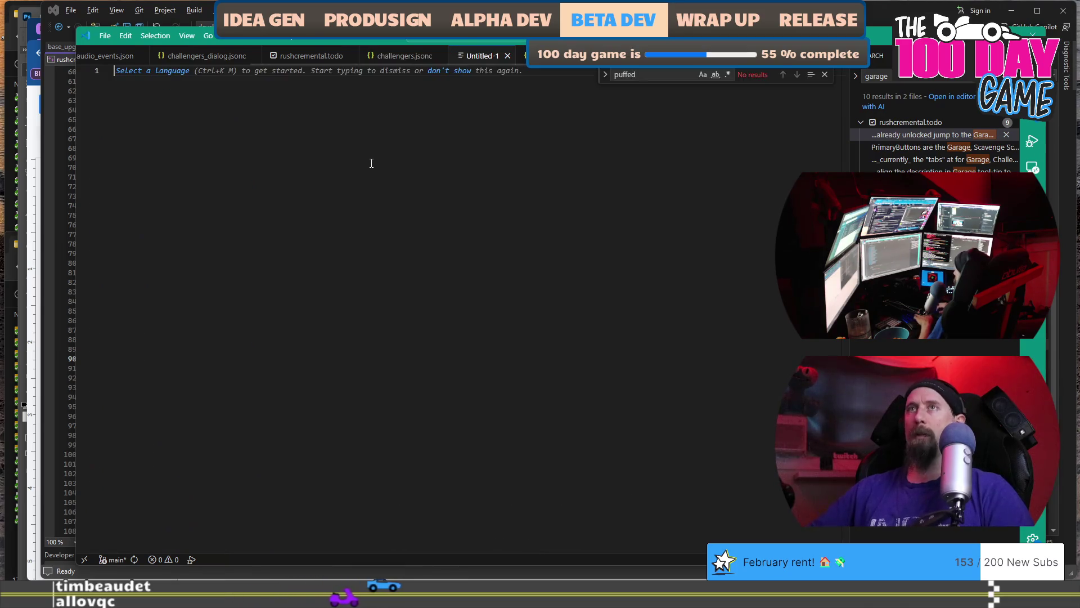
- Paste the challenger entries and unindent the whole list one level
{"action": "key", "text": "ctrl+v"}
{"action": "key", "text": "shift+Up"}
{"action": "key", "text": "shift+Up"}
{"action": "key", "text": "shift+Up"}
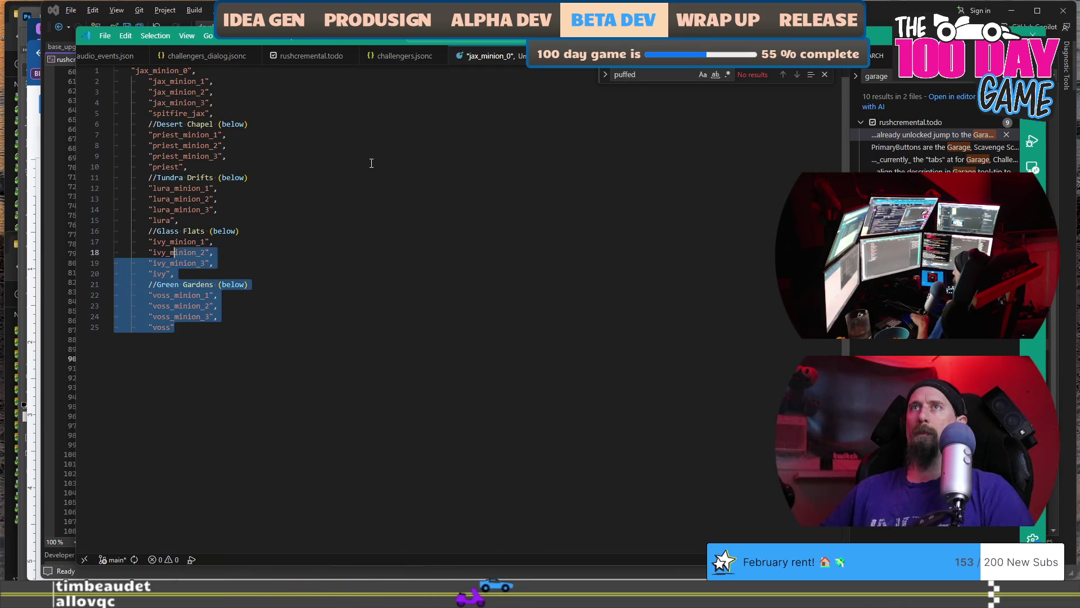
{"action": "key", "text": "shift+Up"}
{"action": "key", "text": "shift+Up"}
{"action": "key", "text": "shift+Up"}
{"action": "key", "text": "shift+Tab"}
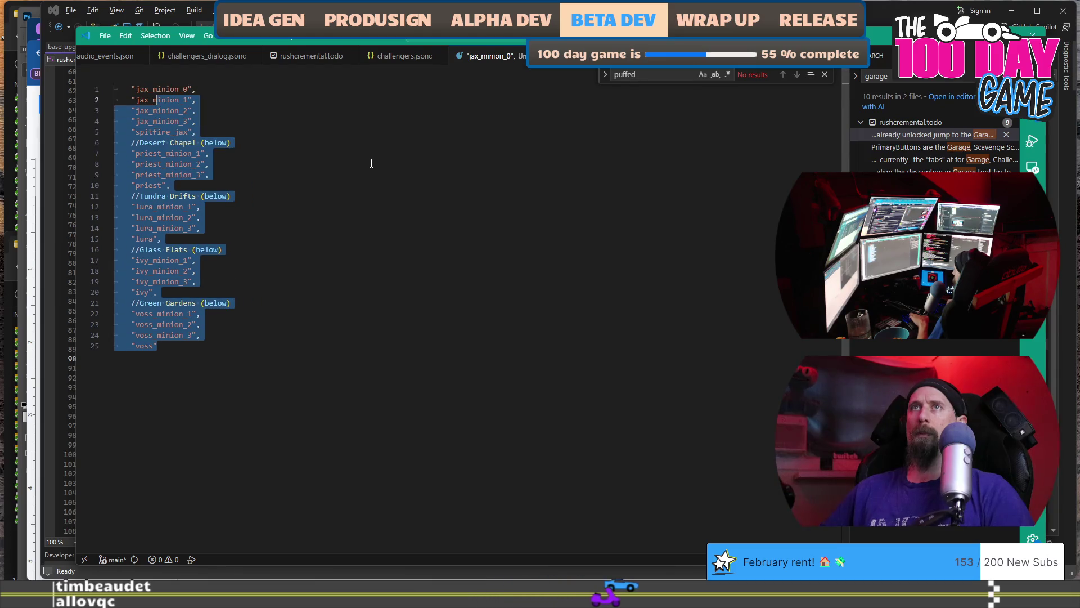
{"action": "key", "text": "Right"}
- Delete the Green Gardens, Glass Flats, Tundra Drifts and Desert Chapel region comment lines
{"action": "key", "text": "Up"}
{"action": "key", "text": "Up"}
{"action": "key", "text": "Up"}
{"action": "key", "text": "ctrl+shift+k"}
{"action": "key", "text": "Up"}
{"action": "key", "text": "Up"}
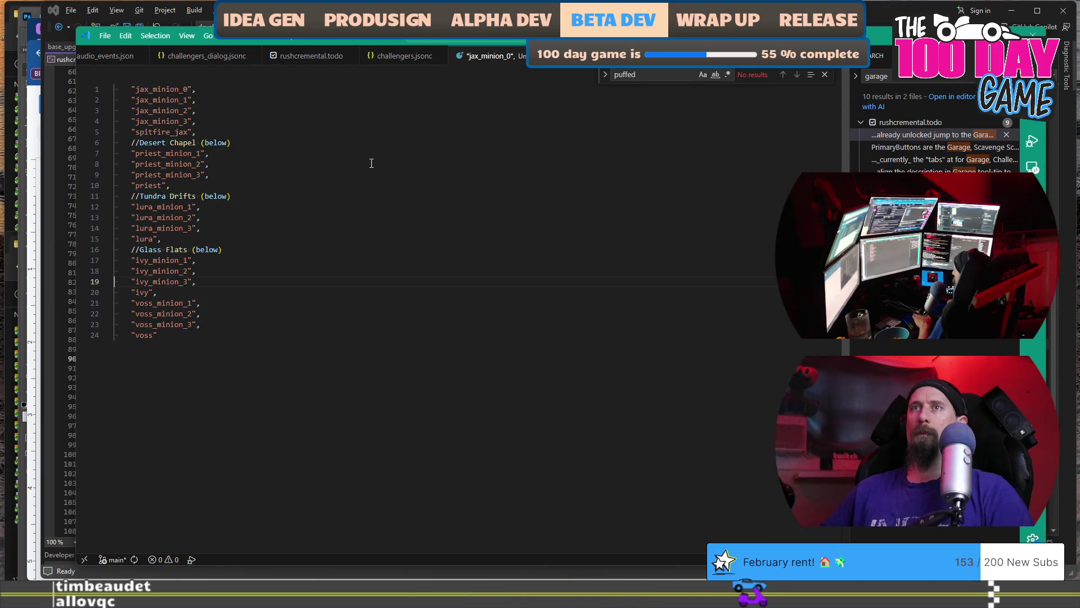
{"action": "key", "text": "ctrl+shift+k"}
{"action": "key", "text": "Up"}
{"action": "key", "text": "Up"}
{"action": "key", "text": "ctrl+shift+k"}
{"action": "key", "text": "Up"}
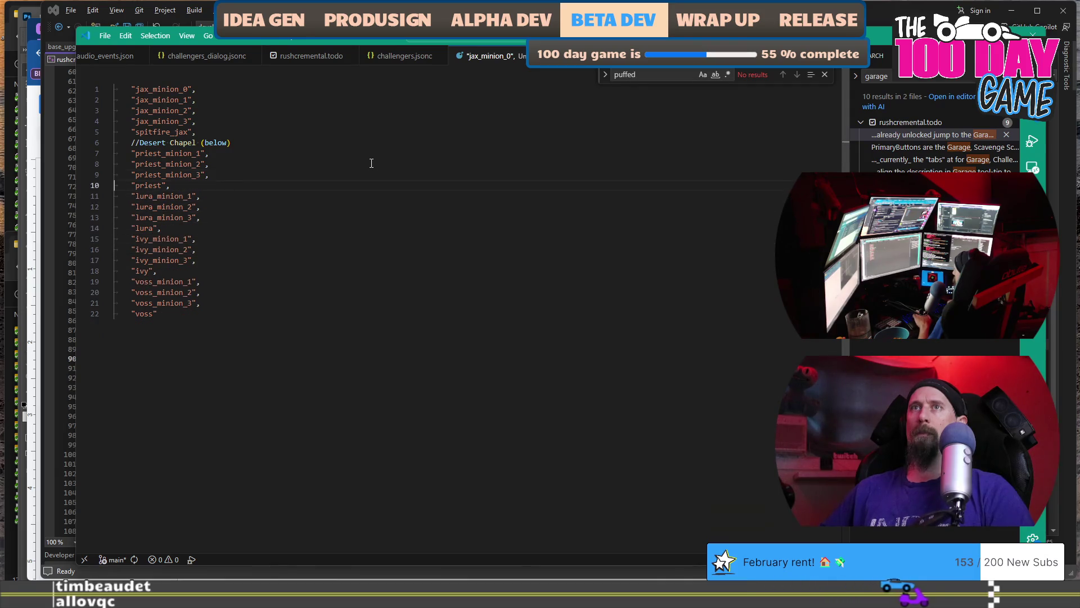
{"action": "key", "text": "Up"}
{"action": "key", "text": "ctrl+shift+k"}
{"action": "key", "text": "Up"}
{"action": "key", "text": "Up"}
{"action": "key", "text": "Up"}
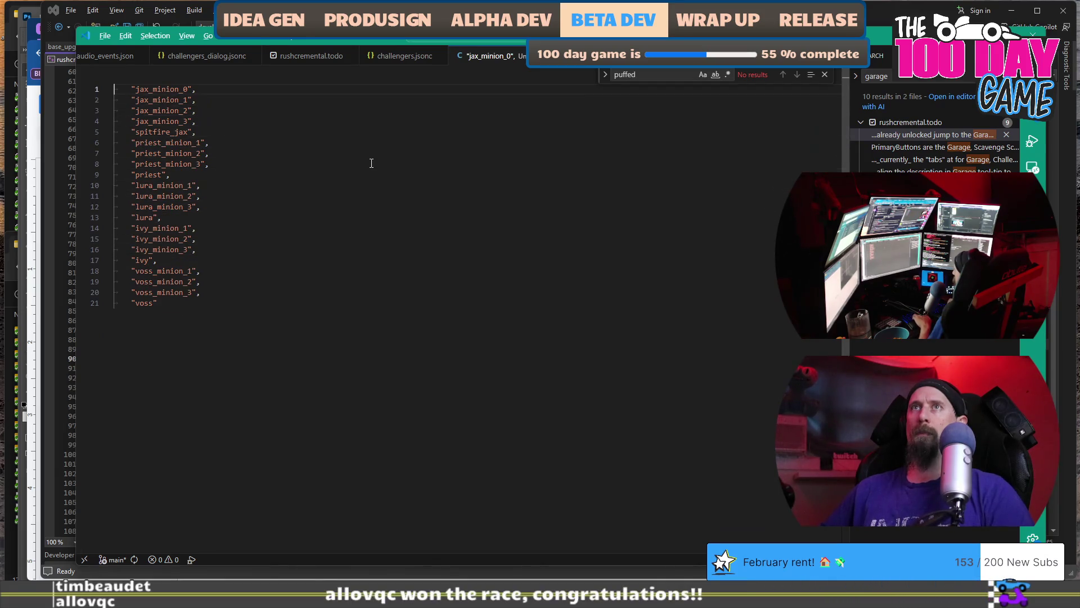
- With a cursor on every line, strip the indent and opening quote from each entry
{"action": "key", "text": "ctrl+alt+Down"}
{"action": "key", "text": "ctrl+alt+Down"}
{"action": "key", "text": "ctrl+alt+Down"}
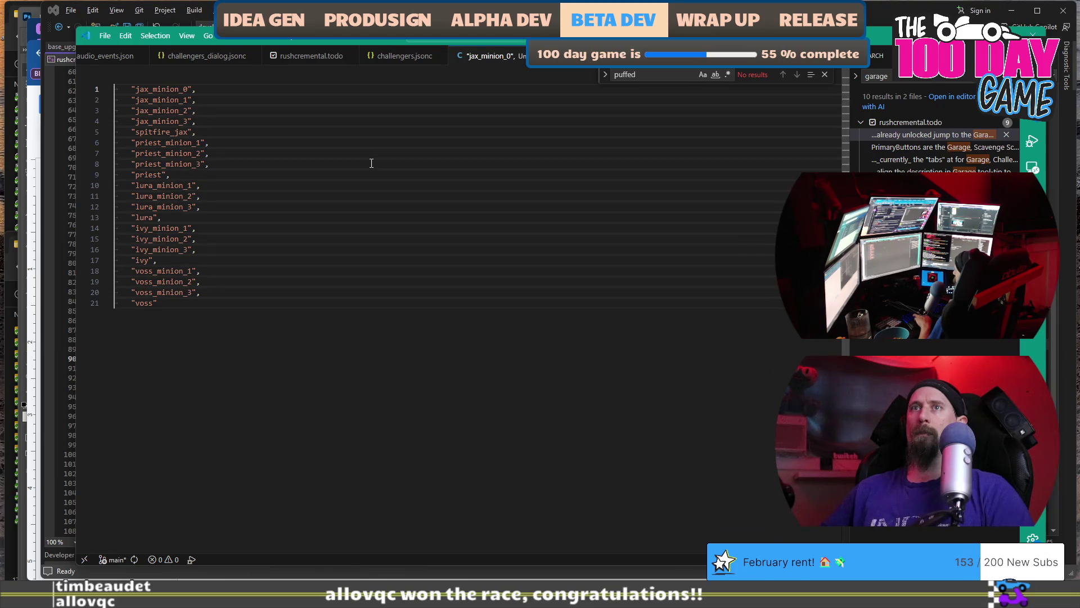
{"action": "key", "text": "shift+End"}
{"action": "key", "text": "shift+Home"}
{"action": "key", "text": "shift+Right"}
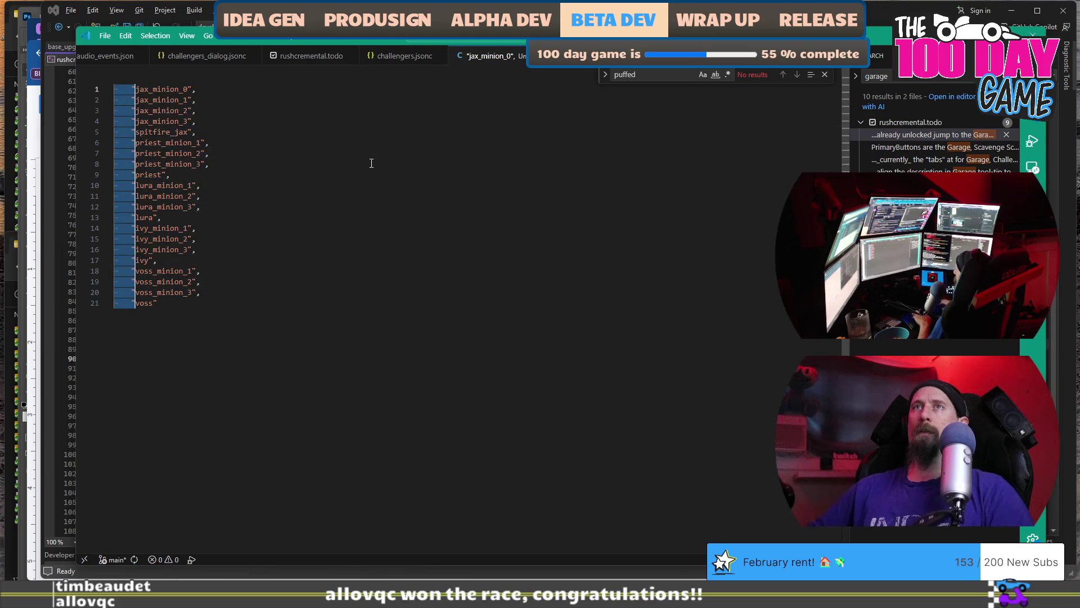
{"action": "key", "text": "BackSpace"}
{"action": "key", "text": "End"}
{"action": "key", "text": "BackSpace"}
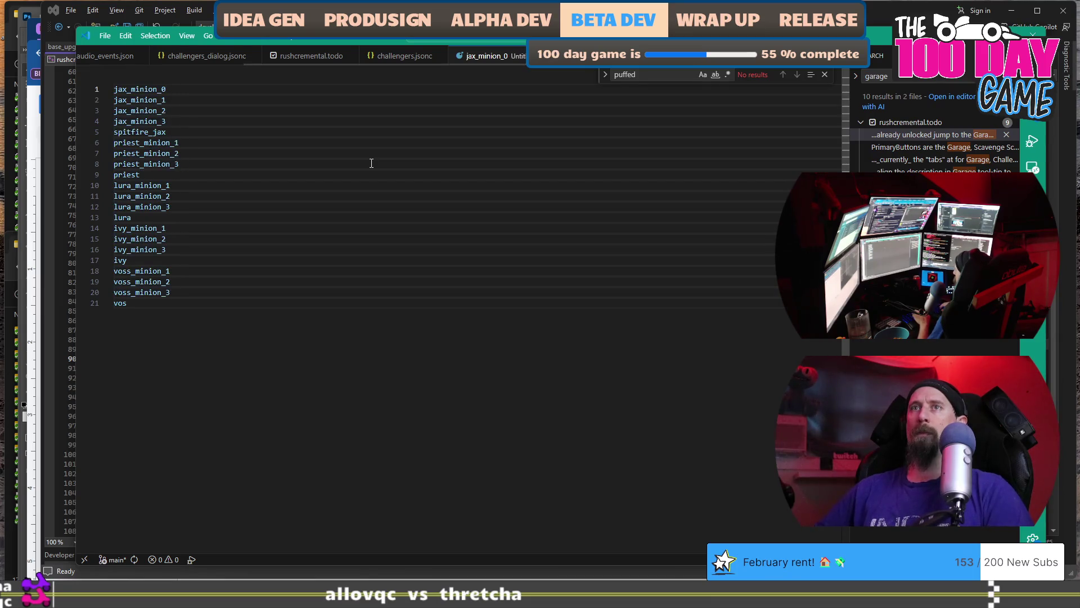
{"action": "key", "text": "ctrl+z"}
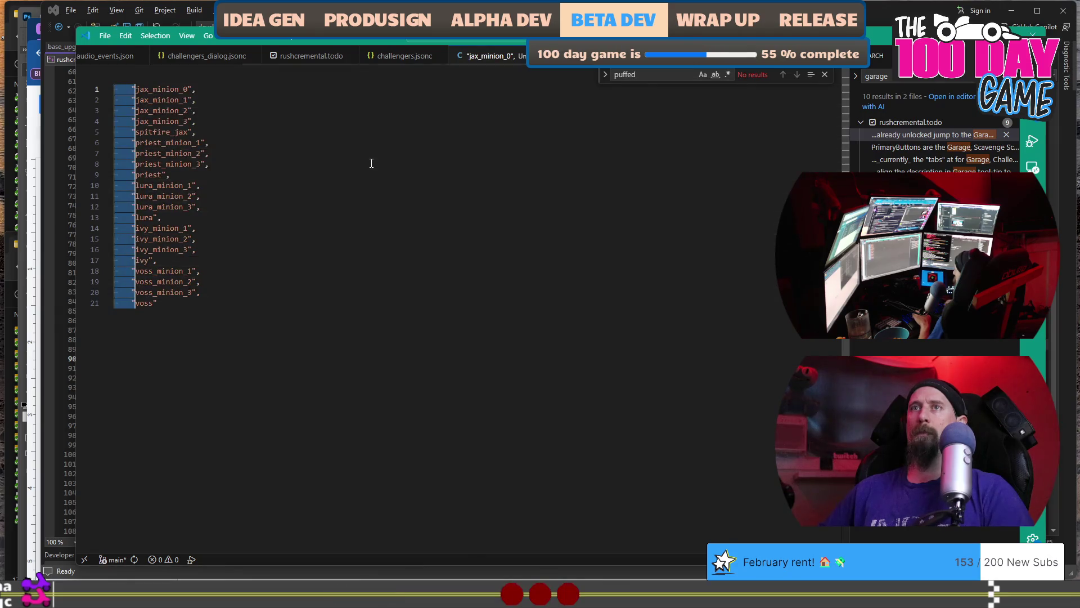
{"action": "key", "text": "BackSpace"}
{"action": "key", "text": "End"}
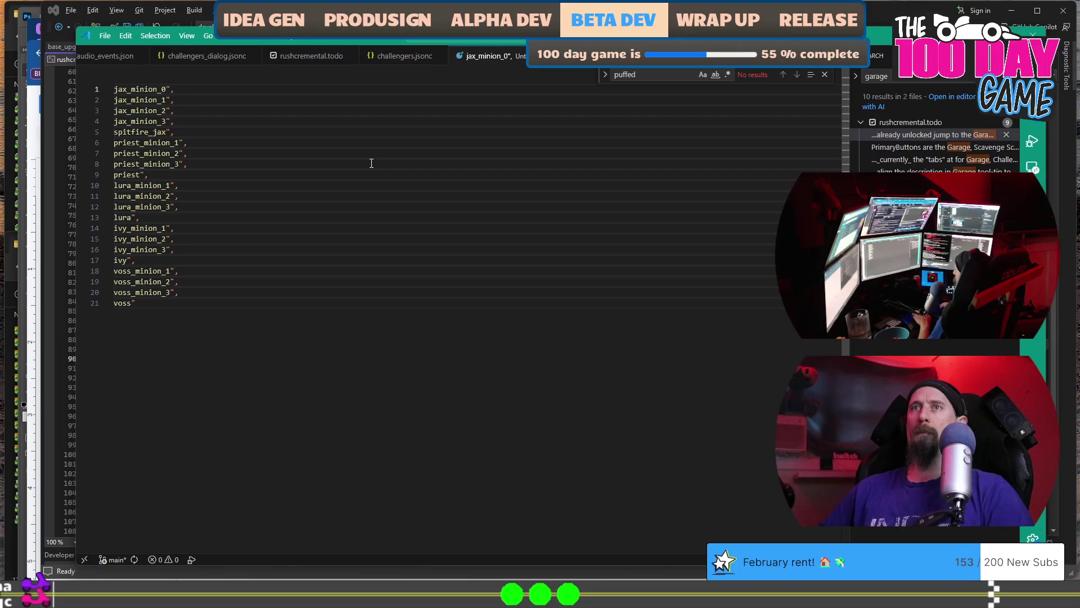
- Add a colon to each line and delete the closing quotes and commas
{"action": "type", "text": ":"}
{"action": "key", "text": "ctrl+Left"}
{"action": "key", "text": "ctrl+Left"}
{"action": "key", "text": "ctrl+shift+Right"}
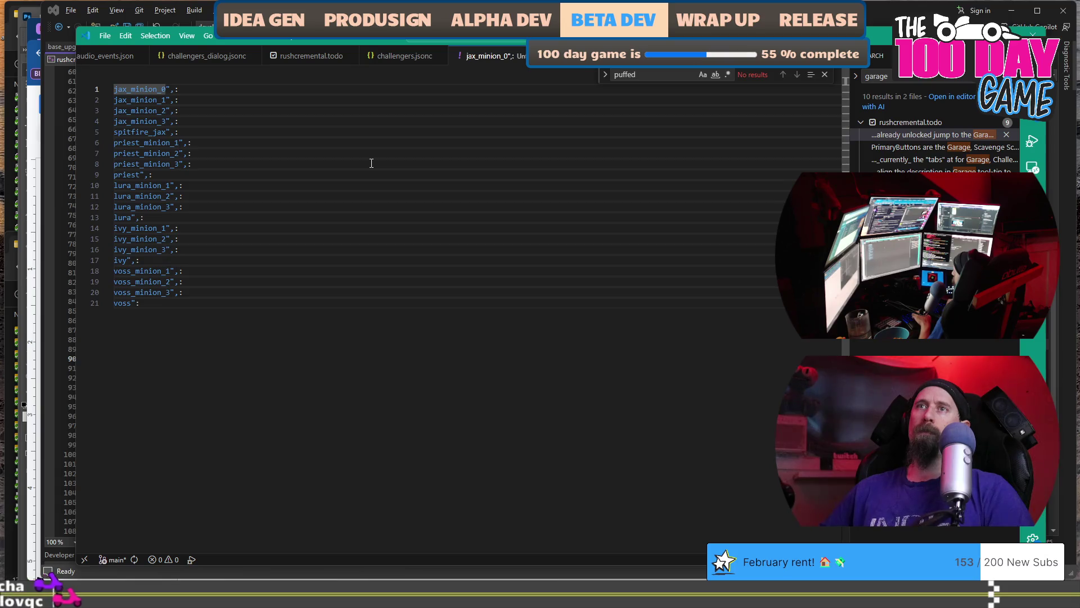
{"action": "key", "text": "Right"}
{"action": "key", "text": "shift+Right"}
{"action": "key", "text": "shift+Right"}
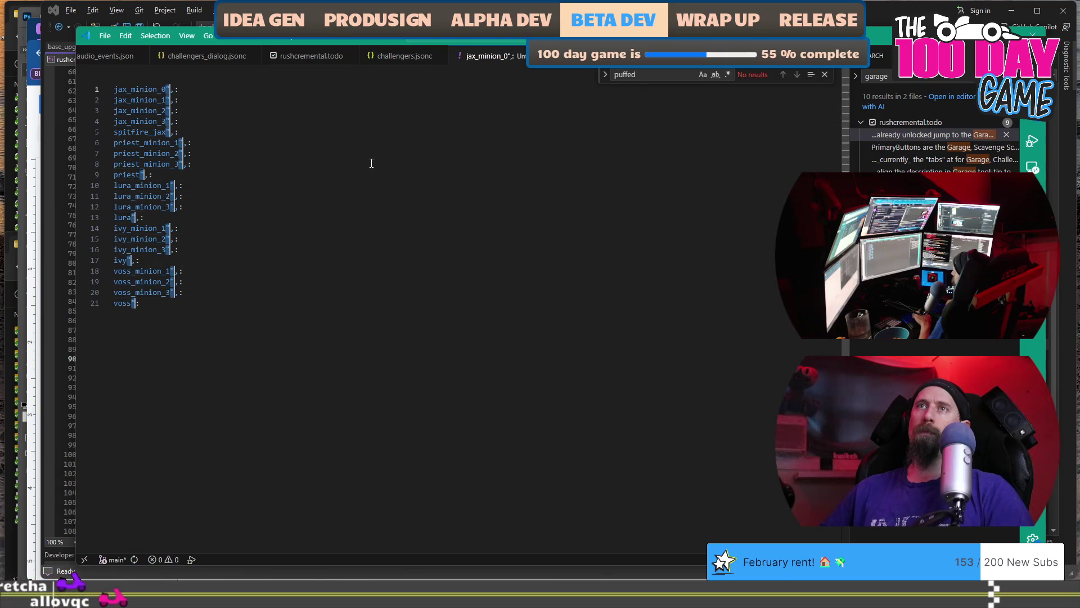
{"action": "key", "text": "shift+Right"}
{"action": "key", "text": "shift+Left"}
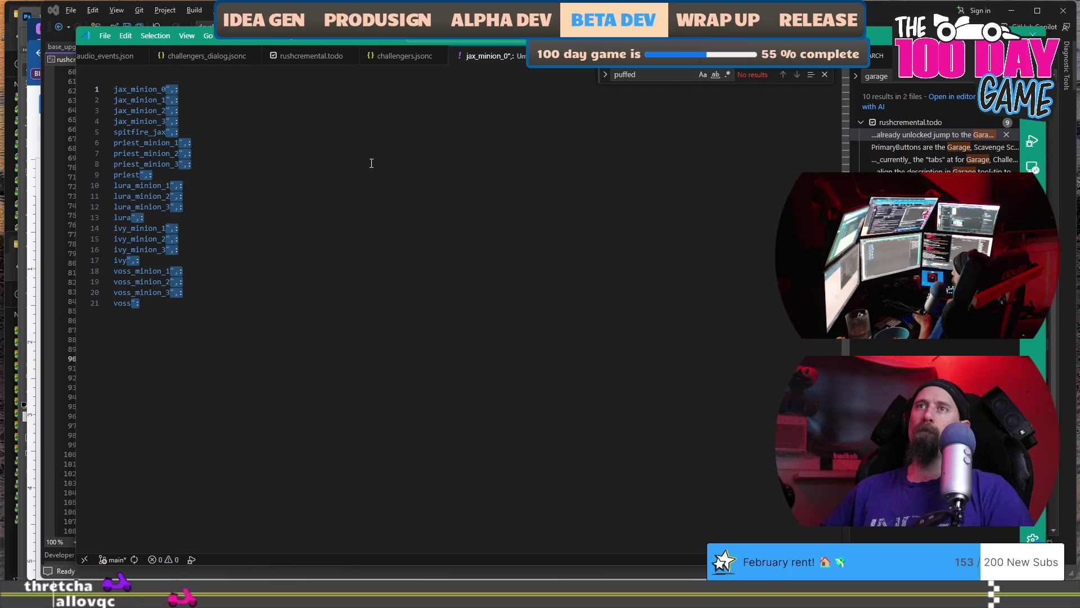
{"action": "key", "text": "BackSpace"}
- Append '???' after each colon, select the finished list, and close the scratch file
{"action": "key", "text": "End"}
{"action": "type", "text": "???"}
{"action": "key", "text": "shift+Home"}
{"action": "key", "text": "ctrl+c"}
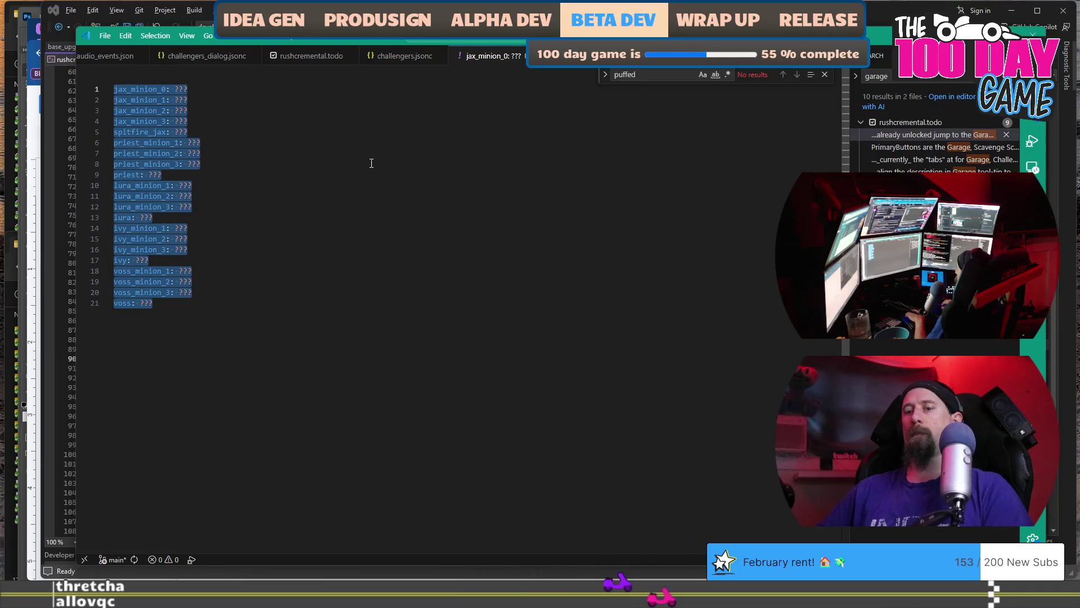
{"action": "key", "text": "ctrl+w"}
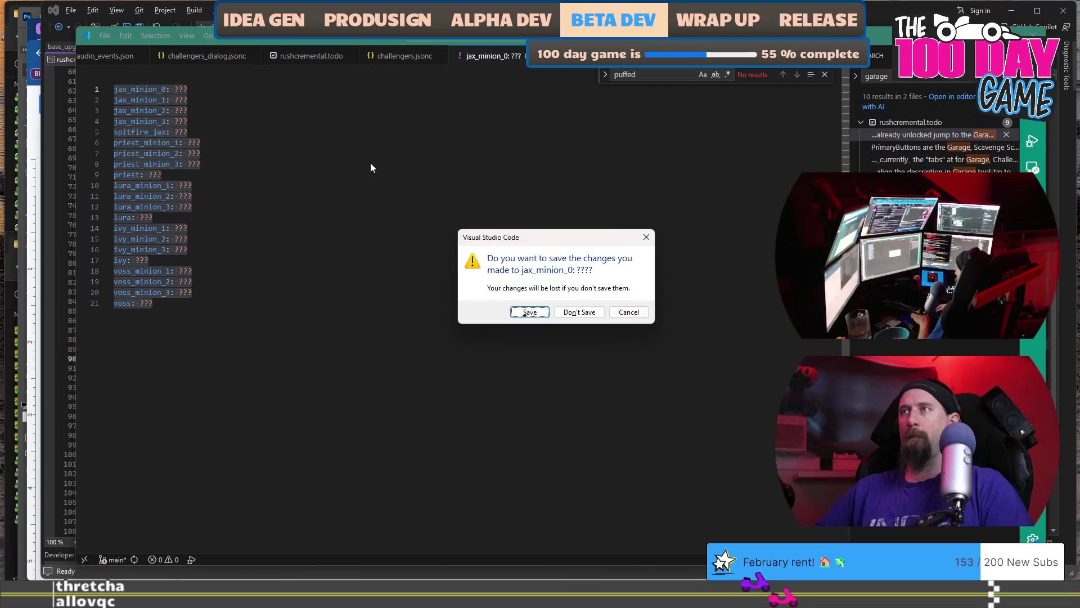
- Discard the scratch file, paste the 'name: ???' list into the doc, and delete the old reward lines
{"action": "key", "text": "n"}
{"action": "key", "text": "alt+Tab"}
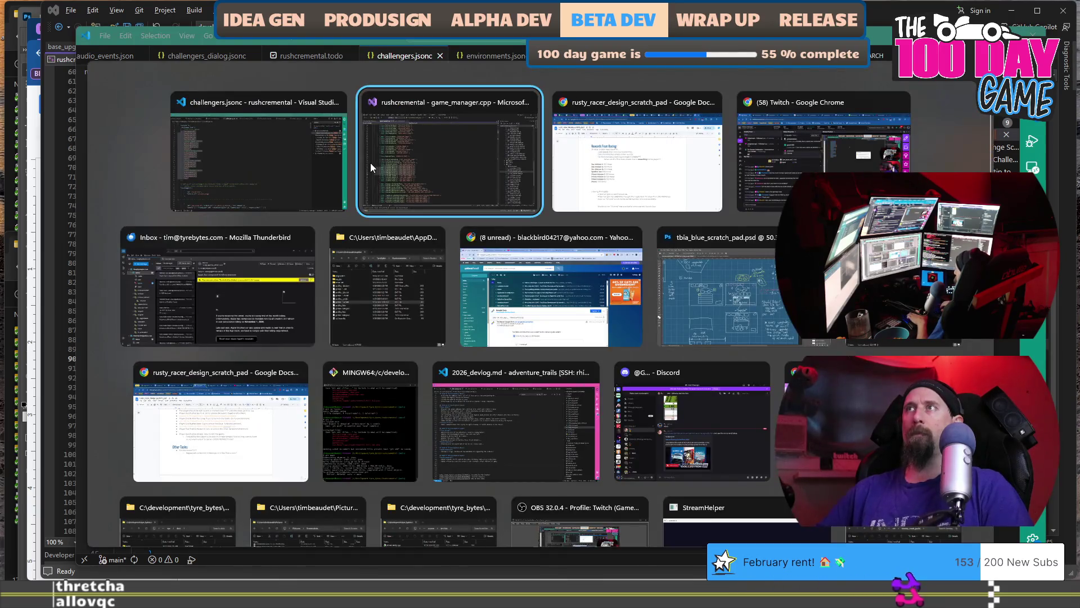
{"action": "key", "text": "ctrl+v"}
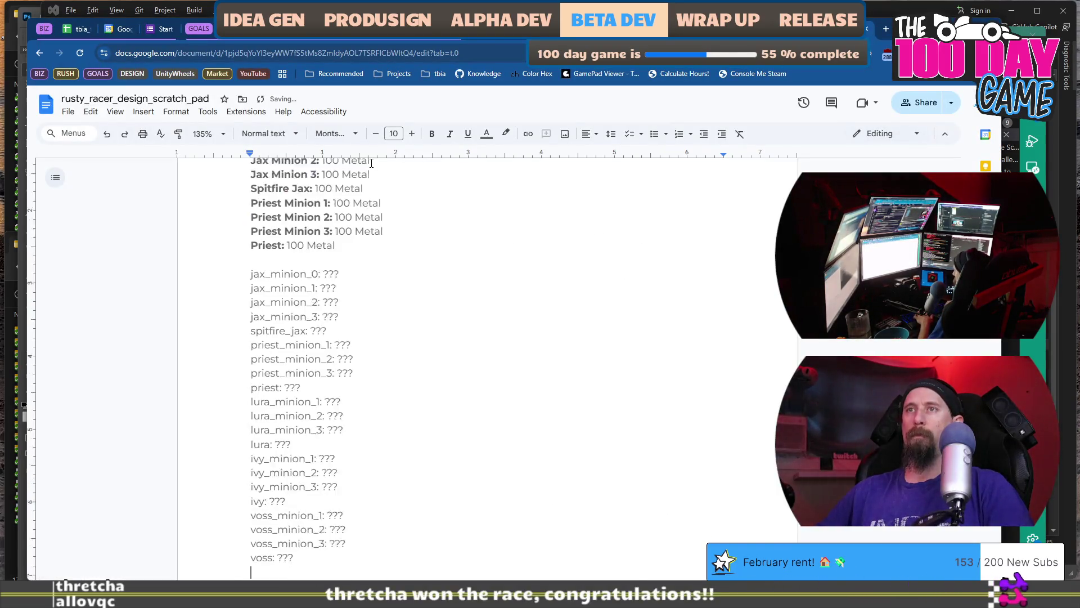
{"action": "scroll", "coordinate": [371, 163], "scroll_direction": "up", "scroll_amount": 3}
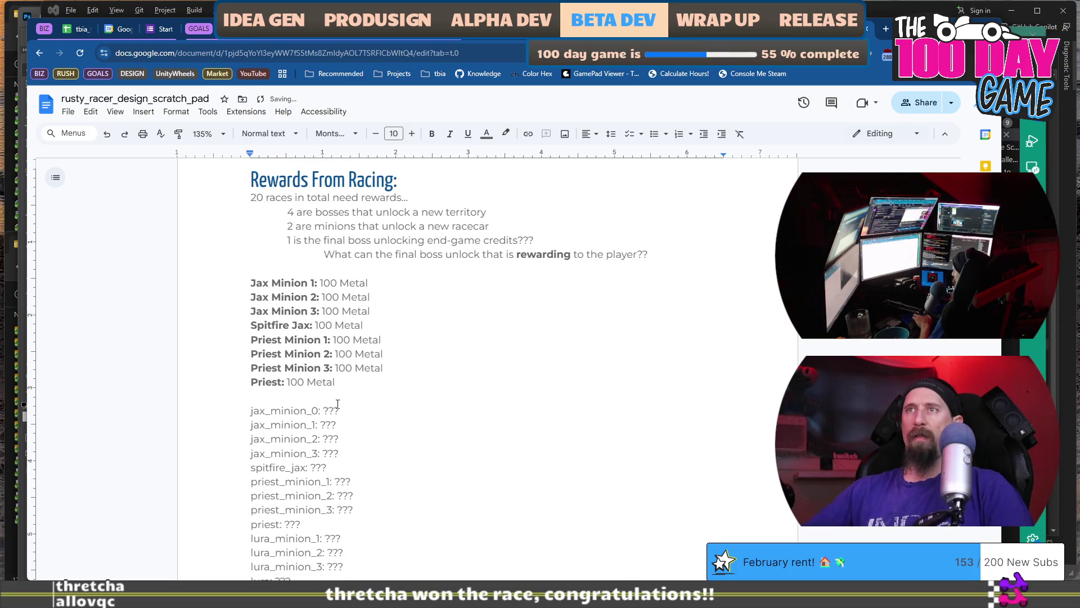
{"action": "key", "text": "shift+Up"}
{"action": "key", "text": "shift+Up"}
{"action": "key", "text": "shift+Up"}
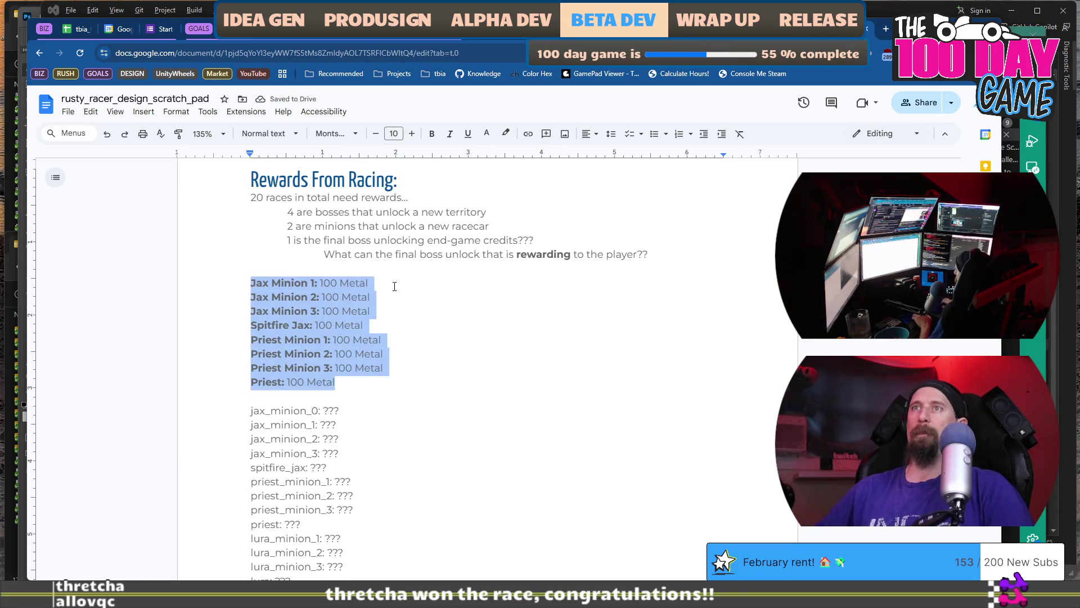
{"action": "key", "text": "BackSpace"}
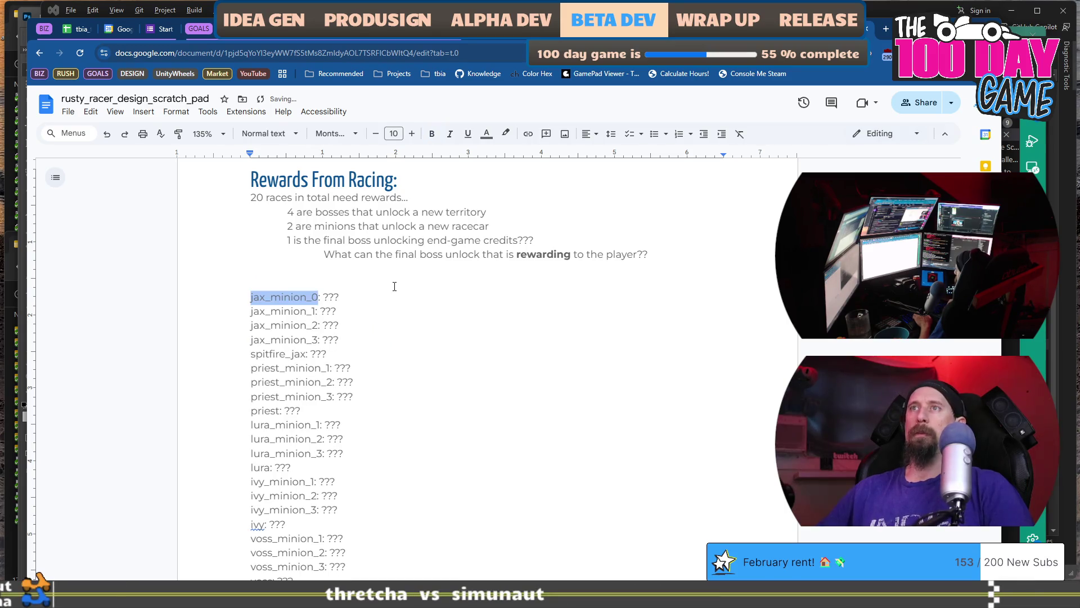
- Bold the jax_minion_0 through jax_minion_3 and spitfire_jax labels
{"action": "key", "text": "Down"}
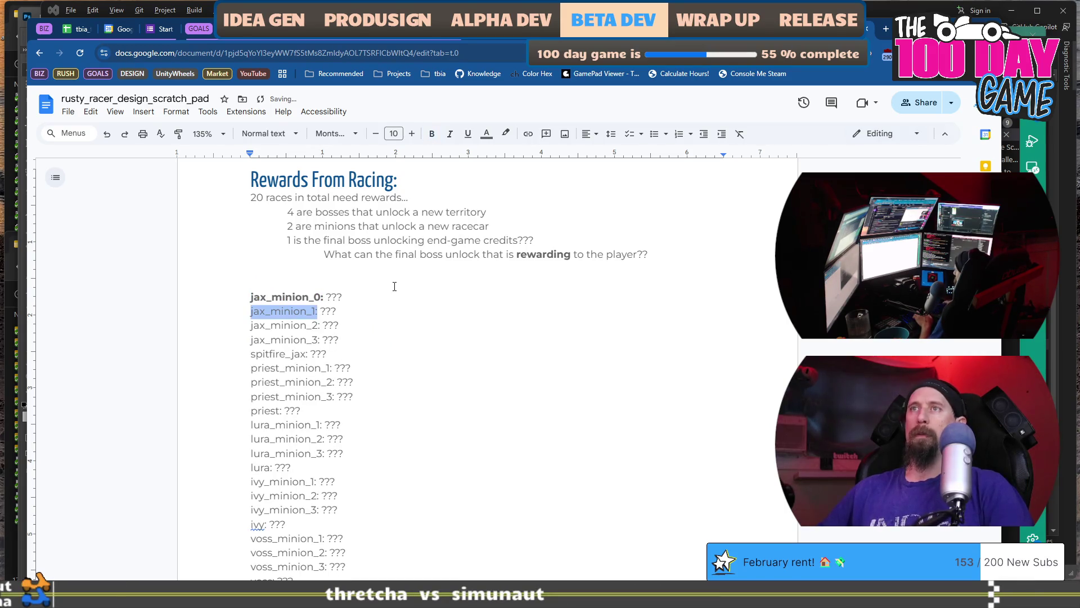
{"action": "key", "text": "Down"}
{"action": "key", "text": "shift+Home"}
{"action": "key", "text": "ctrl+b"}
{"action": "key", "text": "Down"}
{"action": "key", "text": "shift+Home"}
{"action": "key", "text": "ctrl+b"}
{"action": "key", "text": "Down"}
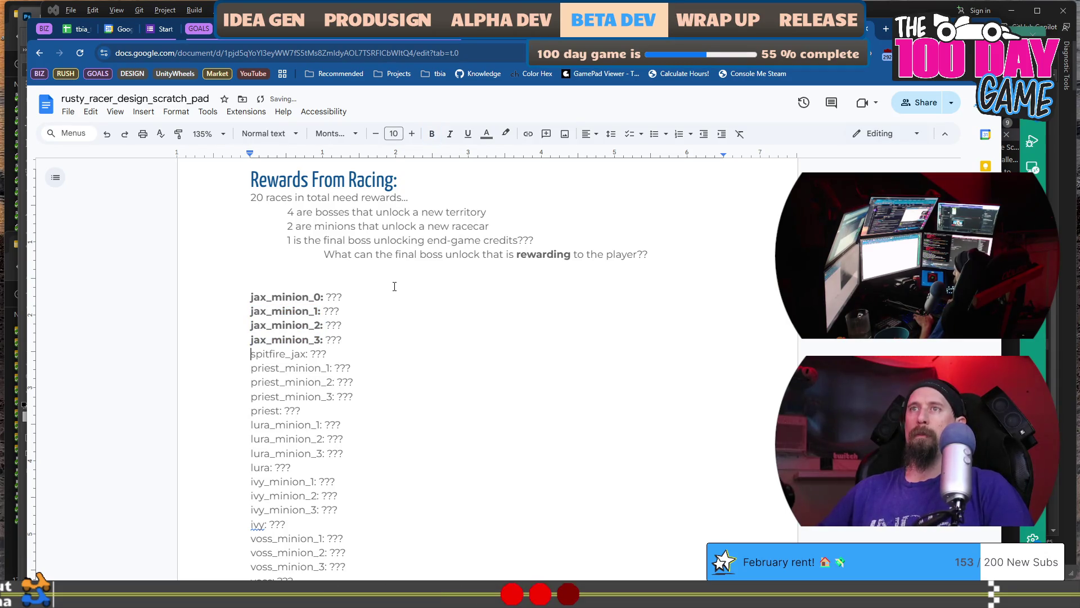
{"action": "key", "text": "ctrl+b"}
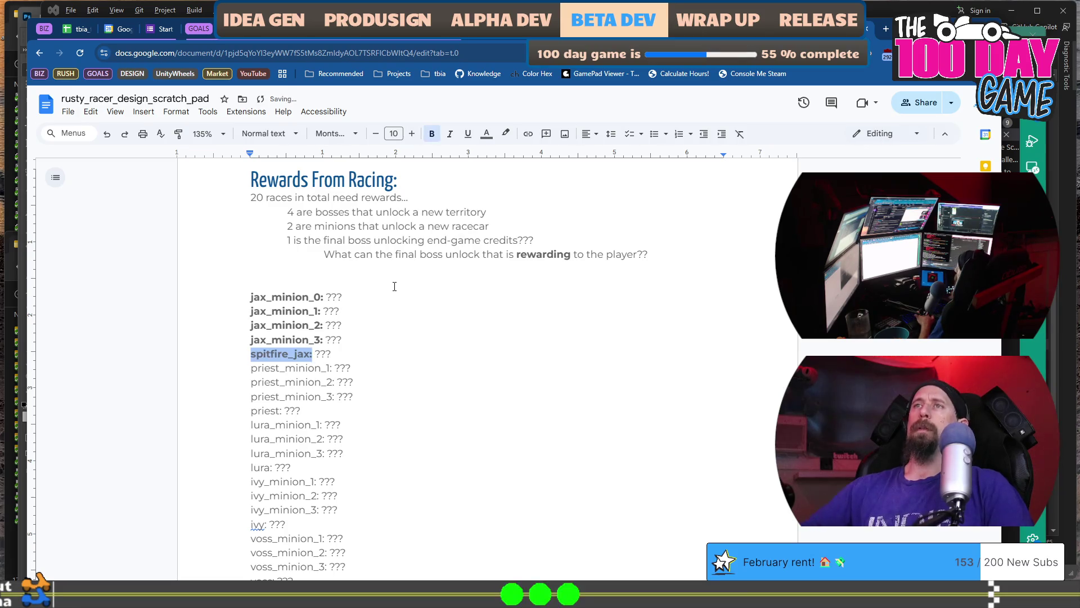
- Bold the priest_minion_1 label and clear the ??? placeholder after spitfire_jax
{"action": "scroll", "coordinate": [396, 289], "scroll_direction": "down", "scroll_amount": 5}
{"action": "scroll", "coordinate": [395, 292], "scroll_direction": "up", "scroll_amount": 3}
{"action": "left_click", "coordinate": [433, 251]}
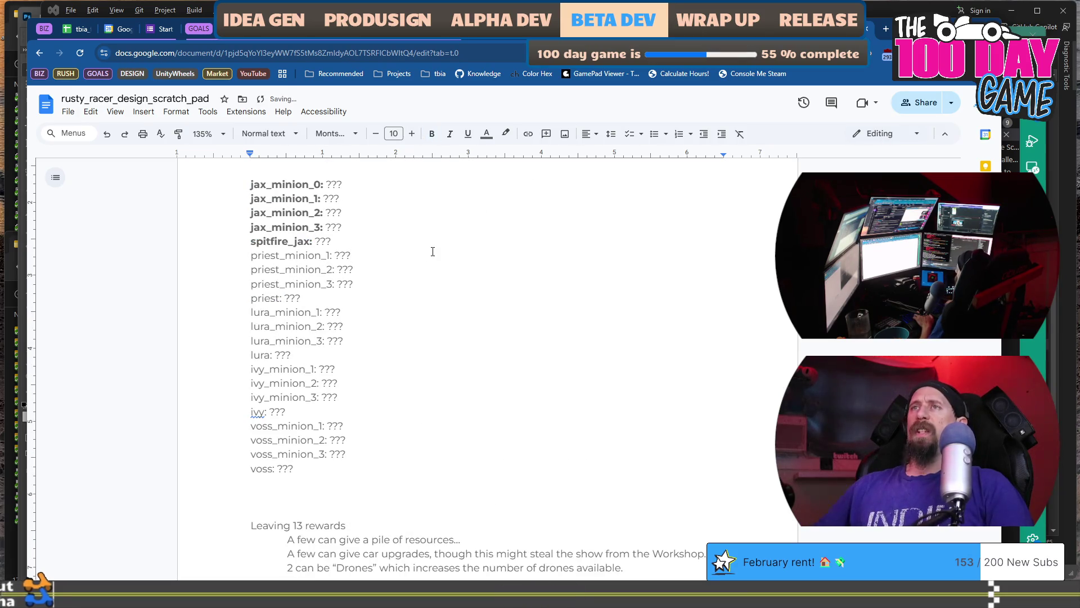
{"action": "key", "text": "shift+Home"}
{"action": "key", "text": "ctrl+b"}
{"action": "key", "text": "Up"}
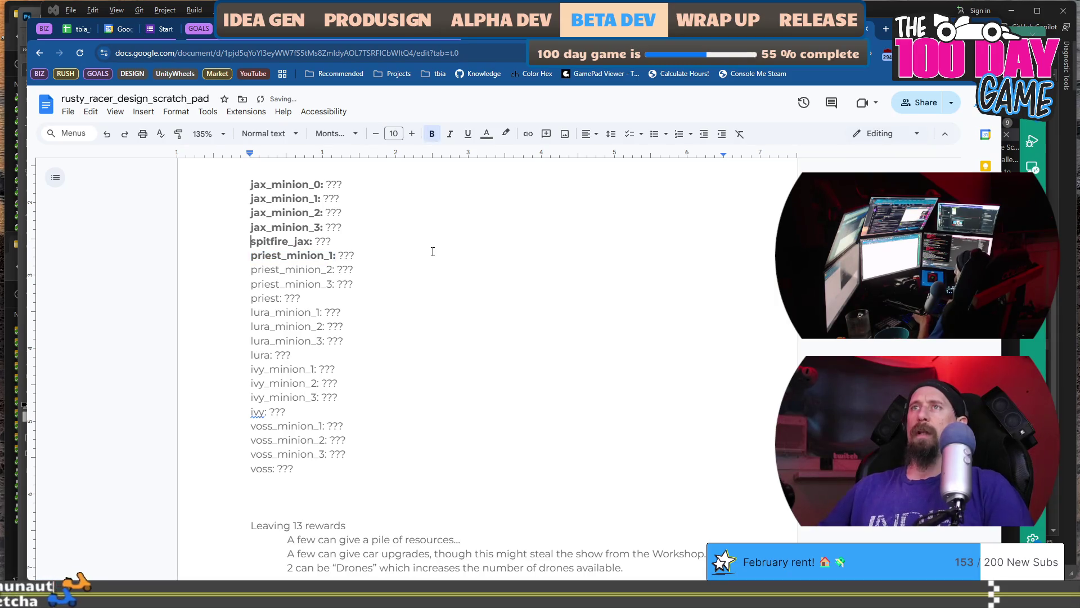
{"action": "key", "text": "BackSpace"}
{"action": "key", "text": "BackSpace"}
{"action": "key", "text": "BackSpace"}
{"action": "type", "text": "Unlocks the "}
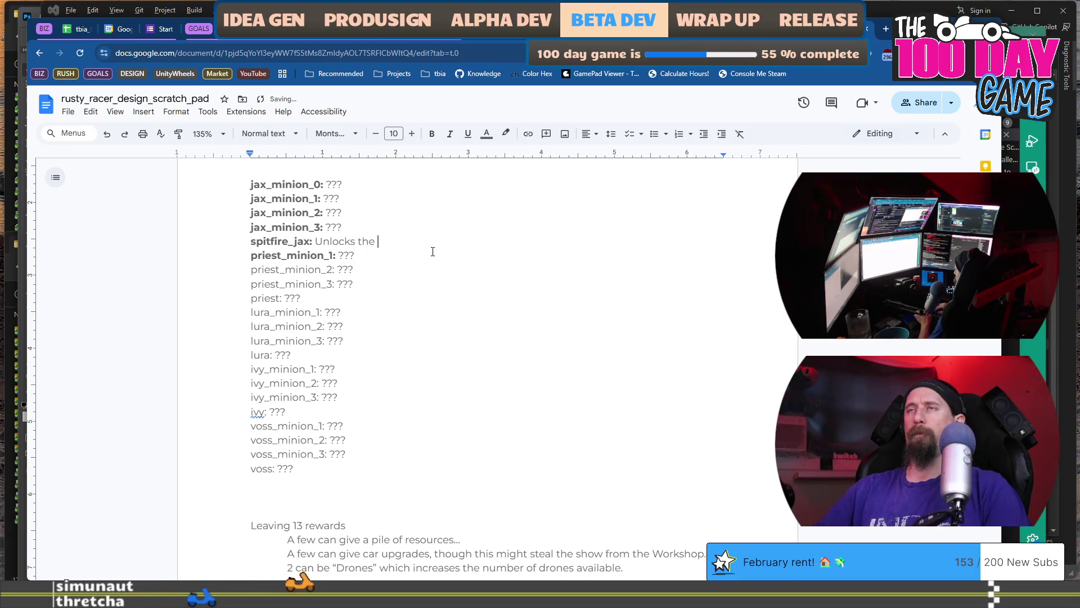
{"action": "type", "text": "Desert"}
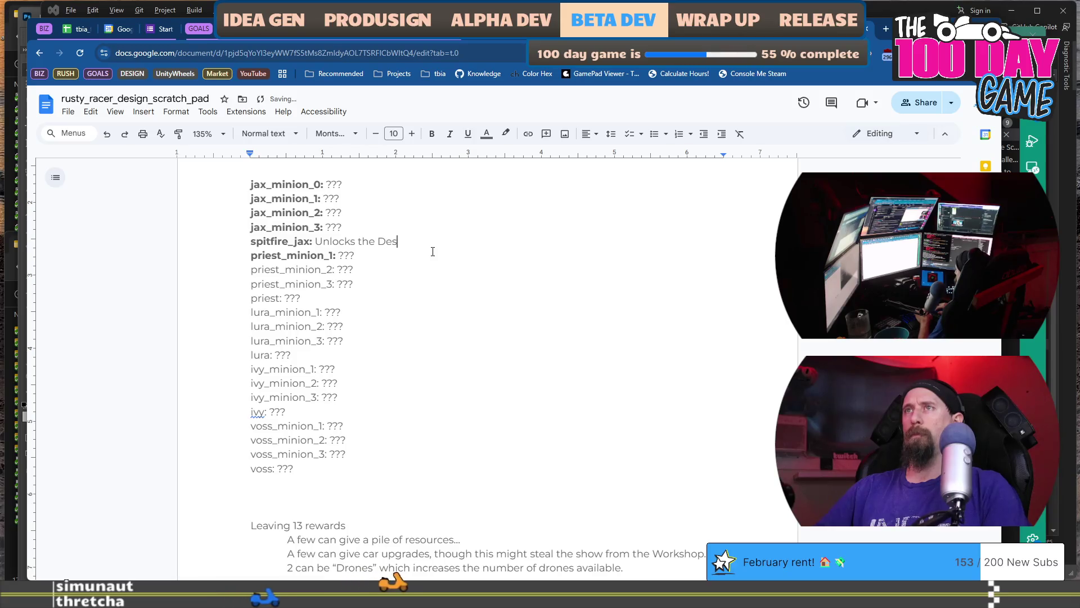
{"action": "key", "text": "Down"}
{"action": "key", "text": "Down"}
{"action": "key", "text": "Left"}
{"action": "key", "text": "Left"}
{"action": "key", "text": "Left"}
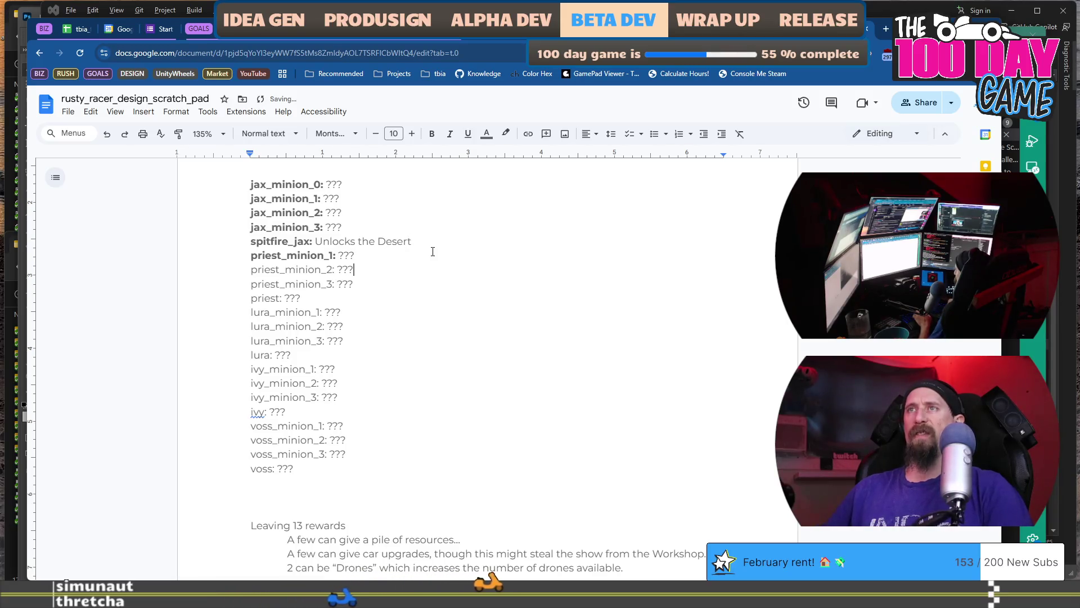
{"action": "key", "text": "shift+Home"}
{"action": "key", "text": "ctrl+b"}
{"action": "key", "text": "Down"}
{"action": "key", "text": "shift+Home"}
{"action": "key", "text": "ctrl+b"}
{"action": "key", "text": "Down"}
{"action": "key", "text": "Left"}
{"action": "key", "text": "Left"}
{"action": "key", "text": "Left"}
{"action": "key", "text": "shift+Home"}
{"action": "key", "text": "ctrl+b"}
- Bold the lura_minion_1, lura_minion_2 and lura_minion_3 labels
{"action": "key", "text": "Down"}
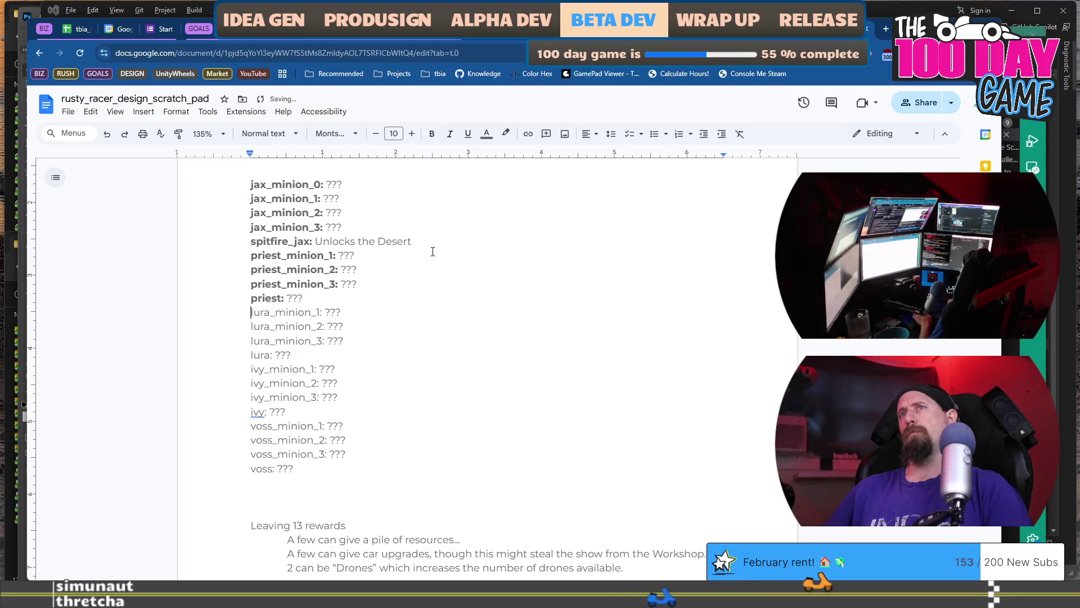
{"action": "key", "text": "End"}
{"action": "key", "text": "Left"}
{"action": "key", "text": "Left"}
{"action": "key", "text": "Left"}
{"action": "key", "text": "shift+Home"}
{"action": "key", "text": "shift+Right"}
{"action": "key", "text": "ctrl+b"}
{"action": "key", "text": "Down"}
{"action": "key", "text": "shift+Home"}
{"action": "key", "text": "Down"}
{"action": "key", "text": "shift+Home"}
{"action": "key", "text": "ctrl+b"}
{"action": "key", "text": "Down"}
{"action": "key", "text": "End"}
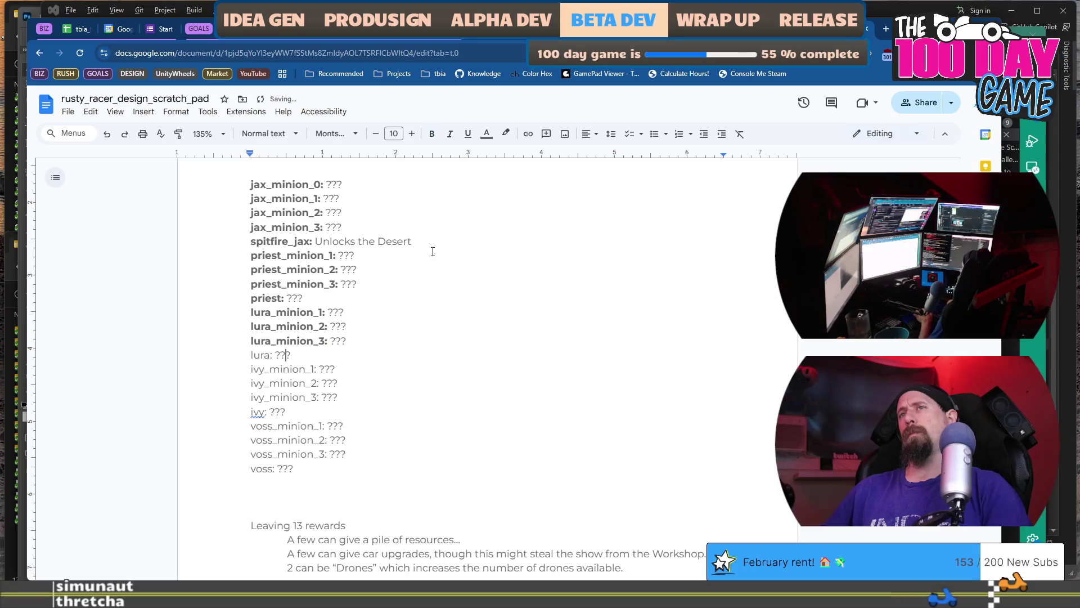
{"action": "key", "text": "Left"}
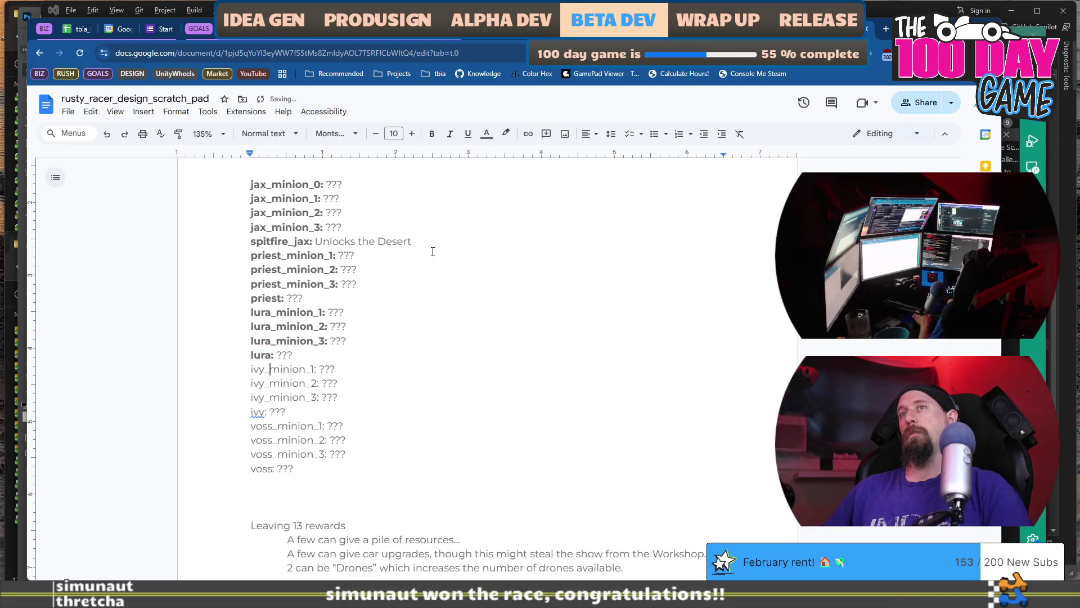
- Bold the ivy_minion and voss_minion labels down to the voss line
{"action": "key", "text": "ctrl+shift+Right"}
{"action": "key", "text": "shift+Right"}
{"action": "key", "text": "ctrl+b"}
{"action": "key", "text": "Down"}
{"action": "key", "text": "shift+Home"}
{"action": "key", "text": "ctrl+b"}
{"action": "key", "text": "Down"}
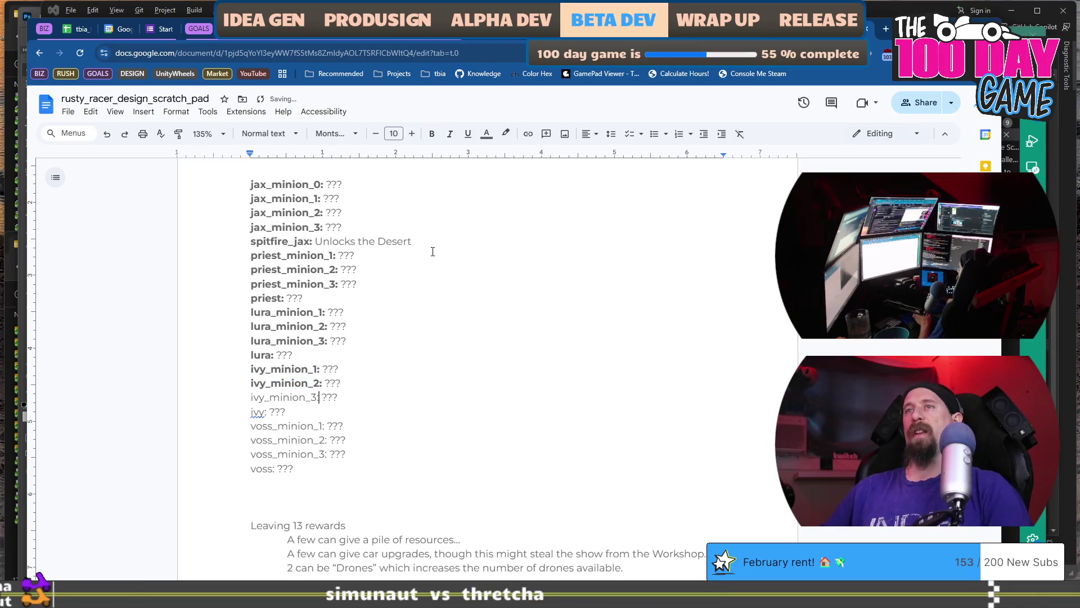
{"action": "key", "text": "Down"}
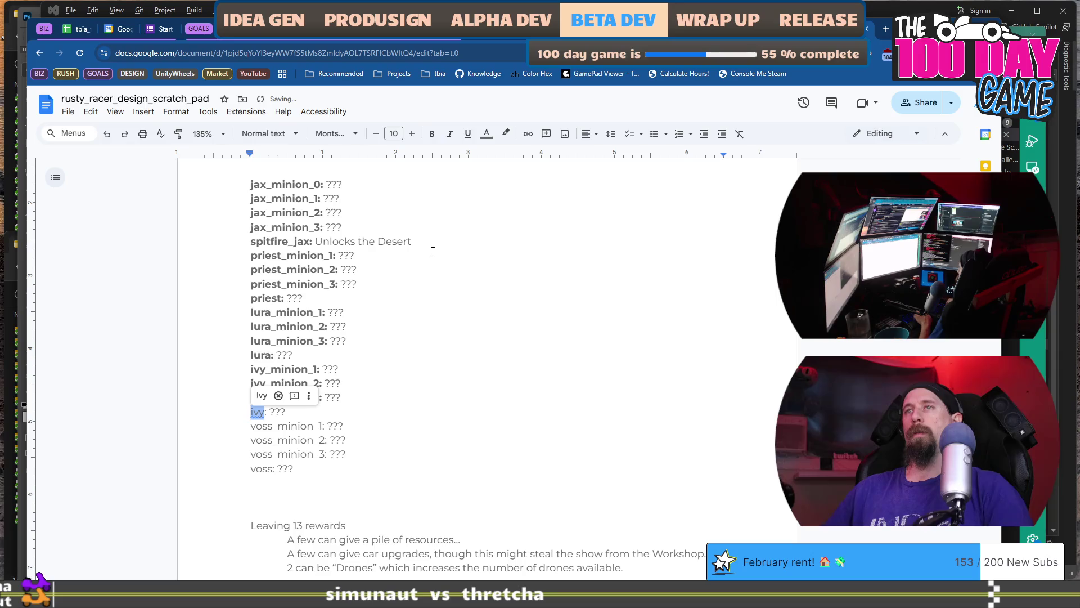
{"action": "key", "text": "ctrl+shift+Right"}
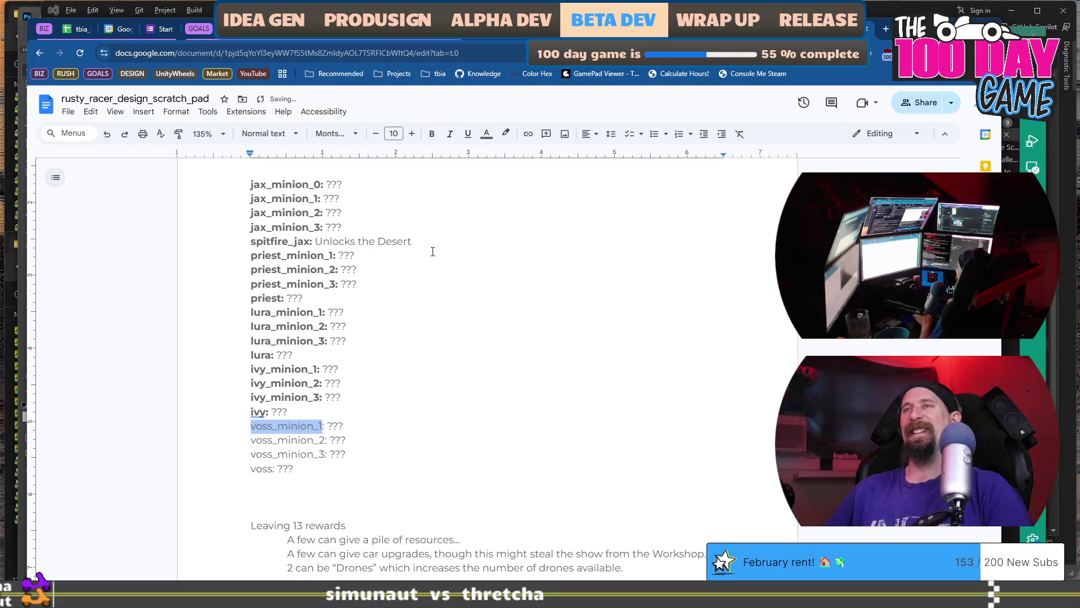
{"action": "key", "text": "Down"}
{"action": "key", "text": "ctrl+shift+Right"}
{"action": "key", "text": "ctrl+b"}
{"action": "key", "text": "Down"}
{"action": "key", "text": "ctrl+shift+Right"}
{"action": "key", "text": "ctrl+b"}
{"action": "key", "text": "Down"}
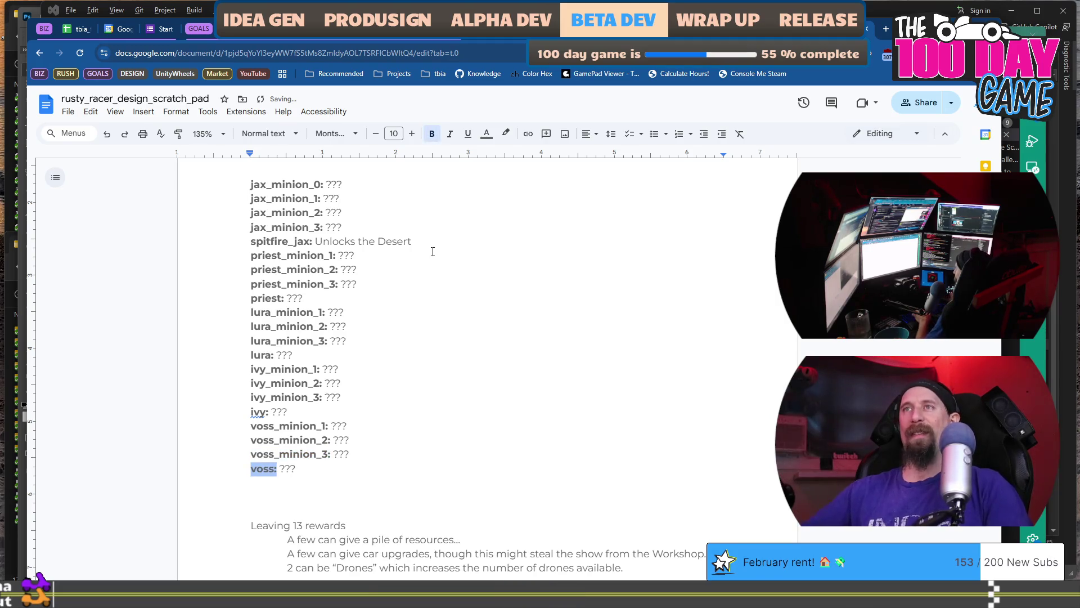
- Replace the boss placeholders: priest 'Unlocks Tundra Drifts', lura 'Unlocks Glass Flats', ivy unlocks Green Gardens
{"action": "double_click", "coordinate": [444, 298]}
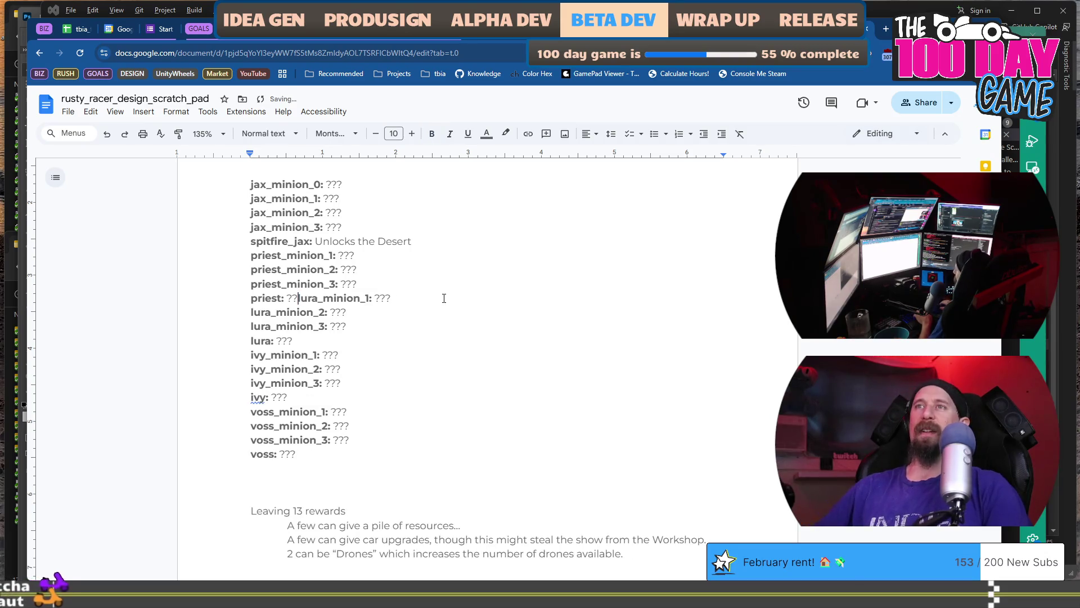
{"action": "key", "text": "BackSpace"}
{"action": "key", "text": "BackSpace"}
{"action": "key", "text": "BackSpace"}
{"action": "type", "text": "Unlocks "}
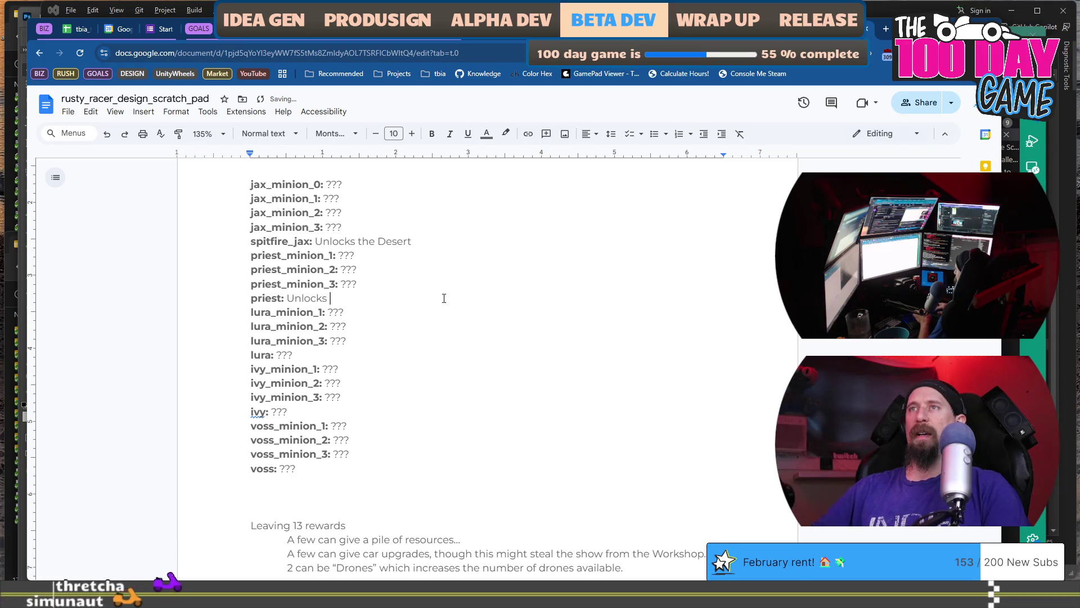
{"action": "type", "text": "Tun"}
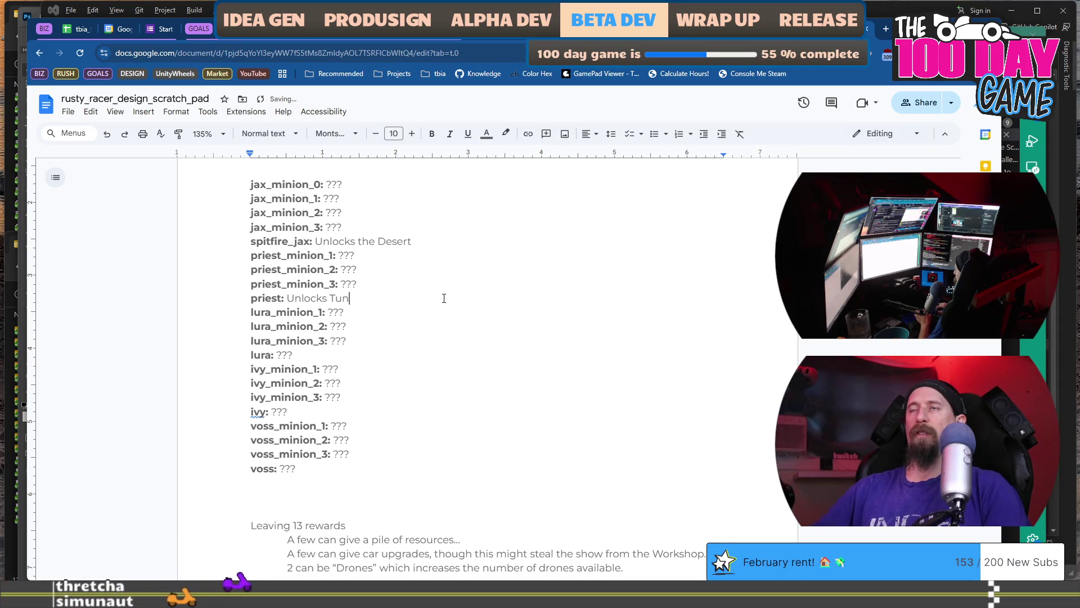
{"action": "type", "text": "dra "}
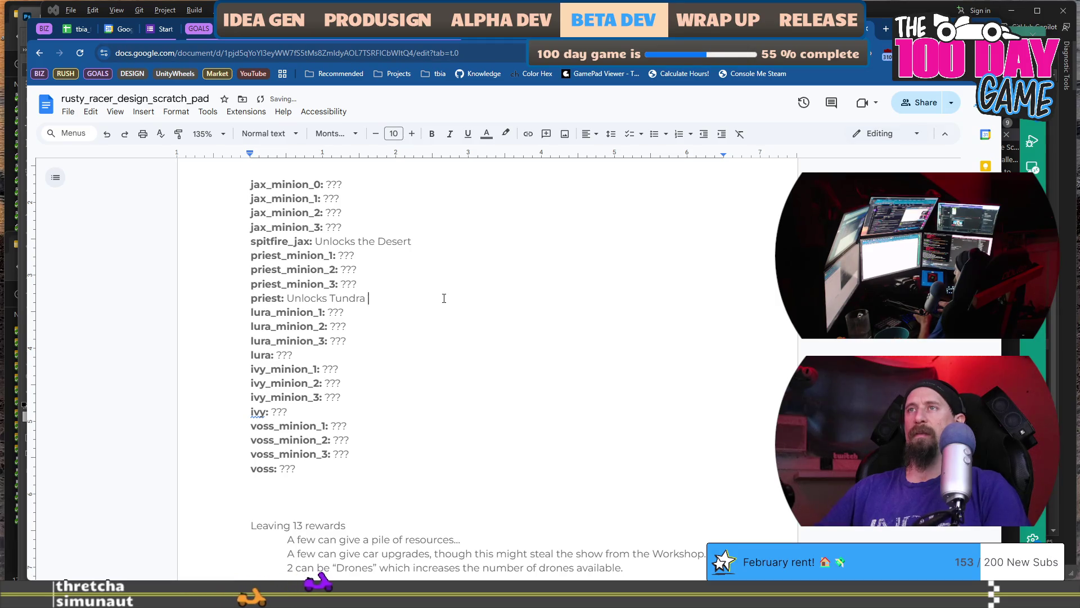
{"action": "type", "text": "Drifts"}
{"action": "key", "text": "Down"}
{"action": "key", "text": "Down"}
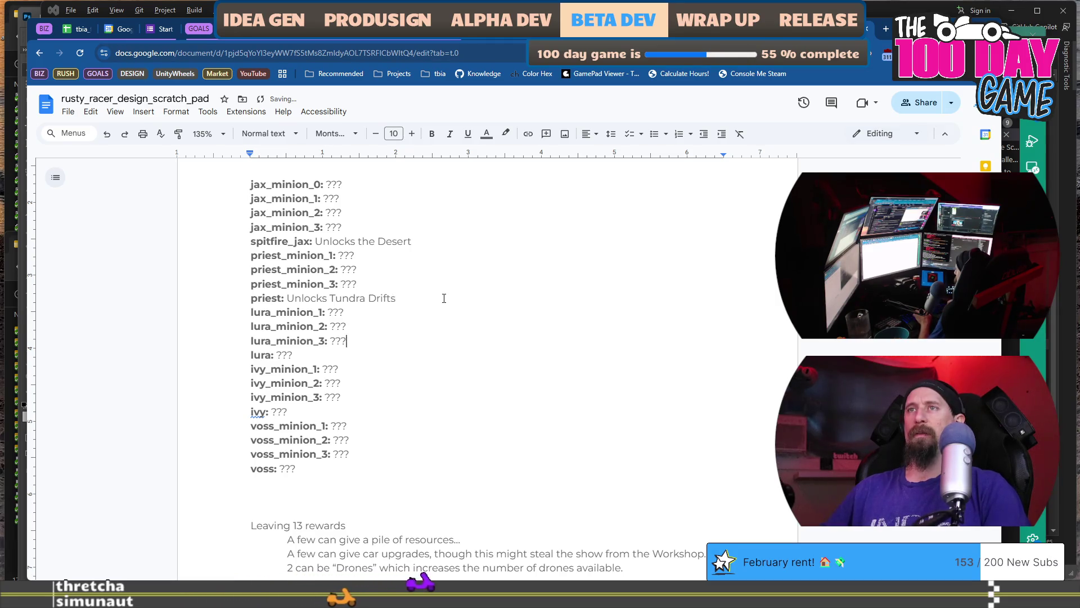
{"action": "key", "text": "BackSpace"}
{"action": "key", "text": "BackSpace"}
{"action": "key", "text": "BackSpace"}
{"action": "type", "text": "Unloc"}
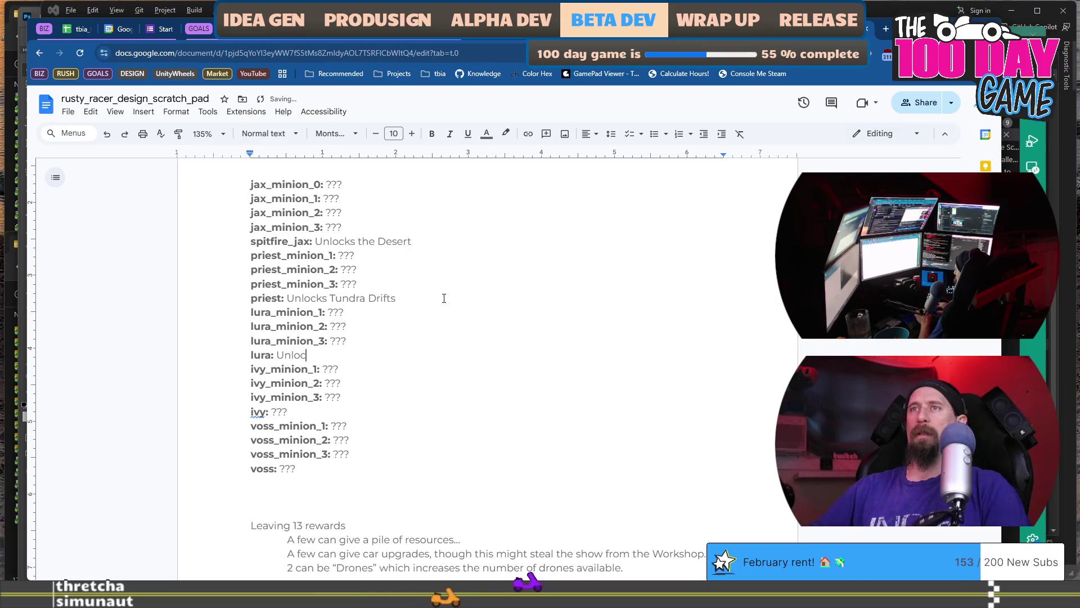
{"action": "type", "text": "ks Glass Fla"}
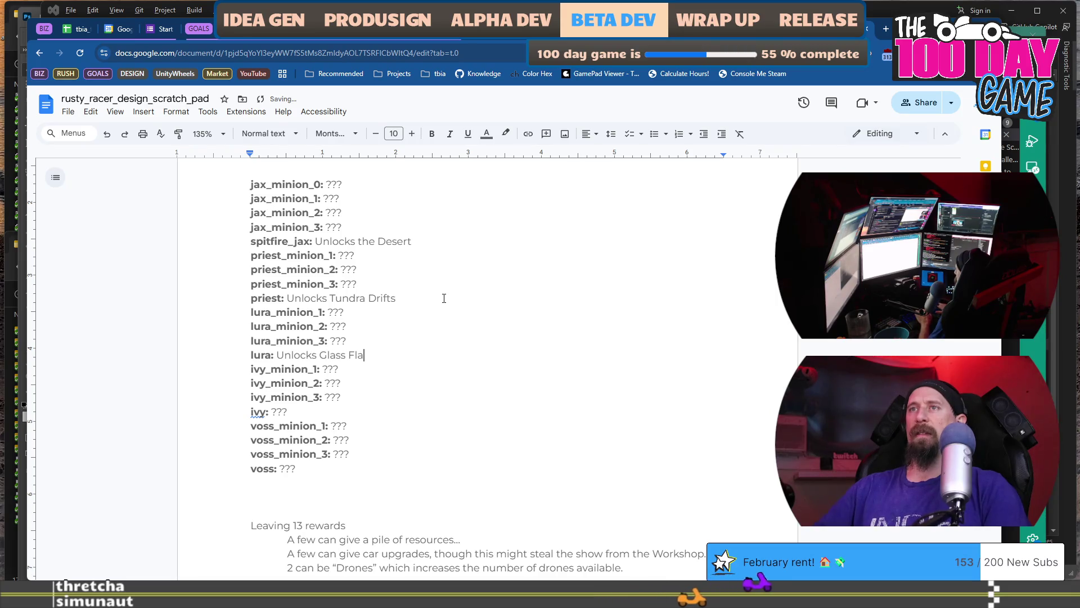
{"action": "type", "text": "ts"}
{"action": "key", "text": "Down"}
{"action": "key", "text": "Down"}
{"action": "key", "text": "Down"}
{"action": "key", "text": "BackSpace"}
{"action": "key", "text": "BackSpace"}
{"action": "key", "text": "BackSpace"}
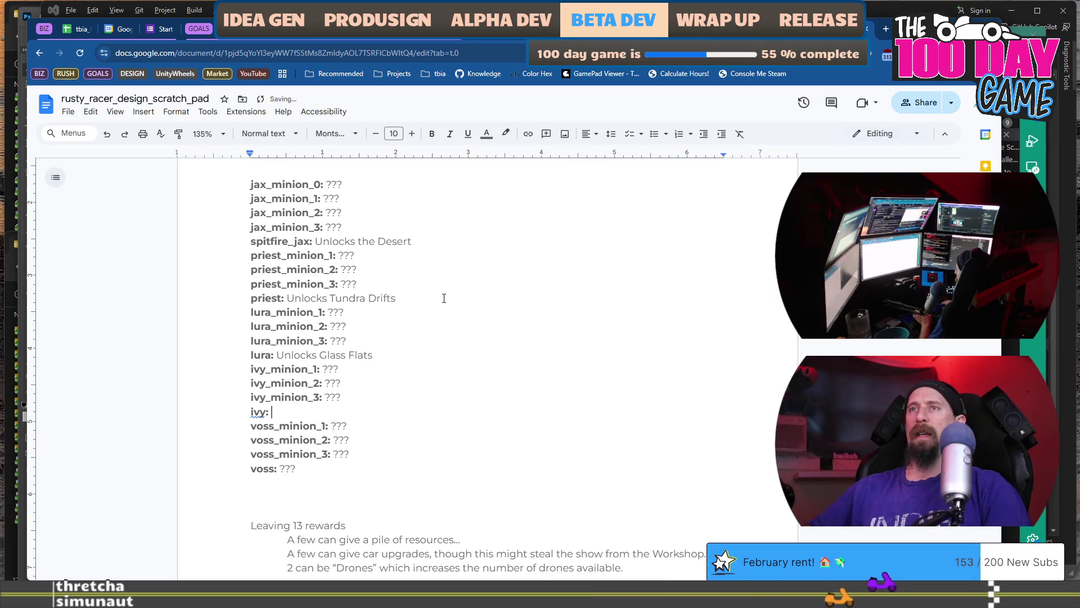
{"action": "type", "text": "Unlocks T"}
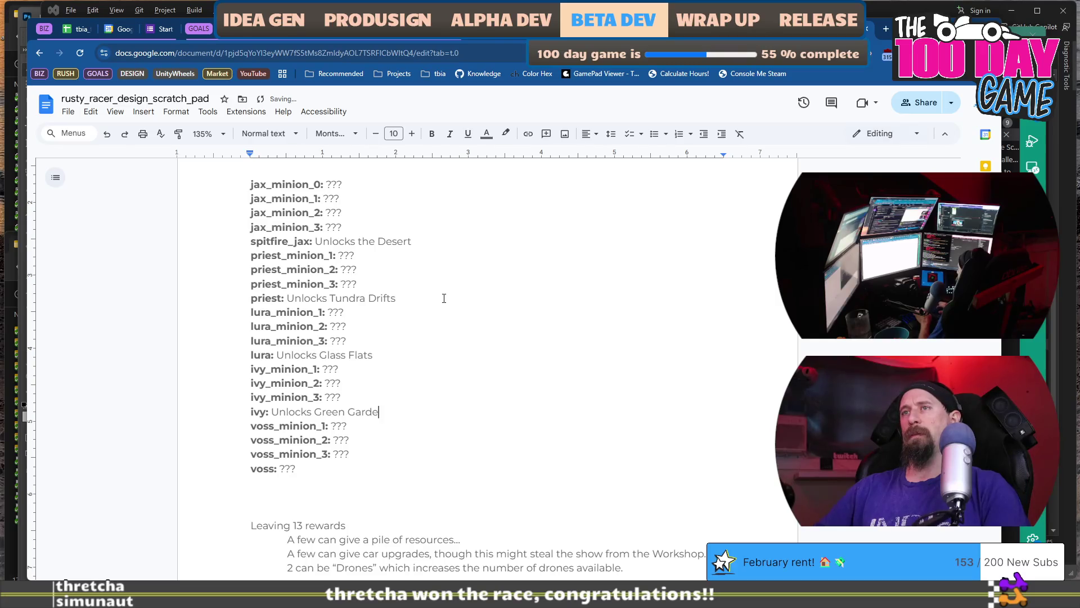
- Finish the voss line as 'You Win! Good Job.' and place the caret after the resources reward line
{"action": "key", "text": "Down"}
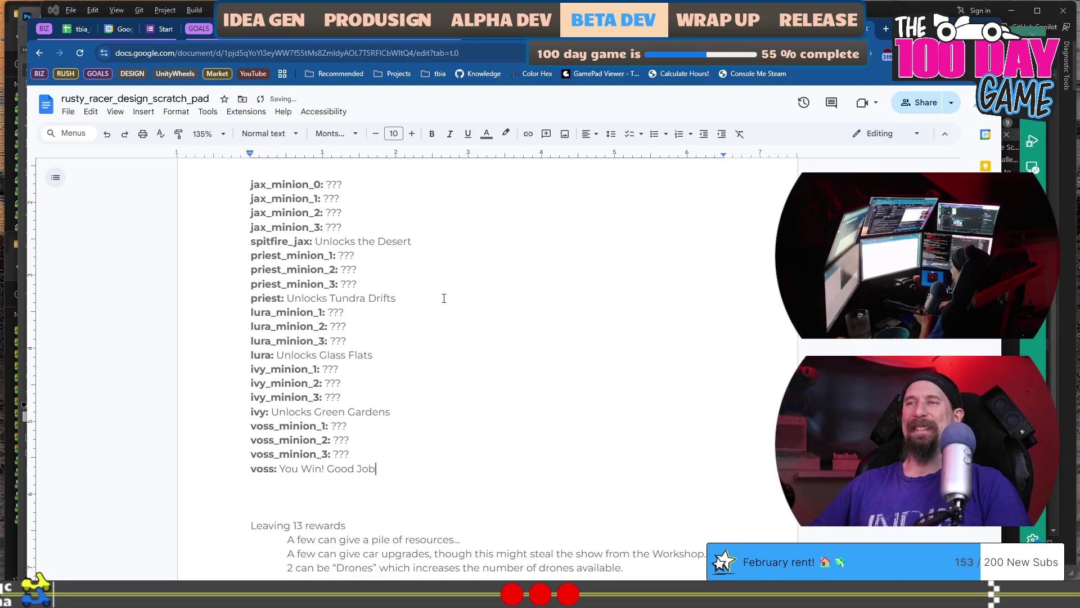
{"action": "type", "text": "."}
{"action": "key", "text": "Up"}
{"action": "key", "text": "Up"}
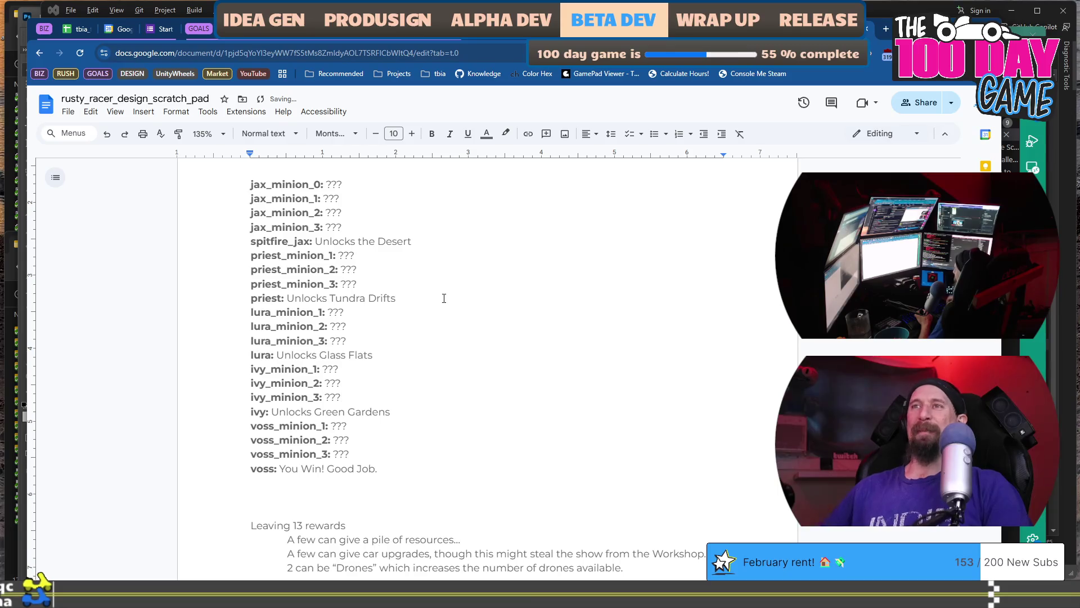
{"action": "scroll", "coordinate": [452, 203], "scroll_direction": "down", "scroll_amount": 1}
{"action": "scroll", "coordinate": [453, 225], "scroll_direction": "up", "scroll_amount": 1}
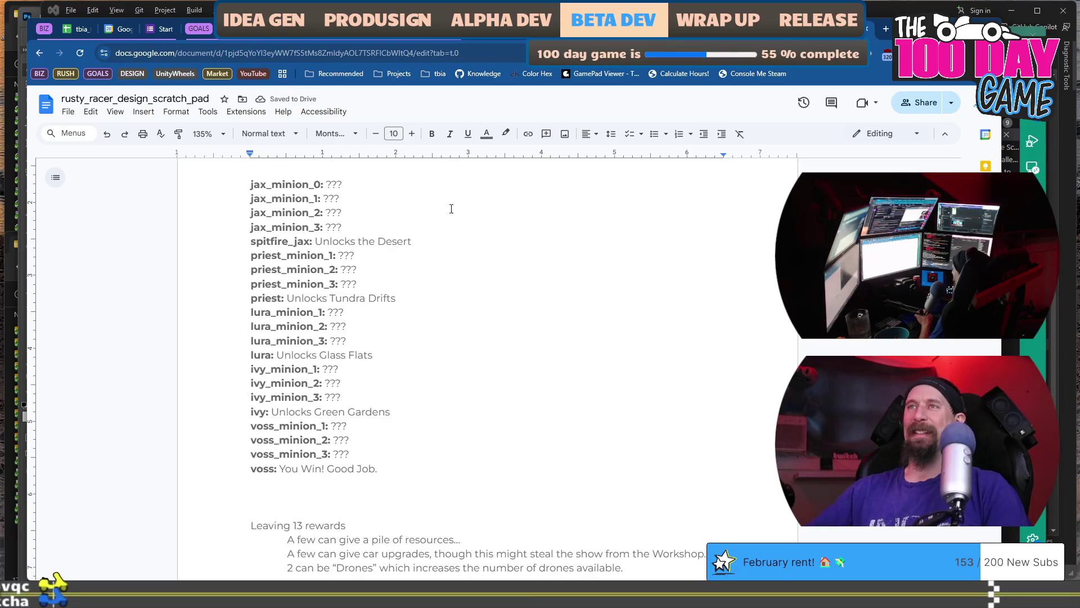
{"action": "scroll", "coordinate": [460, 332], "scroll_direction": "down", "scroll_amount": 3}
{"action": "double_click", "coordinate": [464, 370]}
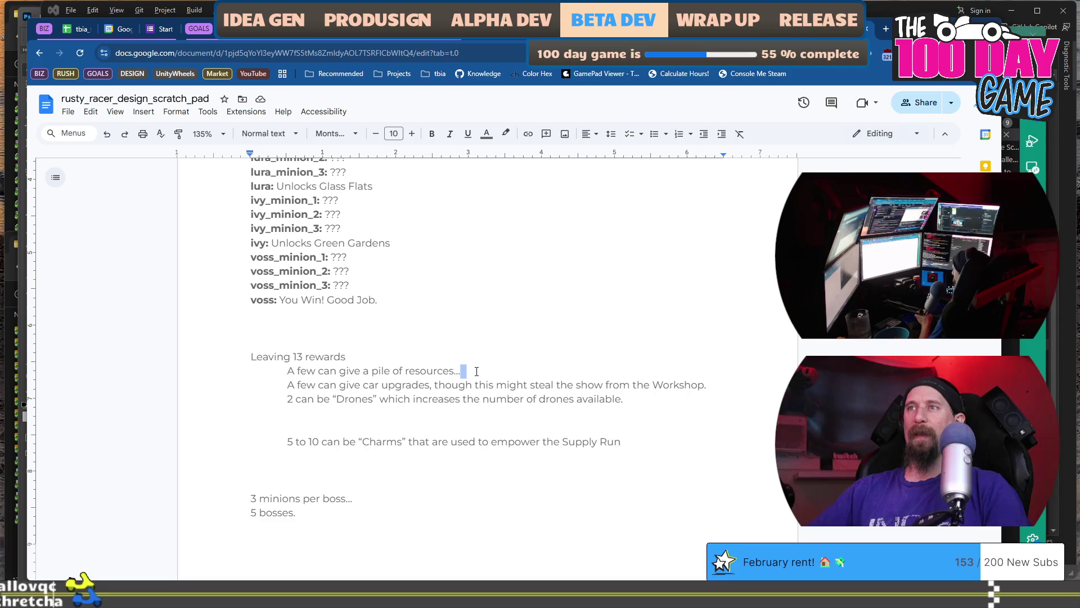
- Bring up the Photoshop tbia_blue_scratch_pad.psd sketch of the car upgrade screens
{"action": "key", "text": "alt+Tab"}
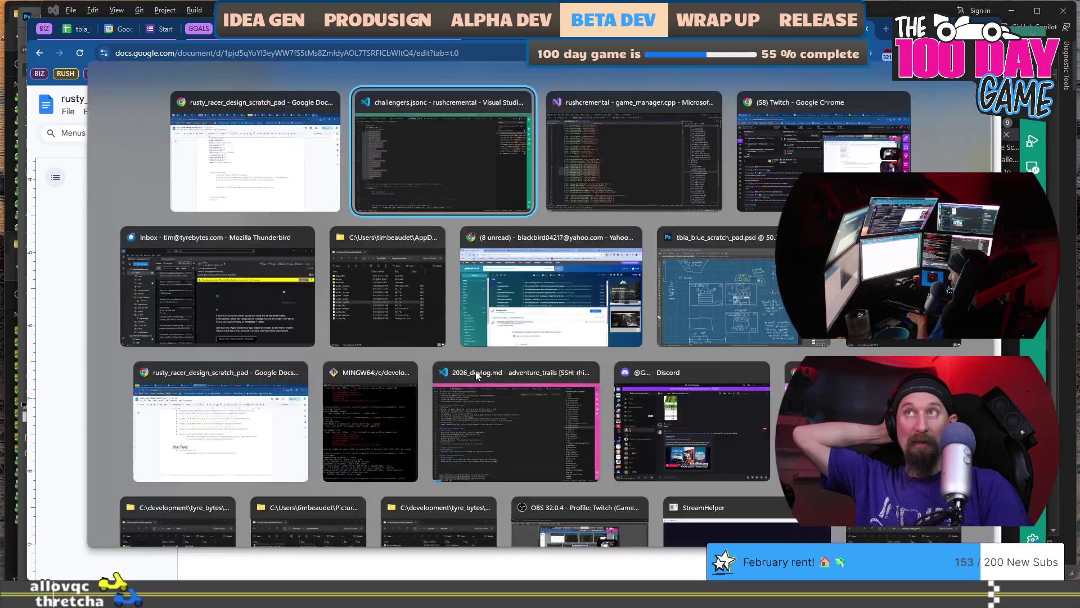
{"action": "key", "text": "Down"}
{"action": "key", "text": "Right"}
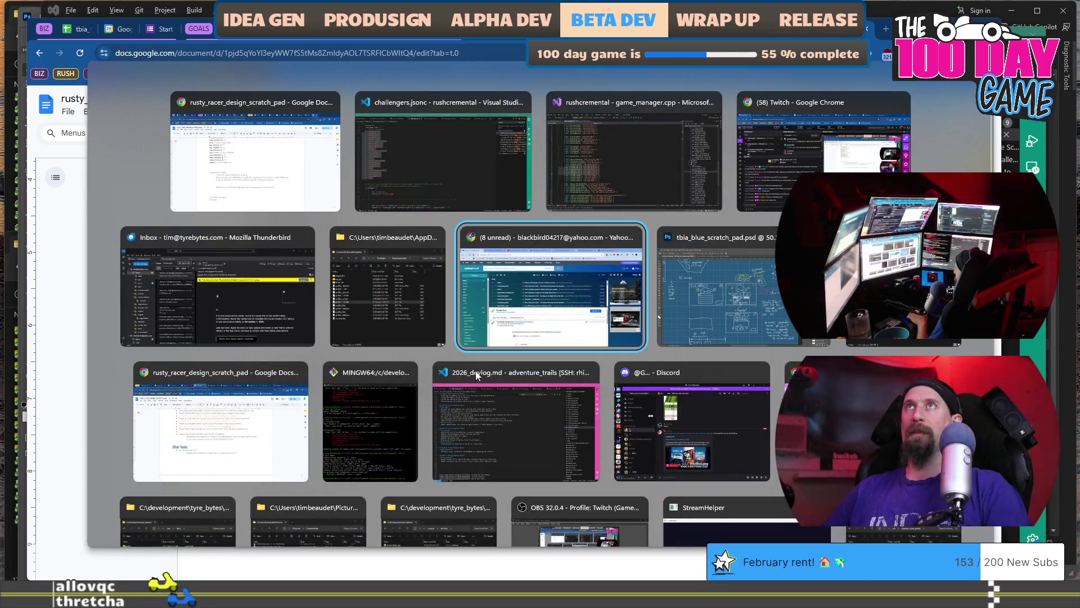
{"action": "key", "text": "Left"}
{"action": "key", "text": "Right"}
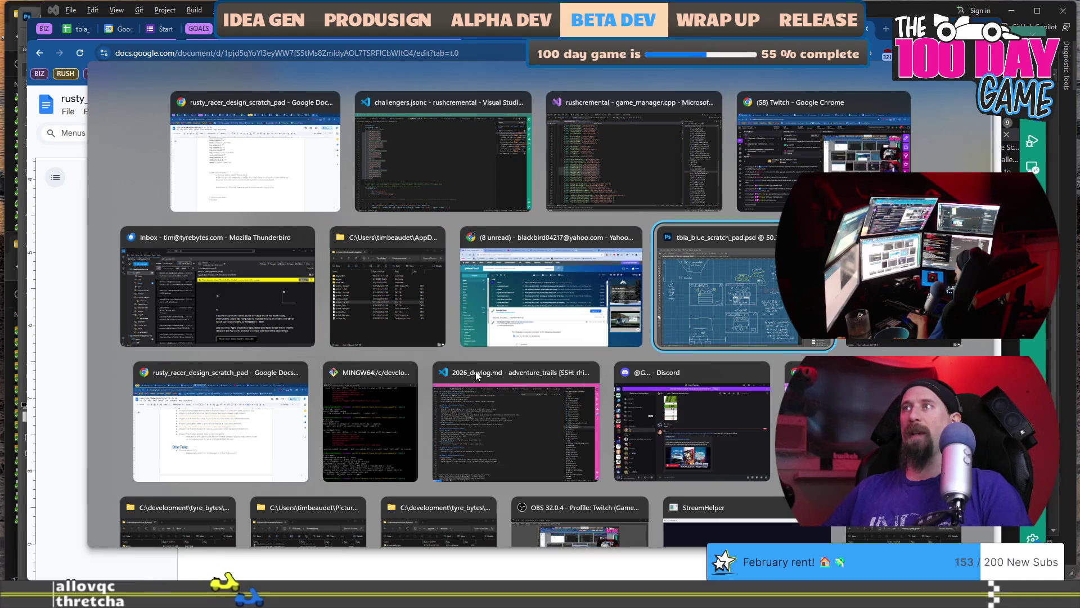
{"action": "key", "text": "Right"}
{"action": "scroll", "coordinate": [477, 375], "scroll_direction": "up", "scroll_amount": 2}
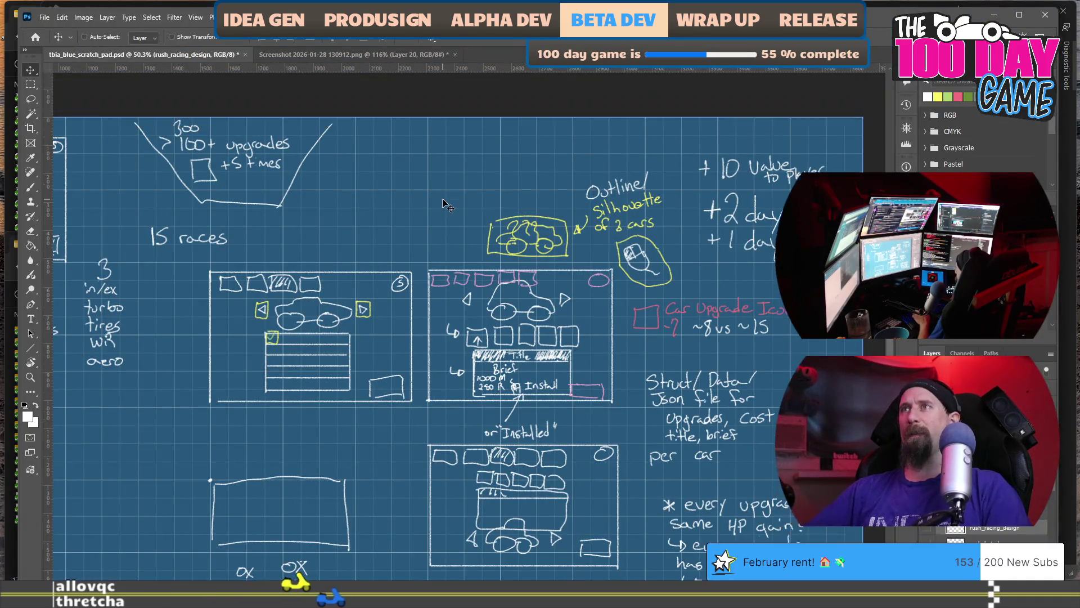
- Hide the racing sketches layer and show the future_paths planning sketches in the Layers panel
{"action": "scroll", "coordinate": [528, 574], "scroll_direction": "left", "scroll_amount": 6}
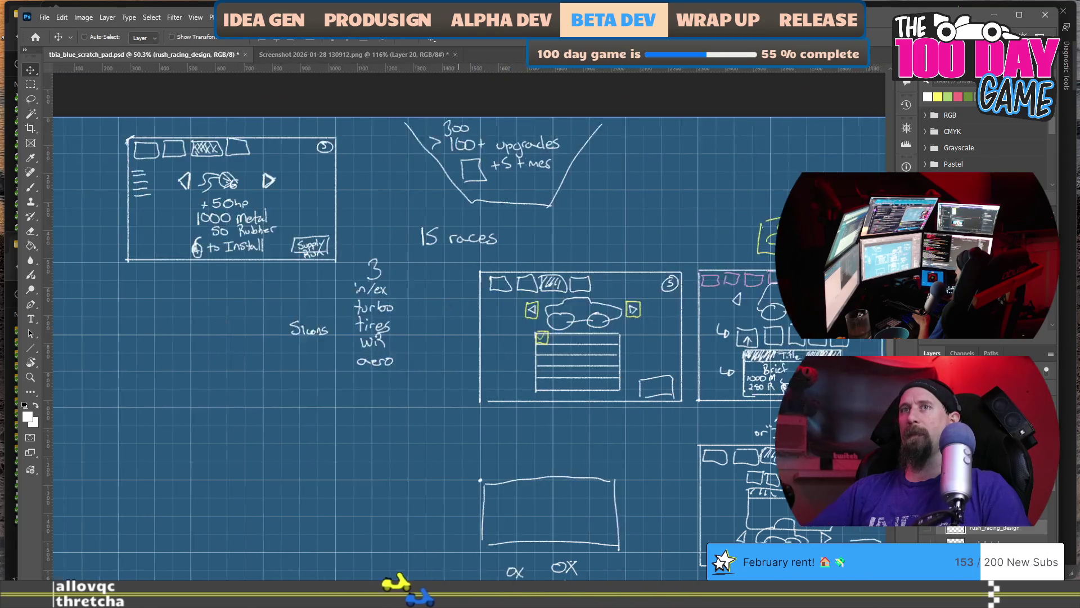
{"action": "scroll", "coordinate": [527, 574], "scroll_direction": "right", "scroll_amount": 4}
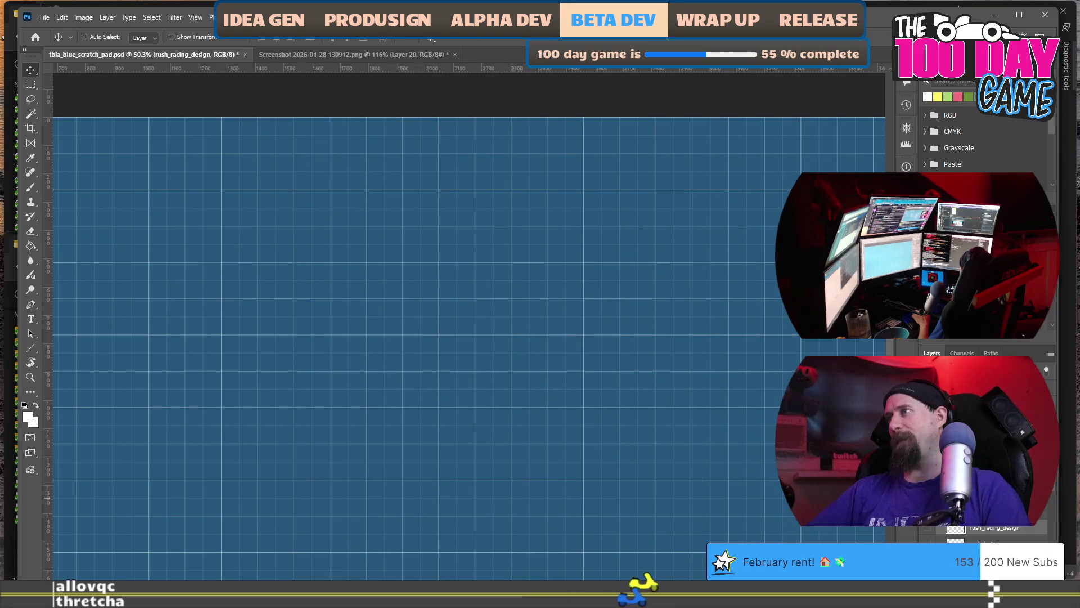
{"action": "left_click", "coordinate": [927, 528]}
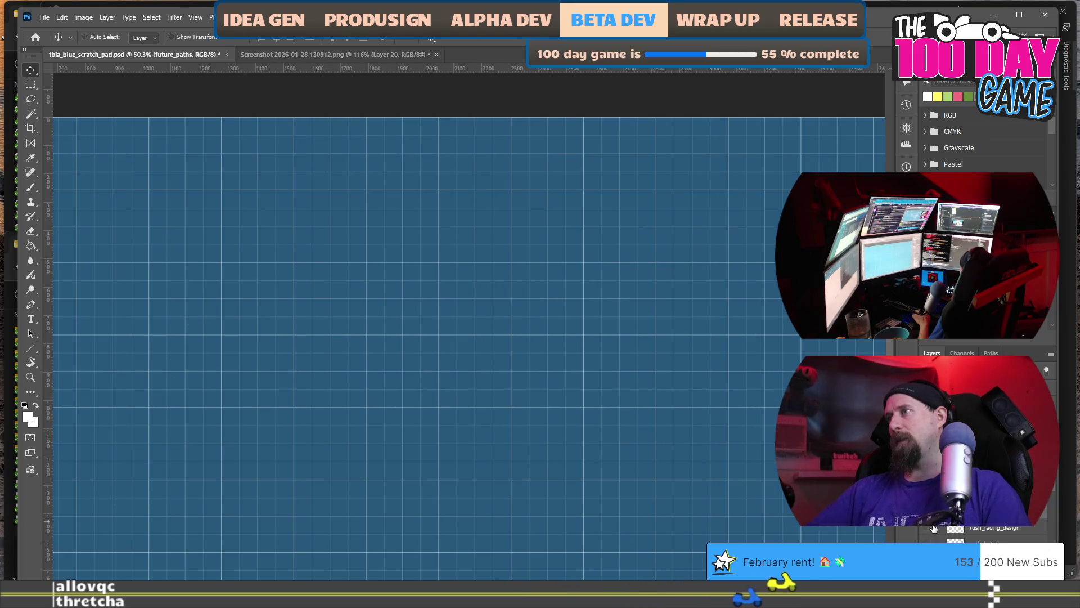
{"action": "left_click", "coordinate": [932, 528]}
{"action": "scroll", "coordinate": [419, 337], "scroll_direction": "down", "scroll_amount": 2}
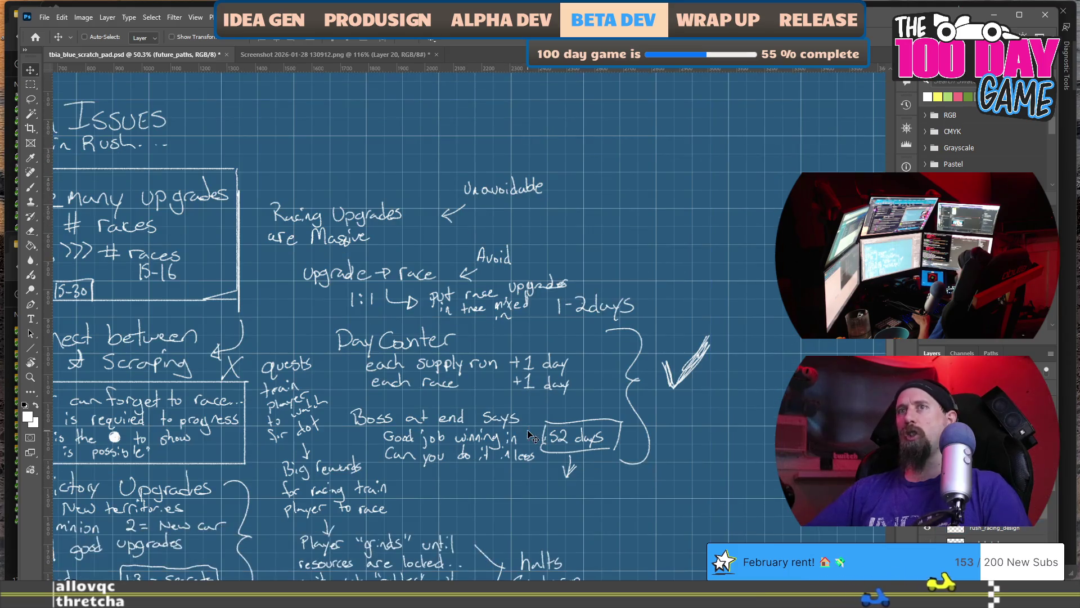
{"action": "left_click", "coordinate": [927, 528]}
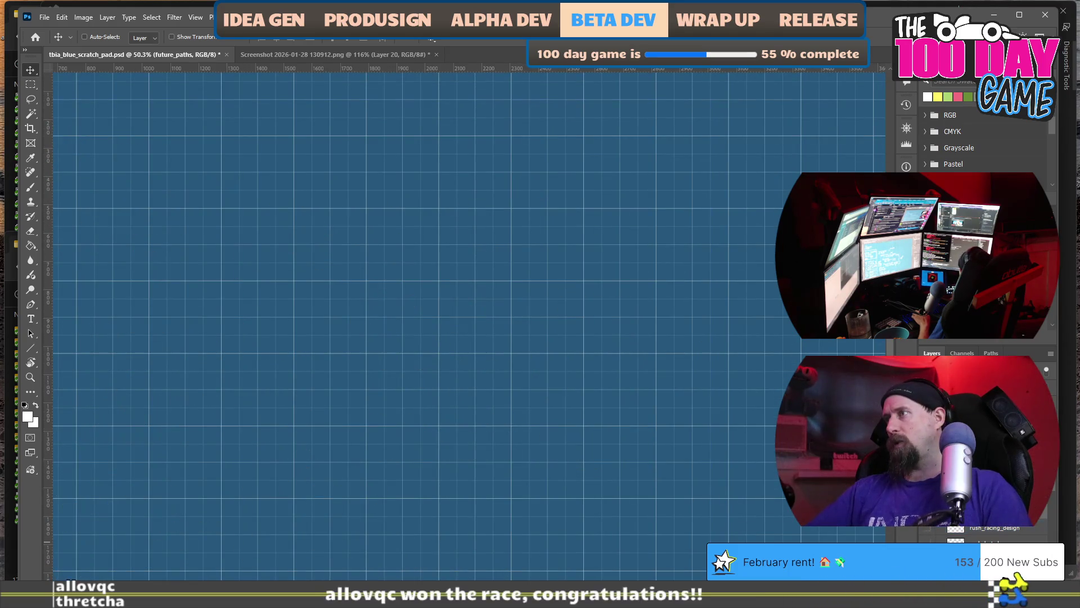
{"action": "left_click", "coordinate": [928, 527]}
- Bring the Hatch, Buggy and Rally lap-time chart into view, then switch toward VS Code
{"action": "scroll", "coordinate": [87, 220], "scroll_direction": "up", "scroll_amount": 3}
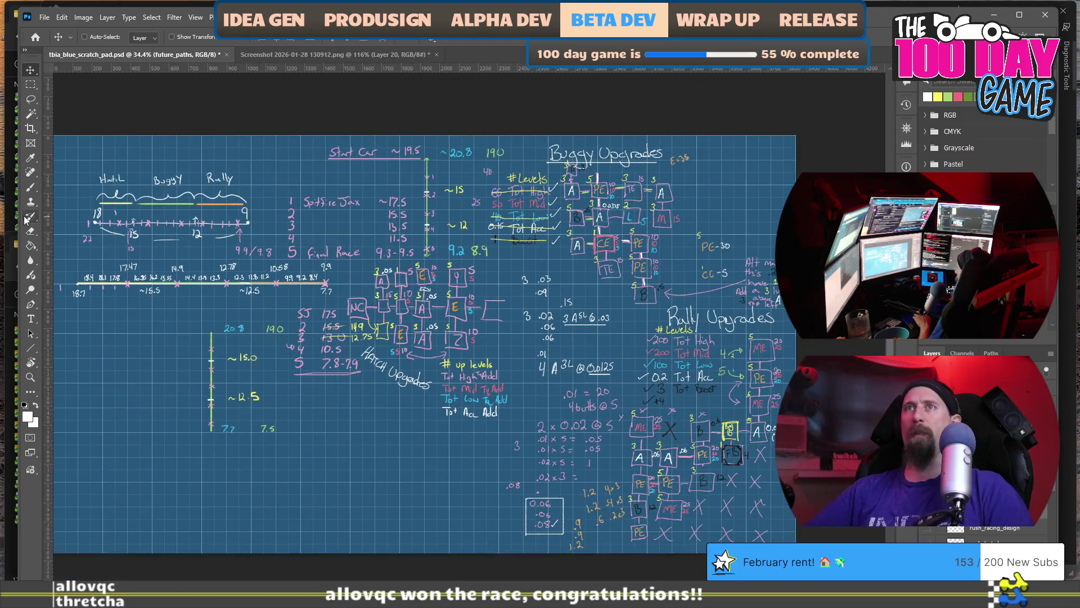
{"action": "scroll", "coordinate": [338, 315], "scroll_direction": "up", "scroll_amount": 3}
{"action": "scroll", "coordinate": [355, 343], "scroll_direction": "left", "scroll_amount": 3}
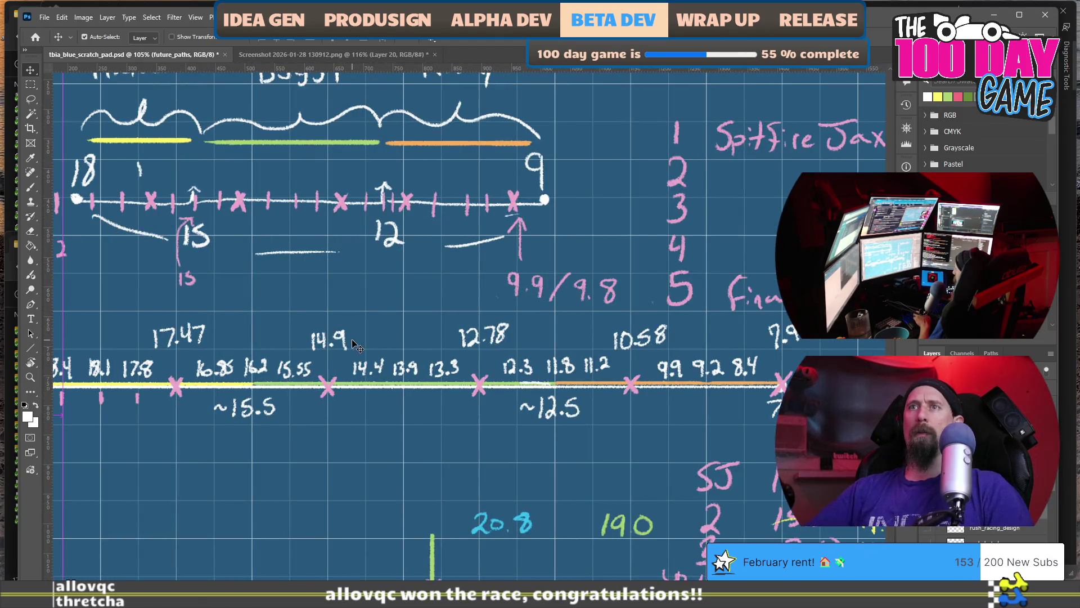
{"action": "scroll", "coordinate": [365, 306], "scroll_direction": "down", "scroll_amount": 2}
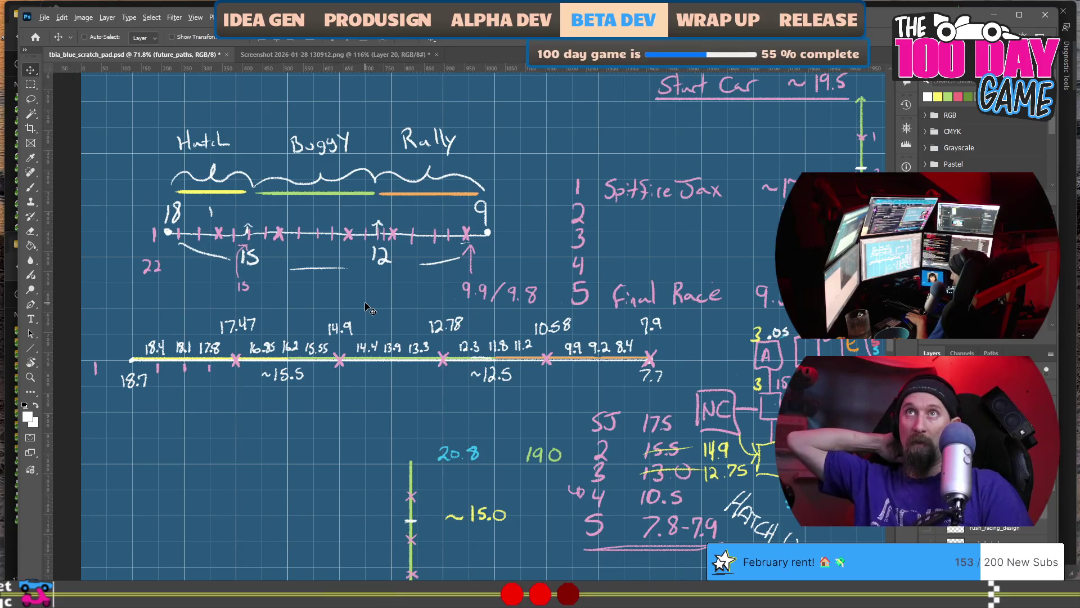
{"action": "key", "text": "alt+Tab"}
{"action": "key", "text": "alt+Tab"}
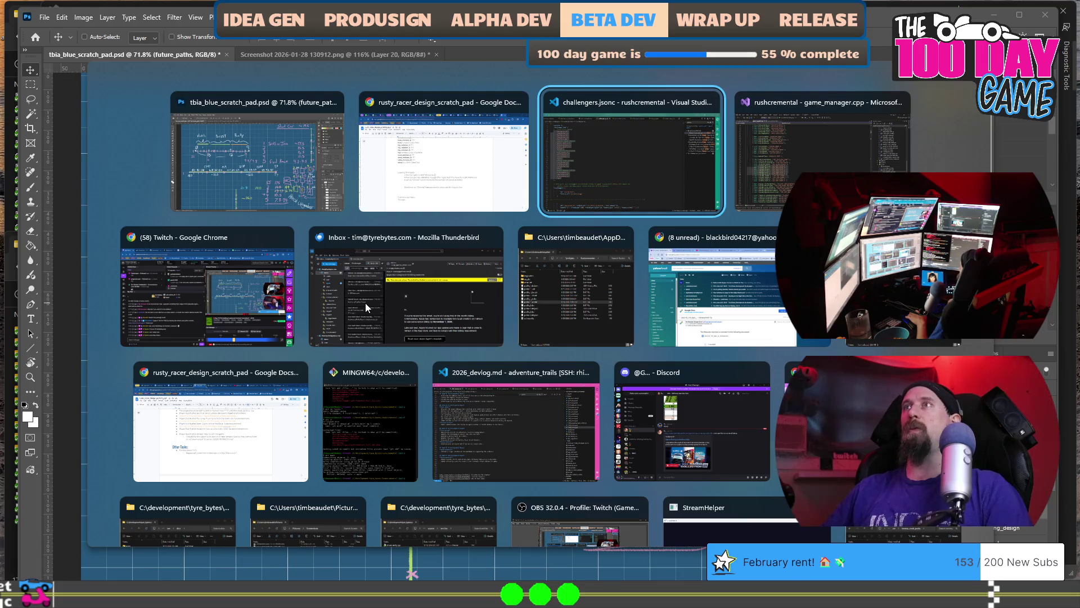
- Review the priest and lura entries in challengers.jsonc, noting priest minions give 100 metal
{"action": "scroll", "coordinate": [472, 290], "scroll_direction": "down", "scroll_amount": 7}
{"action": "scroll", "coordinate": [471, 290], "scroll_direction": "down", "scroll_amount": 4}
{"action": "scroll", "coordinate": [472, 289], "scroll_direction": "down", "scroll_amount": 7}
{"action": "scroll", "coordinate": [472, 290], "scroll_direction": "down", "scroll_amount": 3}
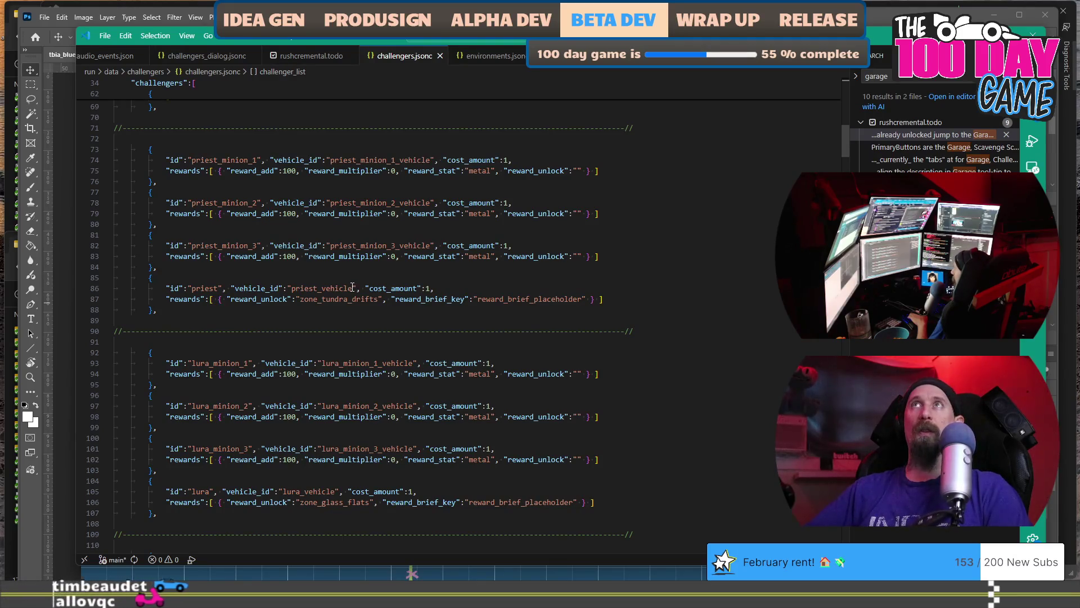
{"action": "scroll", "coordinate": [353, 287], "scroll_direction": "down", "scroll_amount": 5}
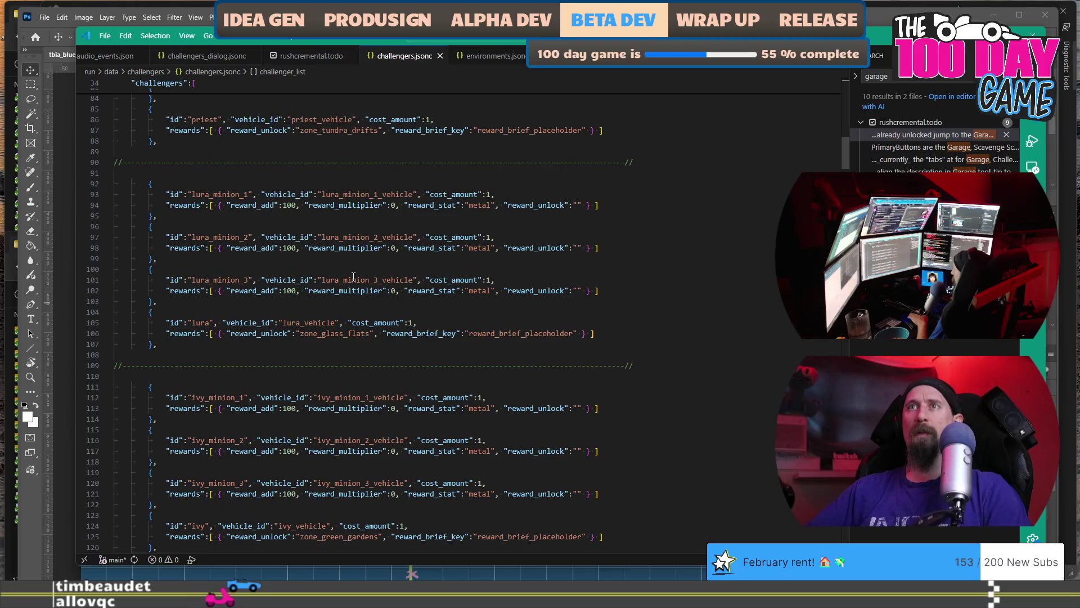
{"action": "scroll", "coordinate": [397, 260], "scroll_direction": "up", "scroll_amount": 5}
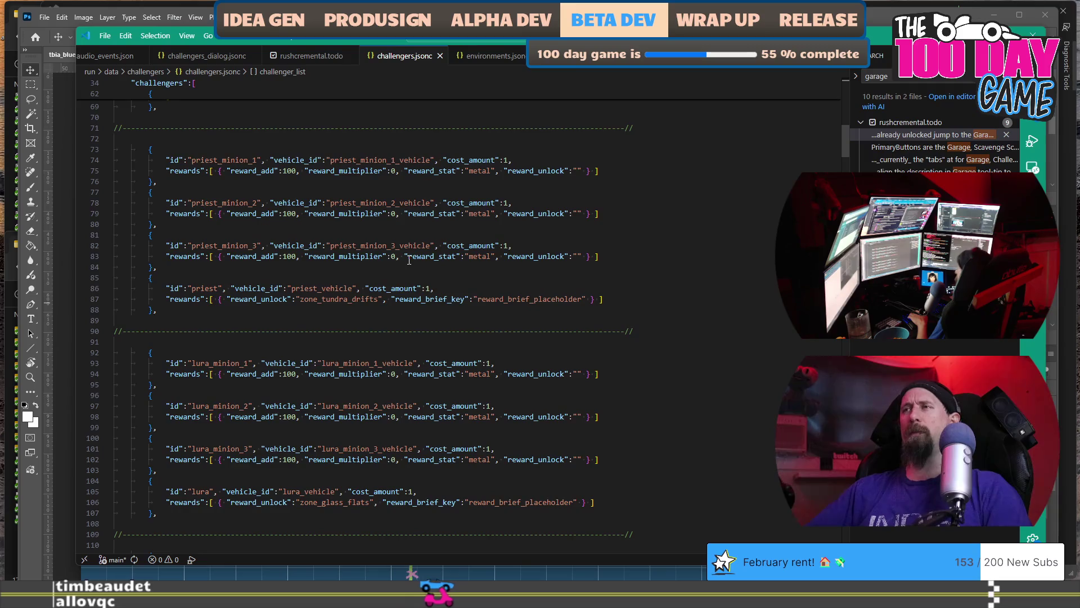
{"action": "scroll", "coordinate": [409, 260], "scroll_direction": "up", "scroll_amount": 1}
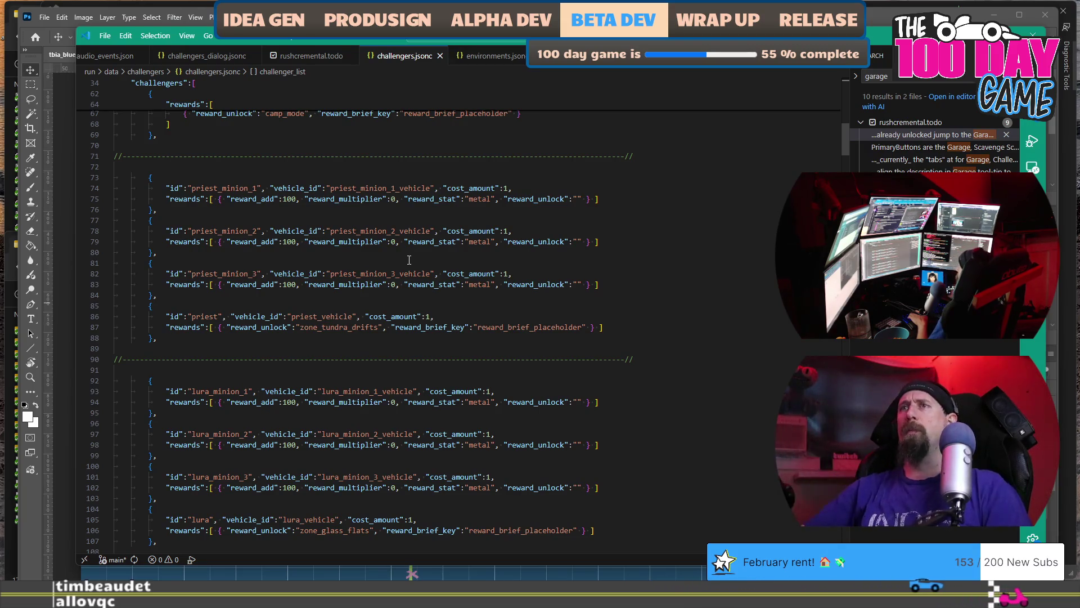
{"action": "scroll", "coordinate": [409, 259], "scroll_direction": "up", "scroll_amount": 3}
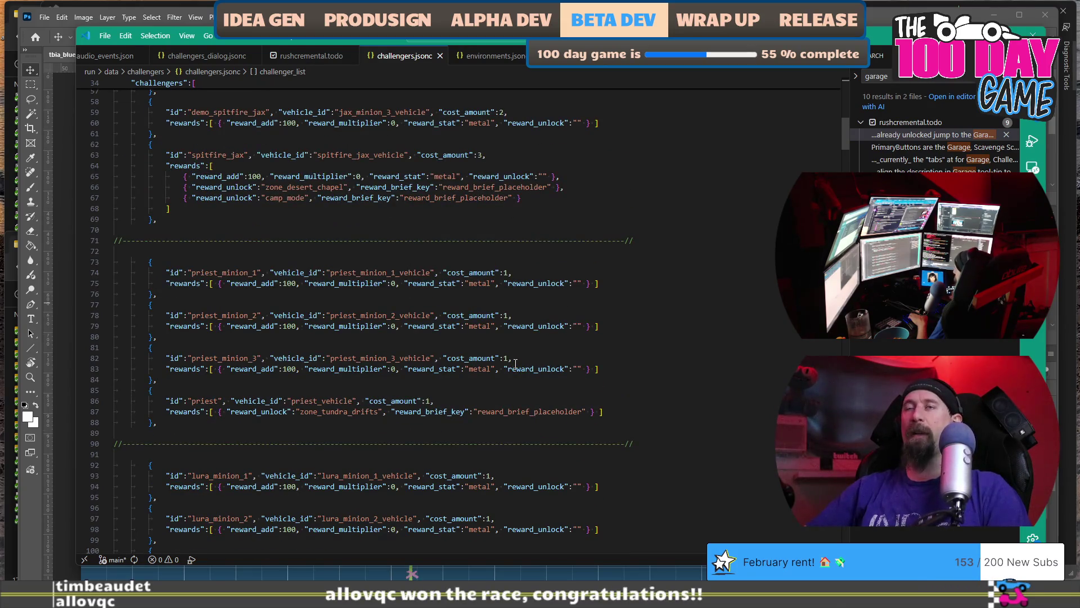
{"action": "scroll", "coordinate": [525, 320], "scroll_direction": "down", "scroll_amount": 3}
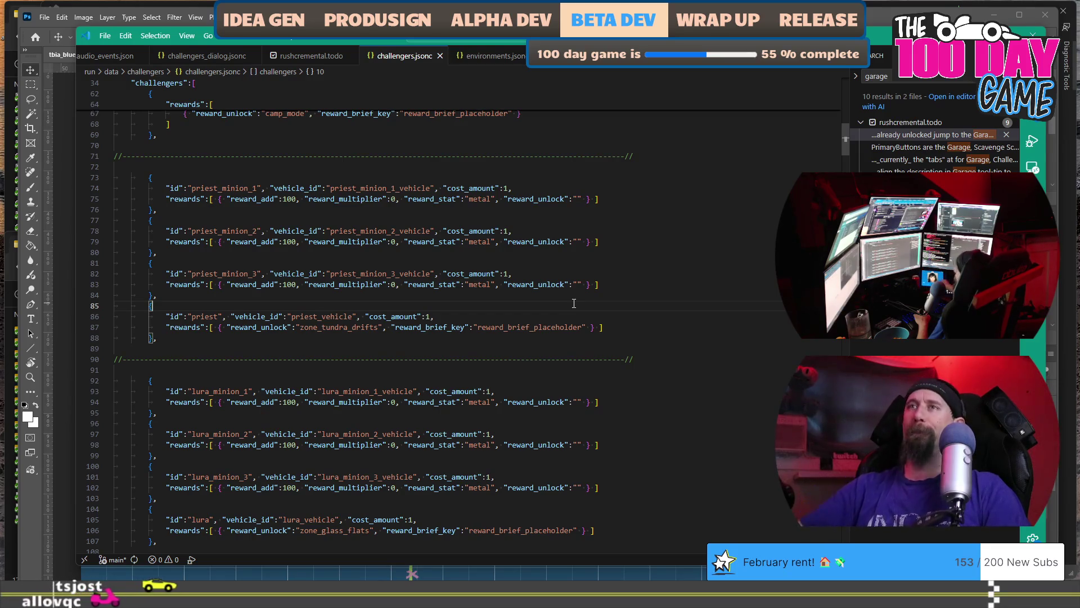
{"action": "left_click", "coordinate": [570, 295]}
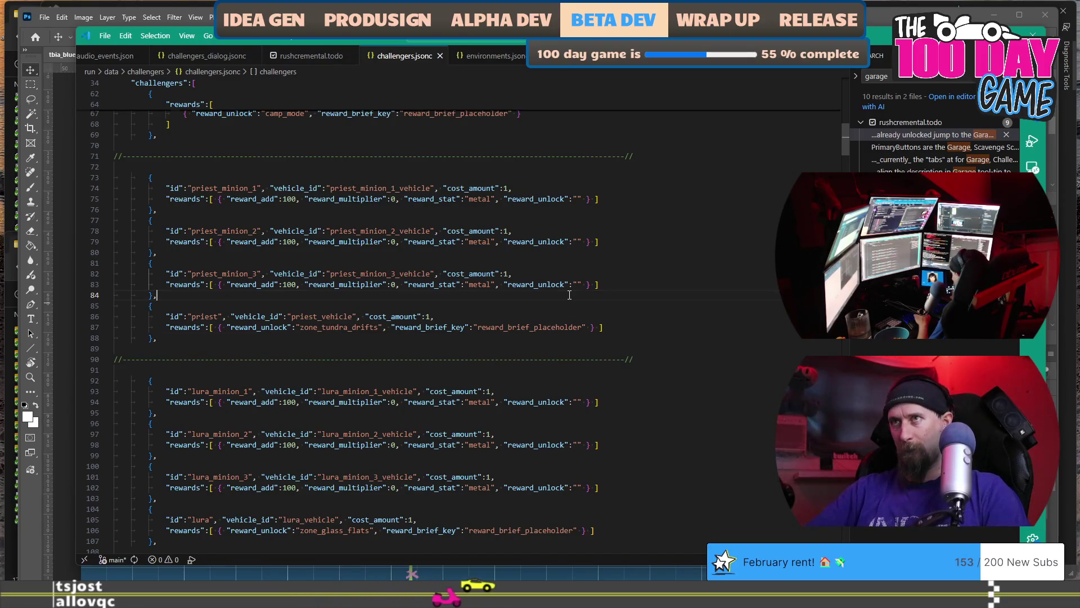
- Check the spitfire_jax and jax_minion_3 entries and select the zone_tundra_drifts unlock reward
{"action": "scroll", "coordinate": [569, 295], "scroll_direction": "up", "scroll_amount": 5}
{"action": "left_click", "coordinate": [570, 295]}
{"action": "scroll", "coordinate": [569, 295], "scroll_direction": "up", "scroll_amount": 3}
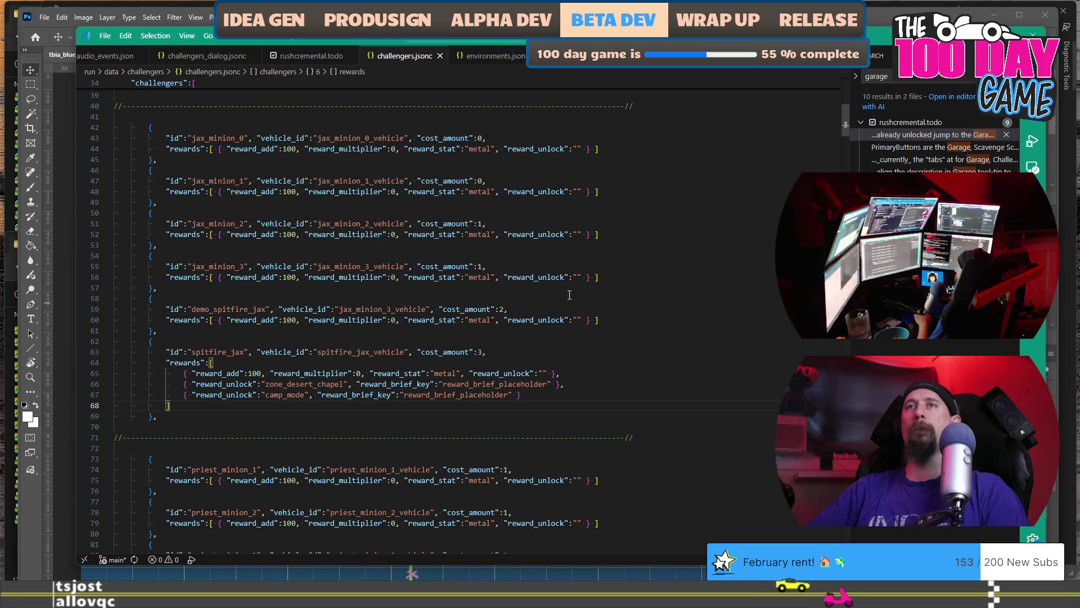
{"action": "left_click", "coordinate": [566, 290]}
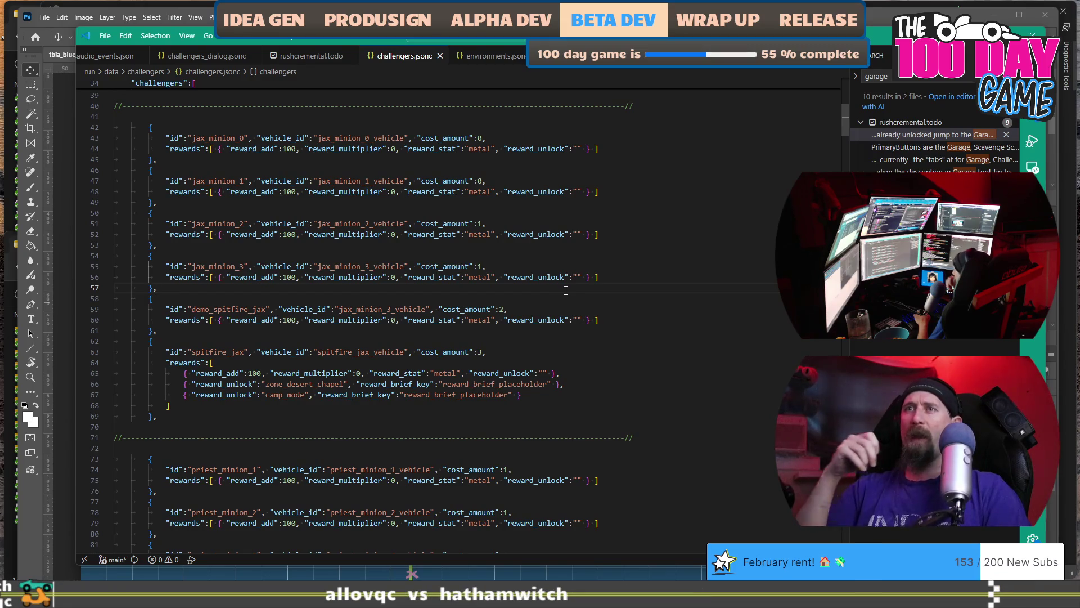
{"action": "scroll", "coordinate": [566, 291], "scroll_direction": "down", "scroll_amount": 6}
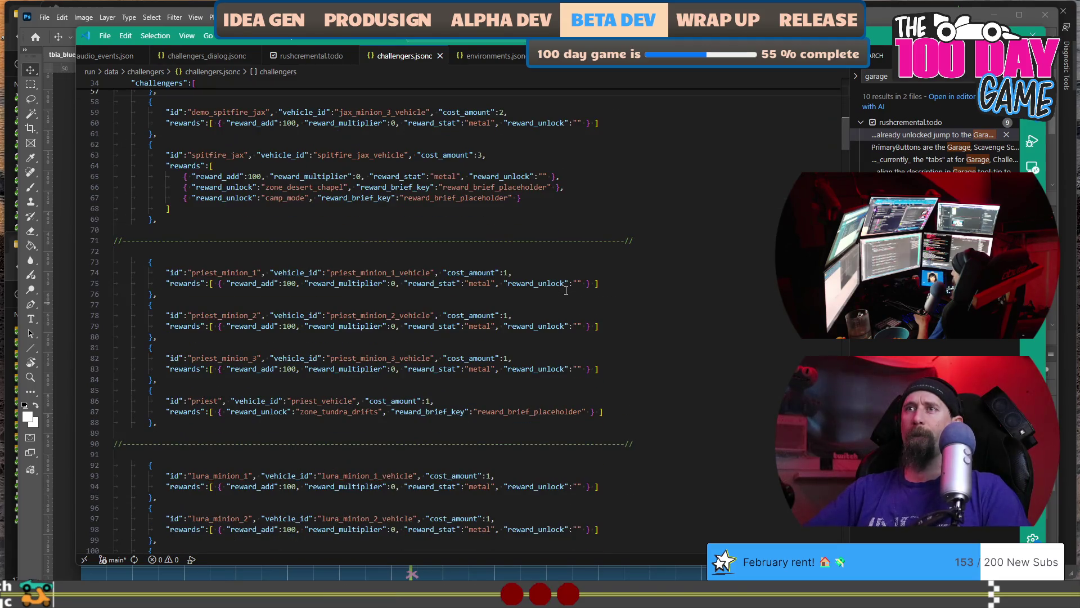
{"action": "double_click", "coordinate": [329, 412]}
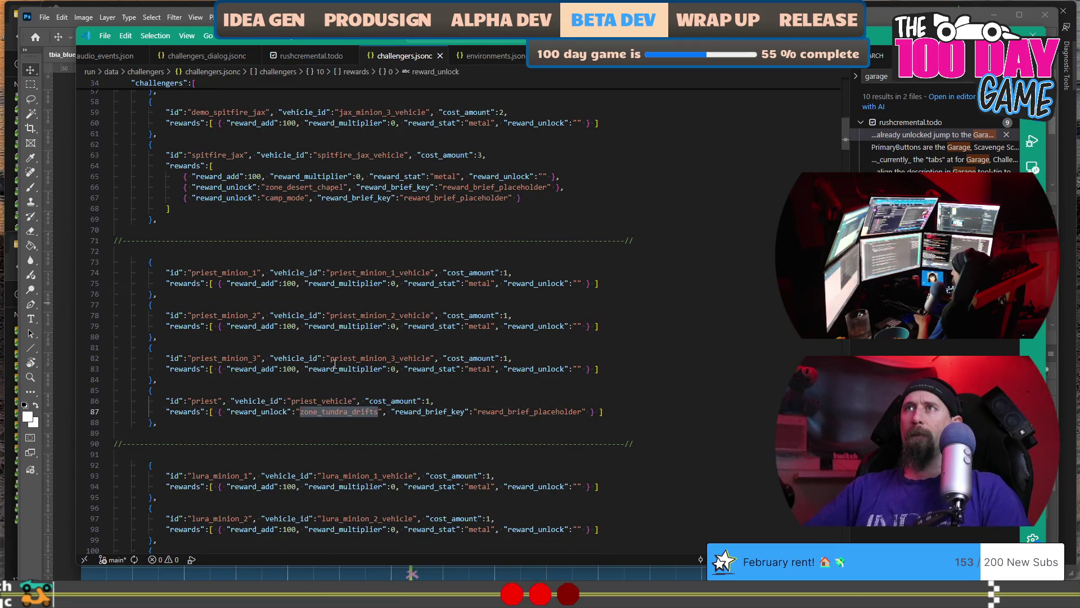
- Scroll down to the voss challenger entries, then return to the Photoshop scratch pad
{"action": "scroll", "coordinate": [360, 340], "scroll_direction": "up", "scroll_amount": 3}
{"action": "scroll", "coordinate": [360, 340], "scroll_direction": "down", "scroll_amount": 10}
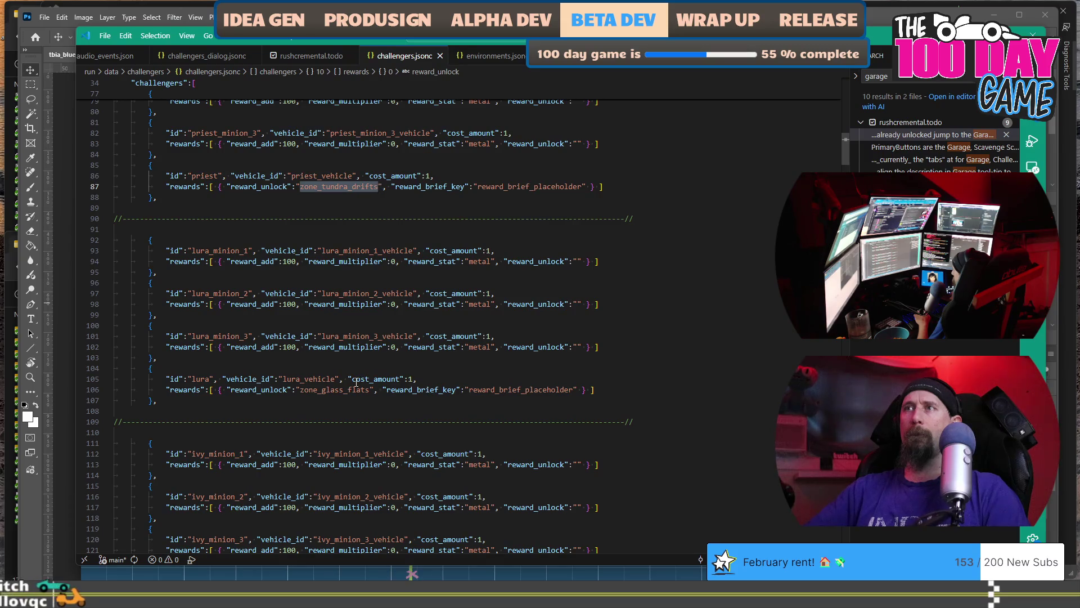
{"action": "scroll", "coordinate": [444, 365], "scroll_direction": "down", "scroll_amount": 3}
{"action": "scroll", "coordinate": [447, 356], "scroll_direction": "down", "scroll_amount": 5}
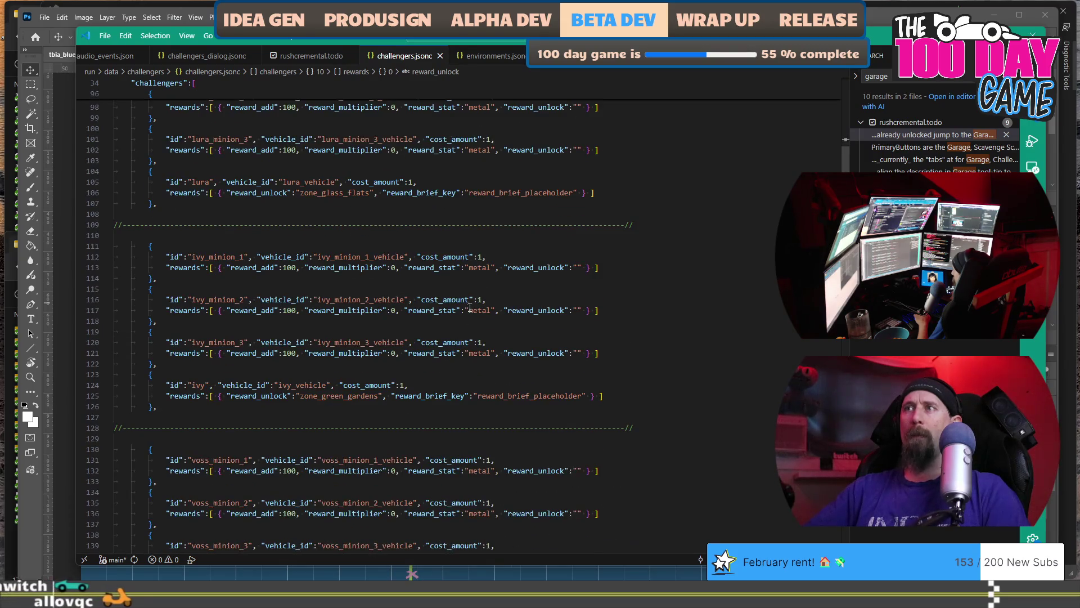
{"action": "scroll", "coordinate": [472, 293], "scroll_direction": "down", "scroll_amount": 4}
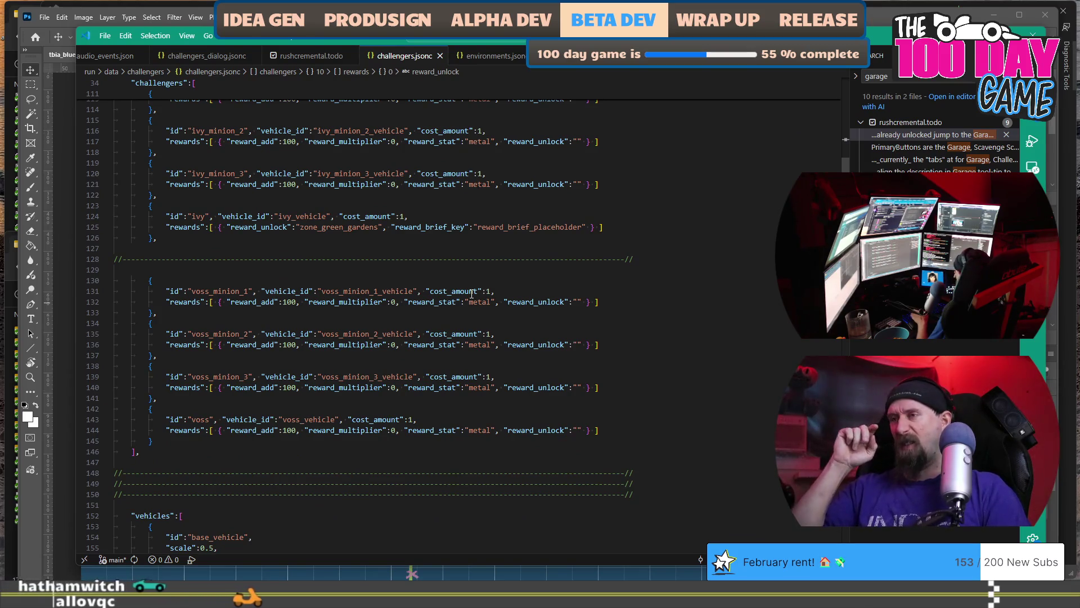
{"action": "key", "text": "alt+Tab"}
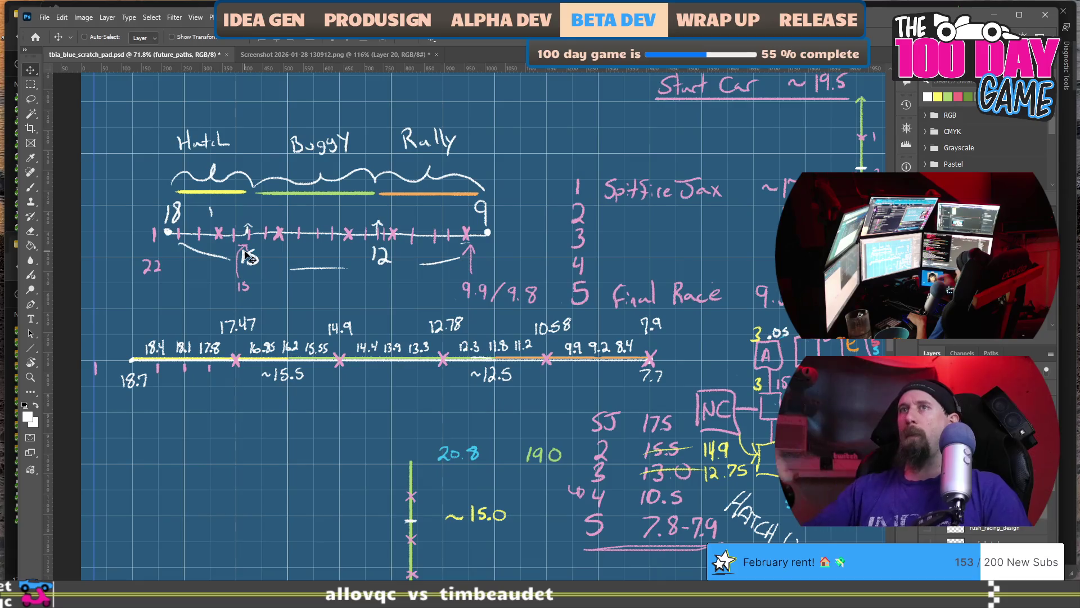
- Zoom the lap-time chart to 95.6%, then switch to the rusty_racer design doc
{"action": "scroll", "coordinate": [248, 257], "scroll_direction": "up", "scroll_amount": 3}
{"action": "scroll", "coordinate": [247, 257], "scroll_direction": "up", "scroll_amount": 1}
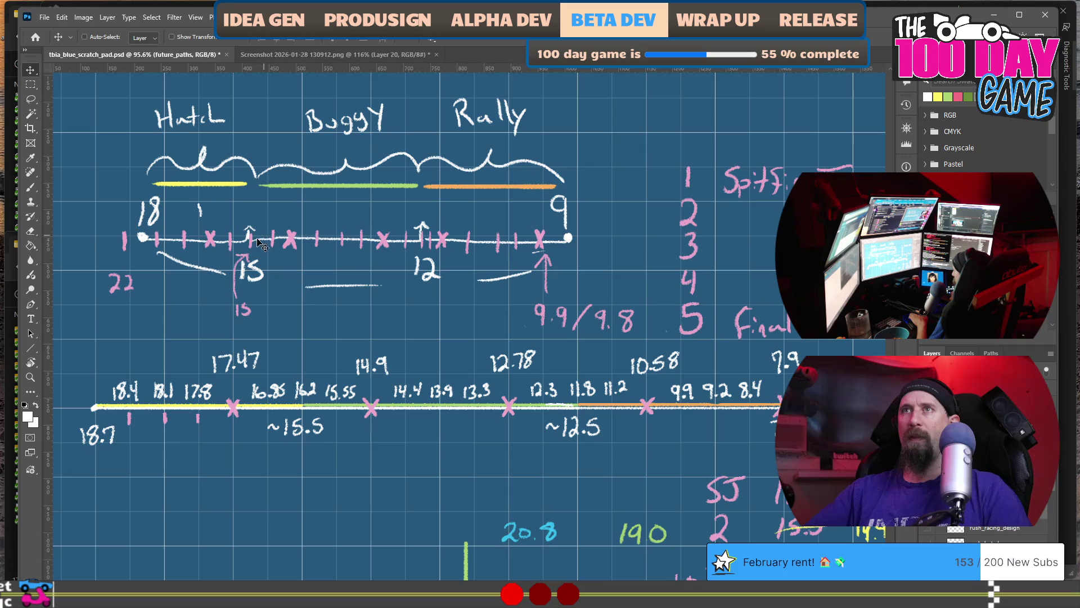
{"action": "key", "text": "alt+Tab"}
{"action": "key", "text": "alt+Tab"}
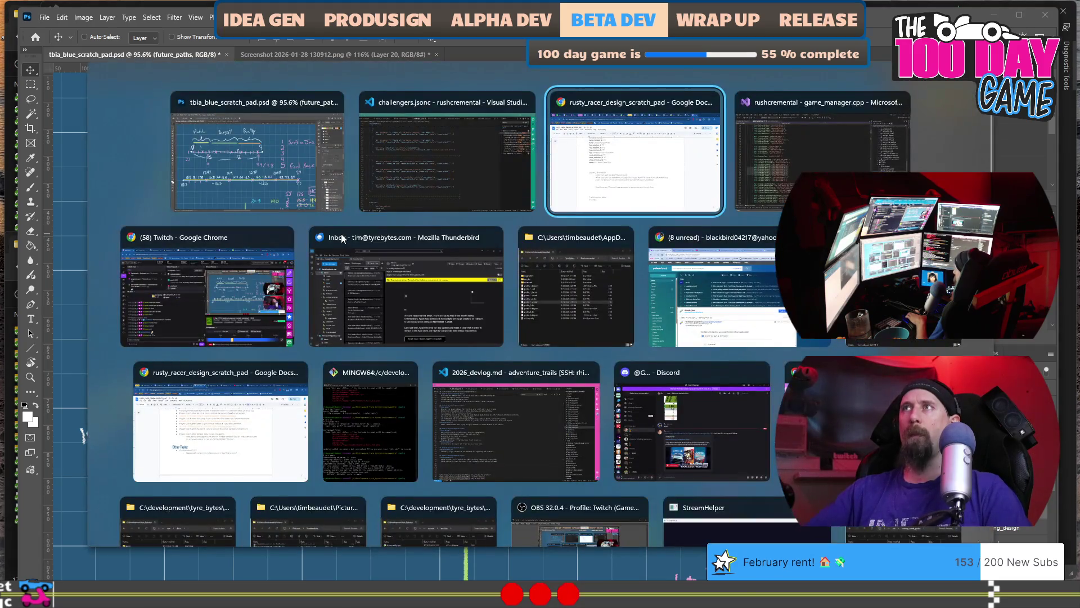
{"action": "scroll", "coordinate": [328, 230], "scroll_direction": "up", "scroll_amount": 4}
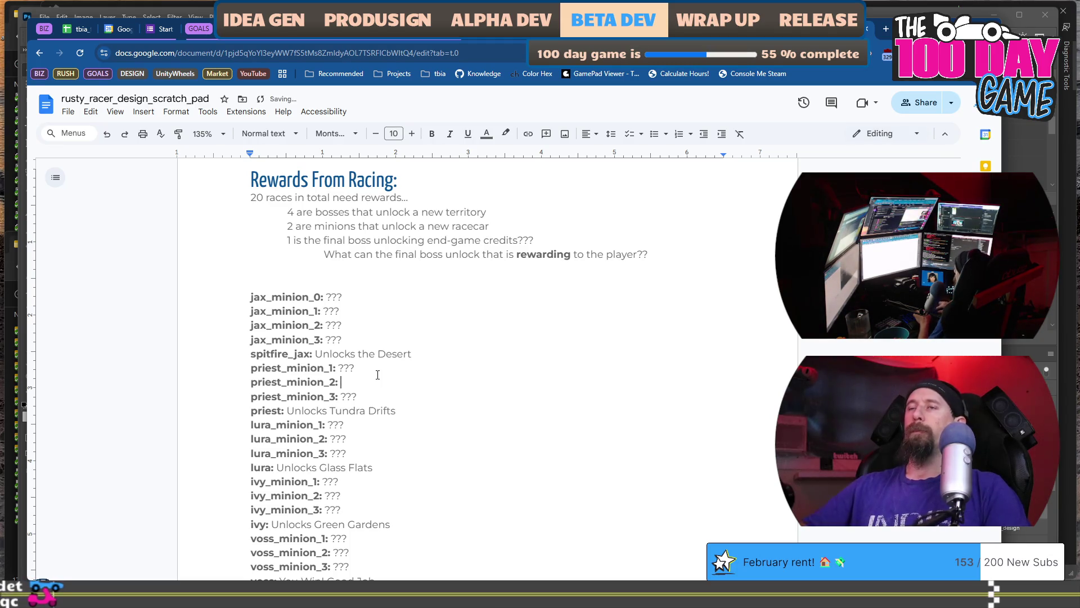
- Enter 'Players Dune Buggy' as priest_minion_2's reward, then bring Photoshop back to the front
{"action": "type", "text": "Pla"}
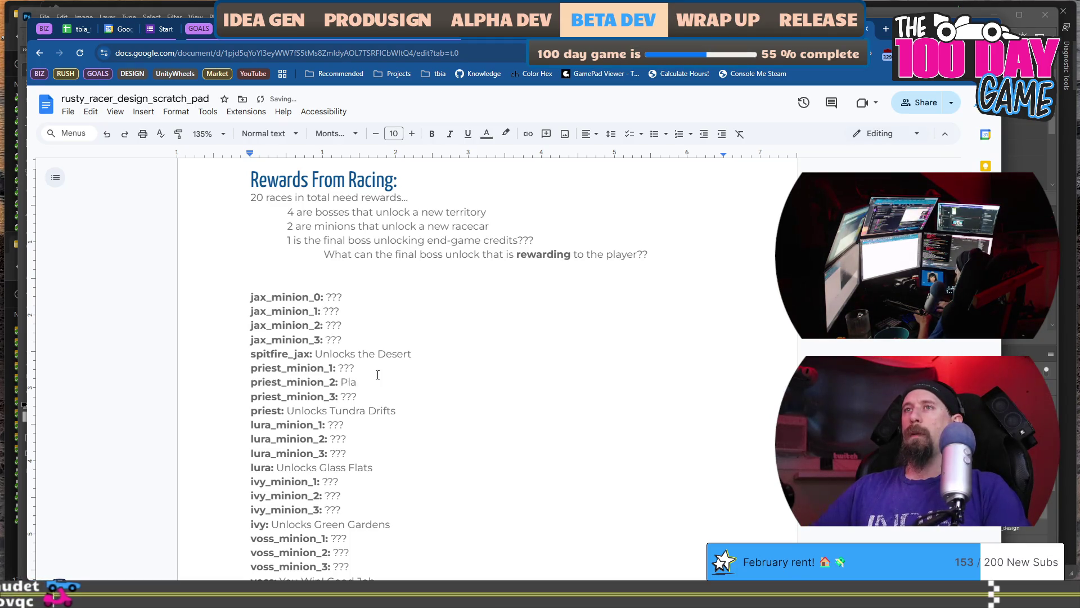
{"action": "type", "text": "yers DunBugg"}
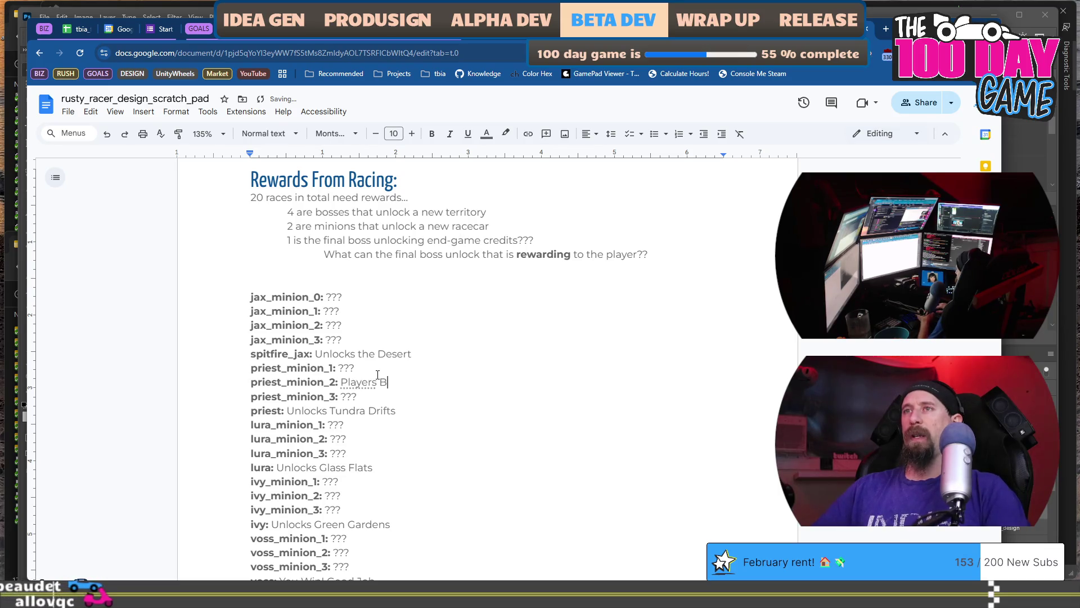
{"action": "type", "text": "y"}
{"action": "key", "text": "ctrl+Left"}
{"action": "type", "text": "Dun"}
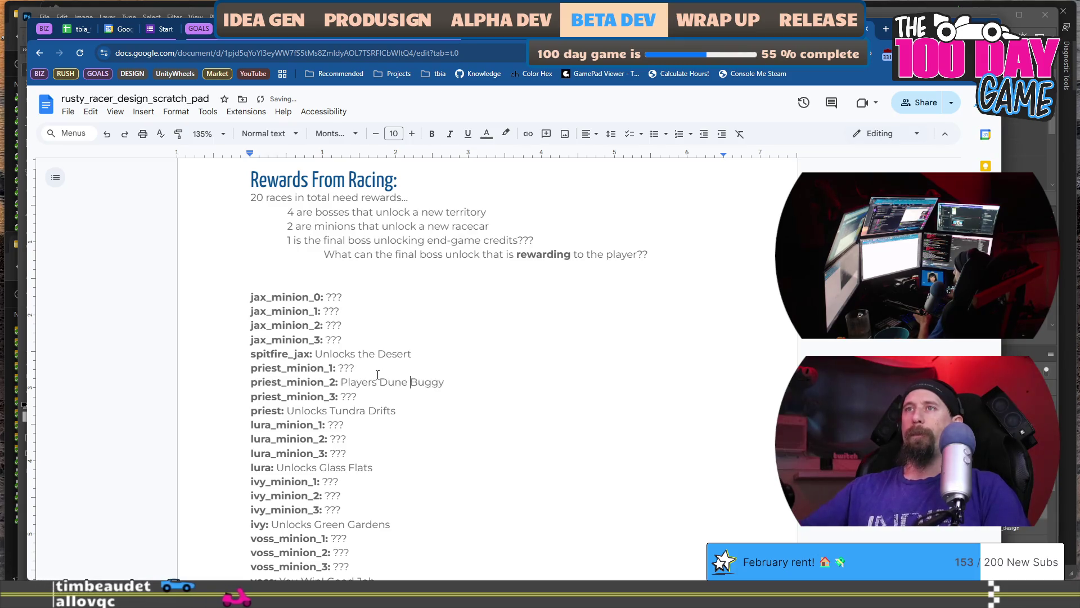
{"action": "scroll", "coordinate": [377, 374], "scroll_direction": "down", "scroll_amount": 4}
{"action": "key", "text": "super+Tab"}
{"action": "key", "text": "Return"}
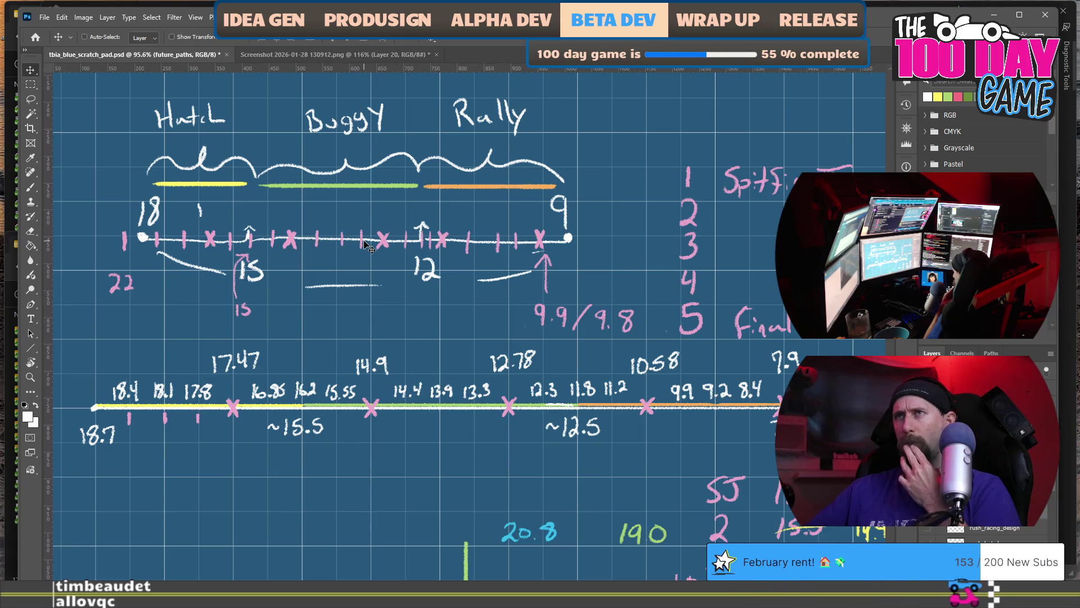
- Bring up the window switcher with the challengers.jsonc VS Code window highlighted
{"action": "key", "text": "alt+Tab"}
{"action": "key", "text": "alt+Tab"}
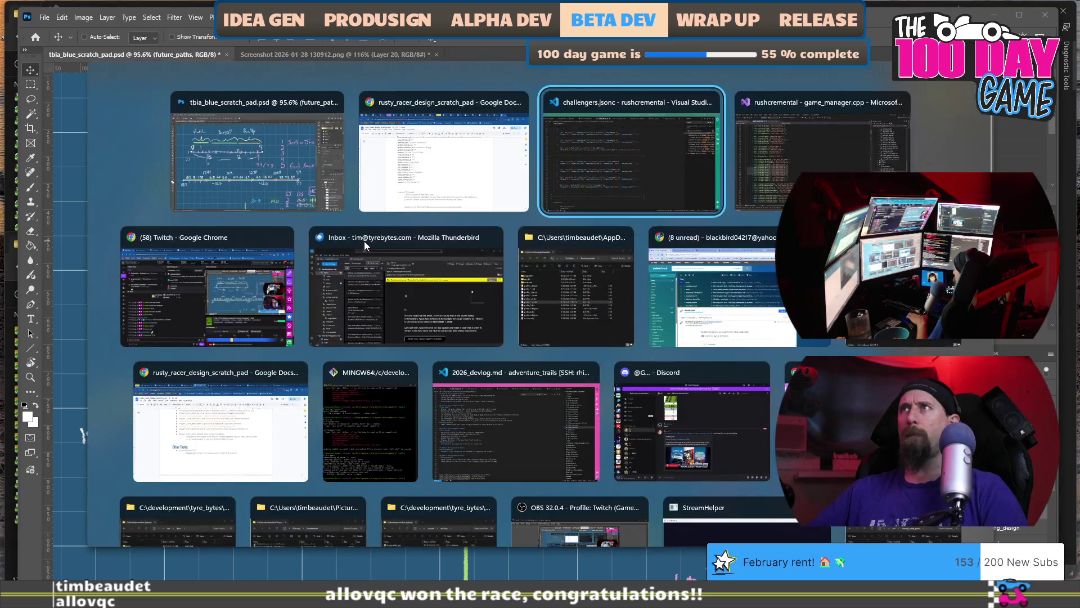
{"action": "scroll", "coordinate": [234, 221], "scroll_direction": "up", "scroll_amount": 7}
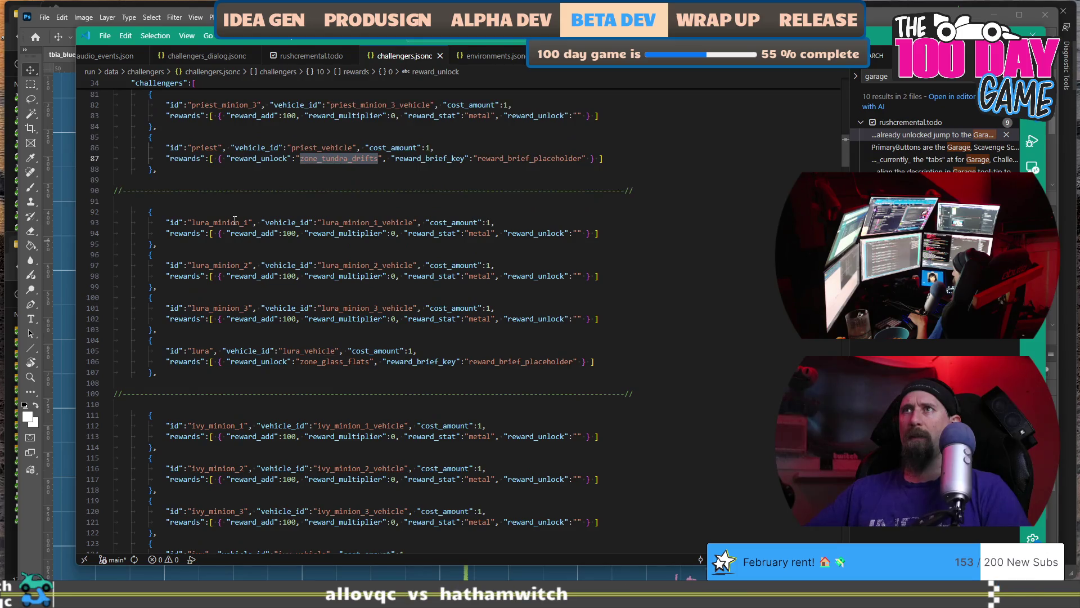
{"action": "scroll", "coordinate": [235, 221], "scroll_direction": "down", "scroll_amount": 2}
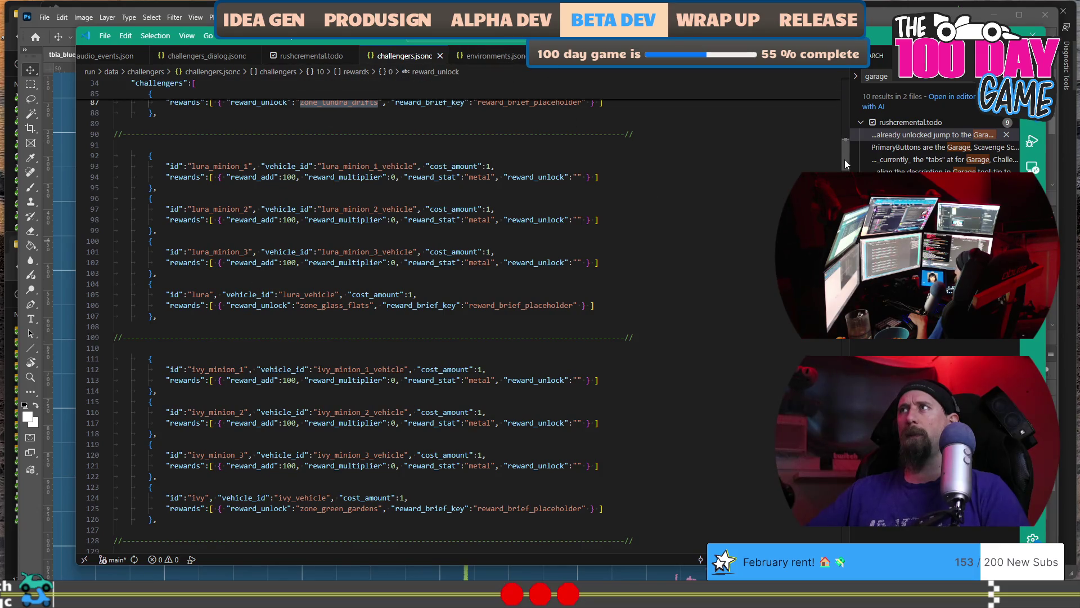
{"action": "left_click", "coordinate": [491, 57]}
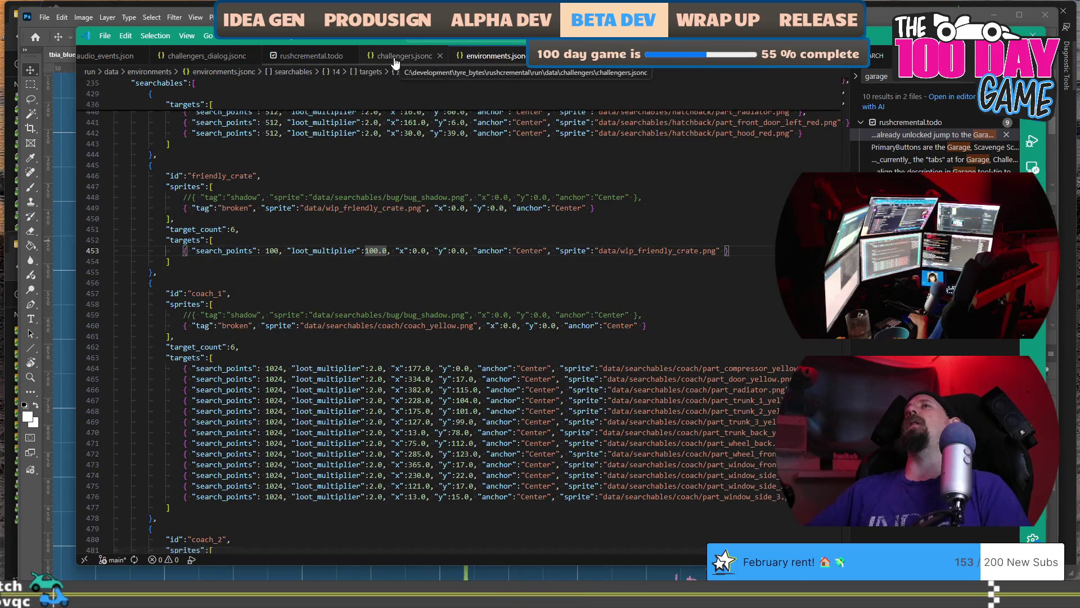
{"action": "left_click", "coordinate": [404, 55]}
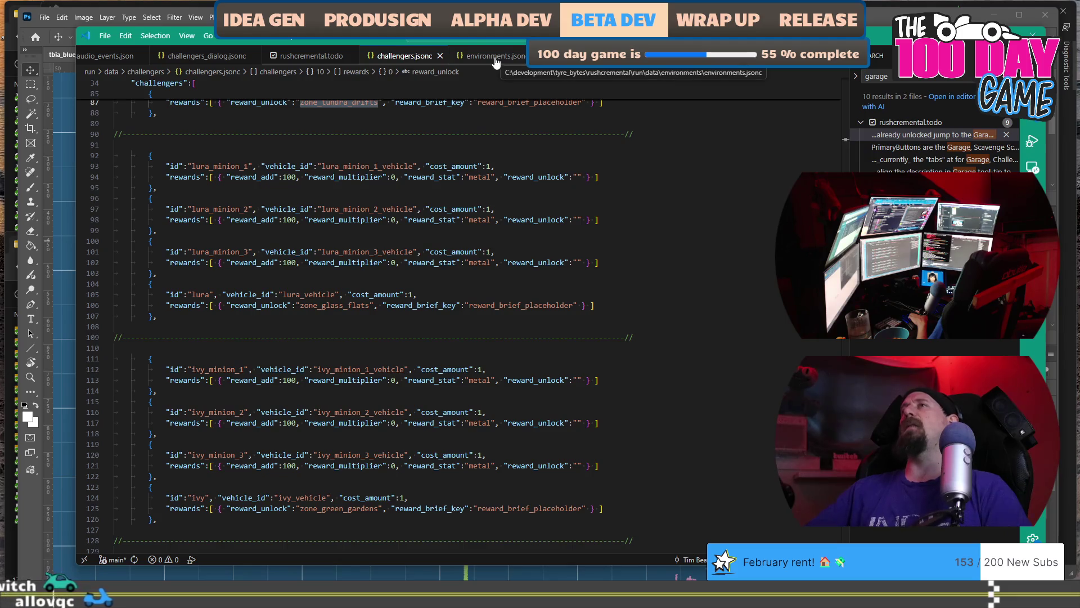
{"action": "left_click", "coordinate": [501, 57]}
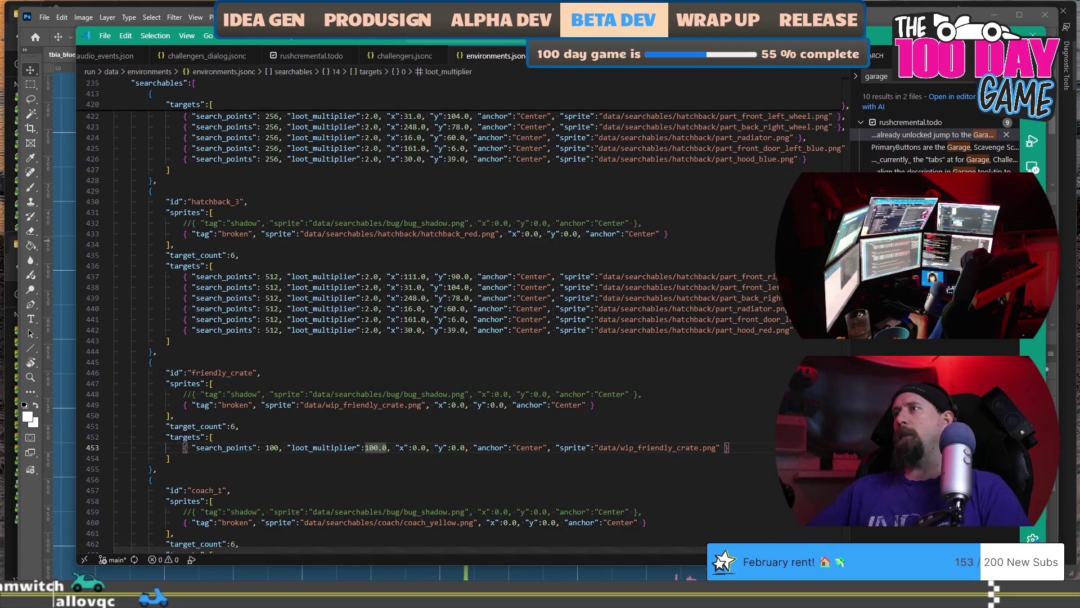
{"action": "scroll", "coordinate": [450, 315], "scroll_direction": "up", "scroll_amount": 20}
{"action": "scroll", "coordinate": [566, 160], "scroll_direction": "up", "scroll_amount": 20}
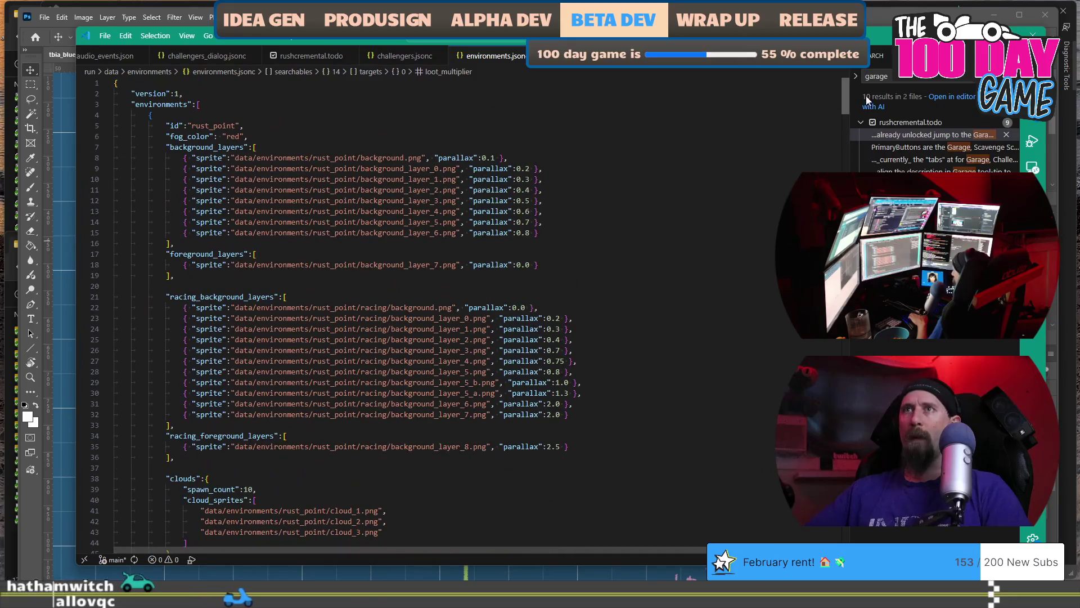
{"action": "scroll", "coordinate": [512, 222], "scroll_direction": "down", "scroll_amount": 16}
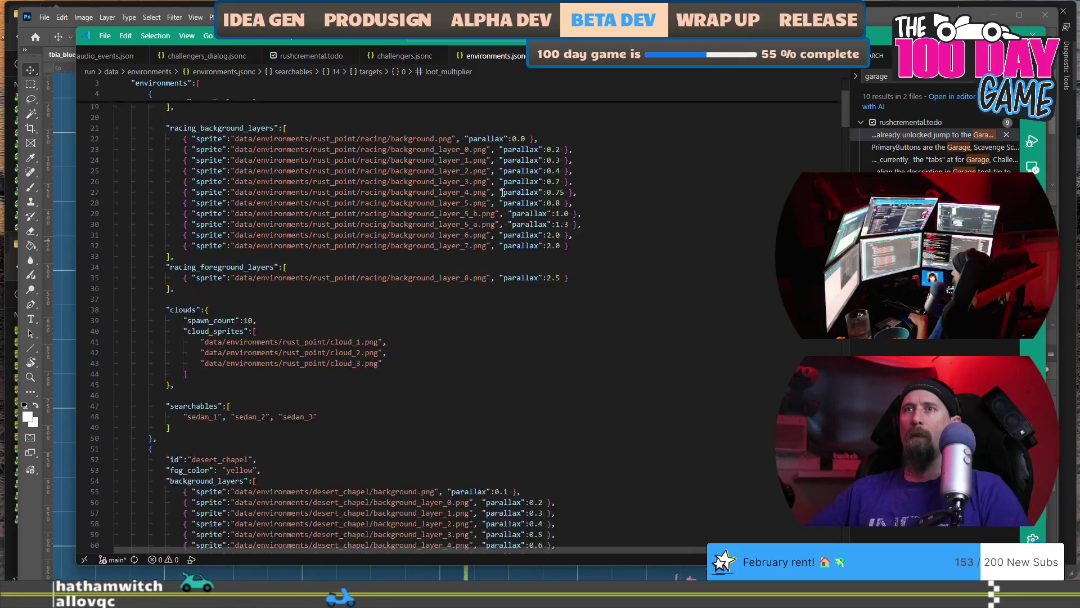
{"action": "scroll", "coordinate": [512, 221], "scroll_direction": "down", "scroll_amount": 20}
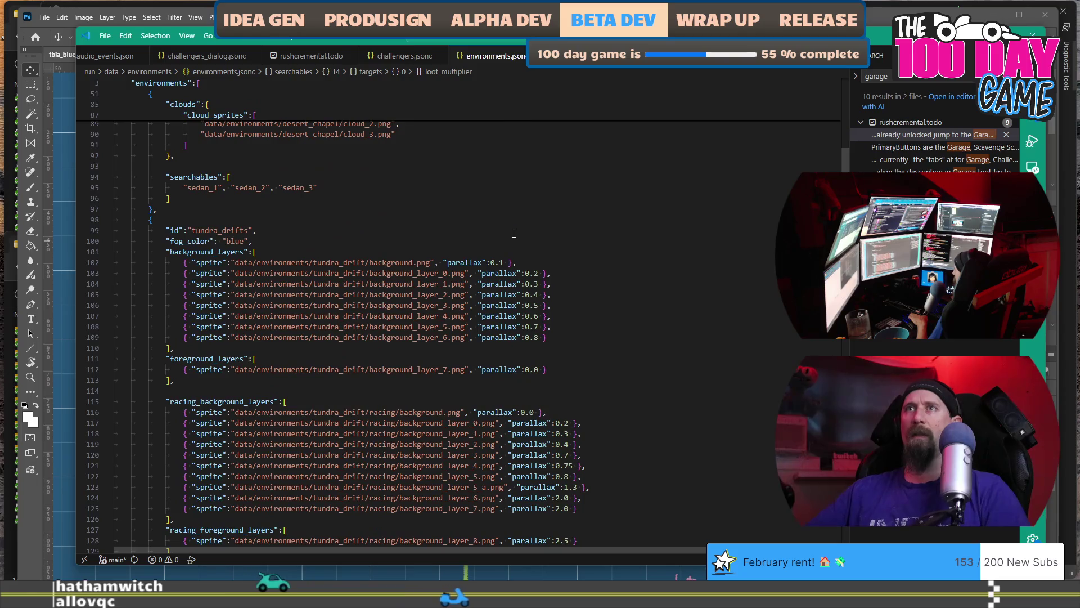
{"action": "scroll", "coordinate": [497, 254], "scroll_direction": "down", "scroll_amount": 16}
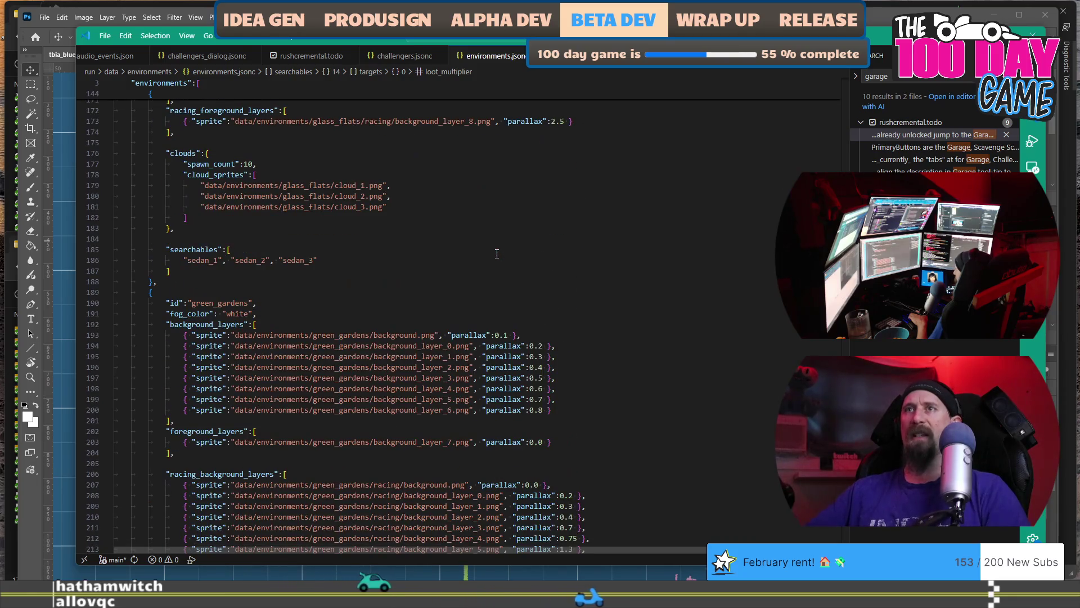
{"action": "scroll", "coordinate": [497, 254], "scroll_direction": "down", "scroll_amount": 4}
{"action": "scroll", "coordinate": [497, 254], "scroll_direction": "down", "scroll_amount": 5}
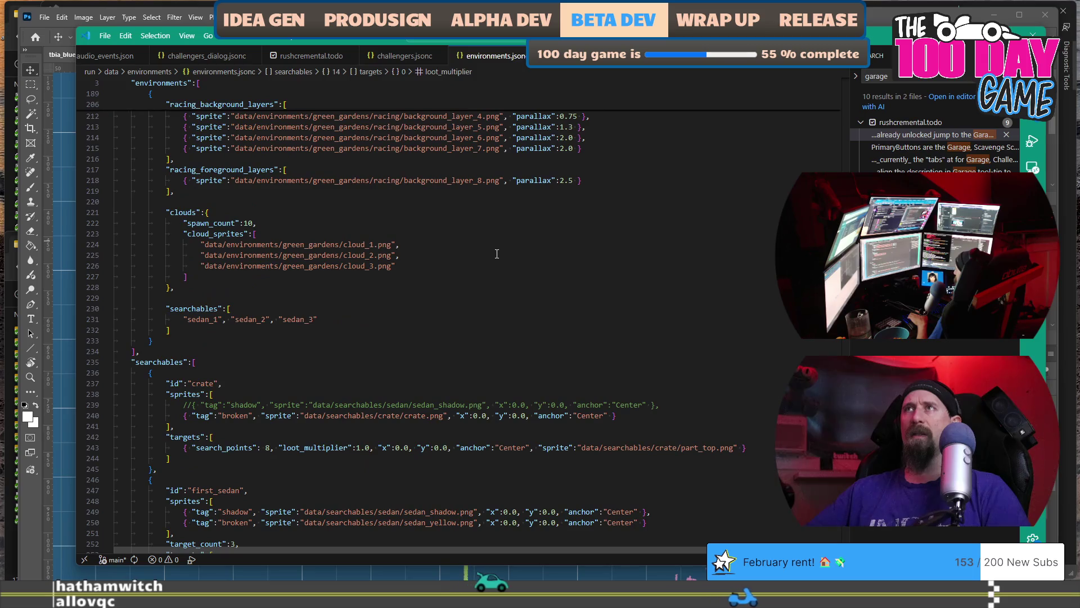
{"action": "left_click", "coordinate": [388, 57]}
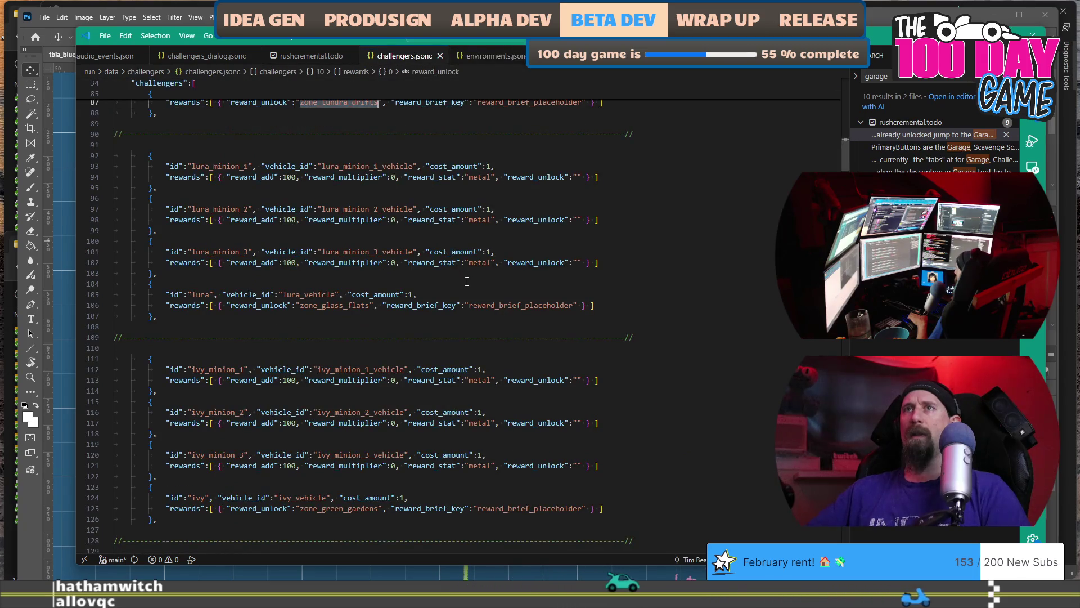
- Select the ivy challenger entries on lines 111–126, then switch to the Google Docs scratch pad
{"action": "scroll", "coordinate": [467, 280], "scroll_direction": "down", "scroll_amount": 6}
{"action": "mouse_move", "coordinate": [158, 351]}
{"action": "left_mouse_down"}
{"action": "mouse_move", "coordinate": [169, 264]}
{"action": "mouse_move", "coordinate": [218, 202]}
{"action": "mouse_move", "coordinate": [141, 186]}
{"action": "left_mouse_up"}
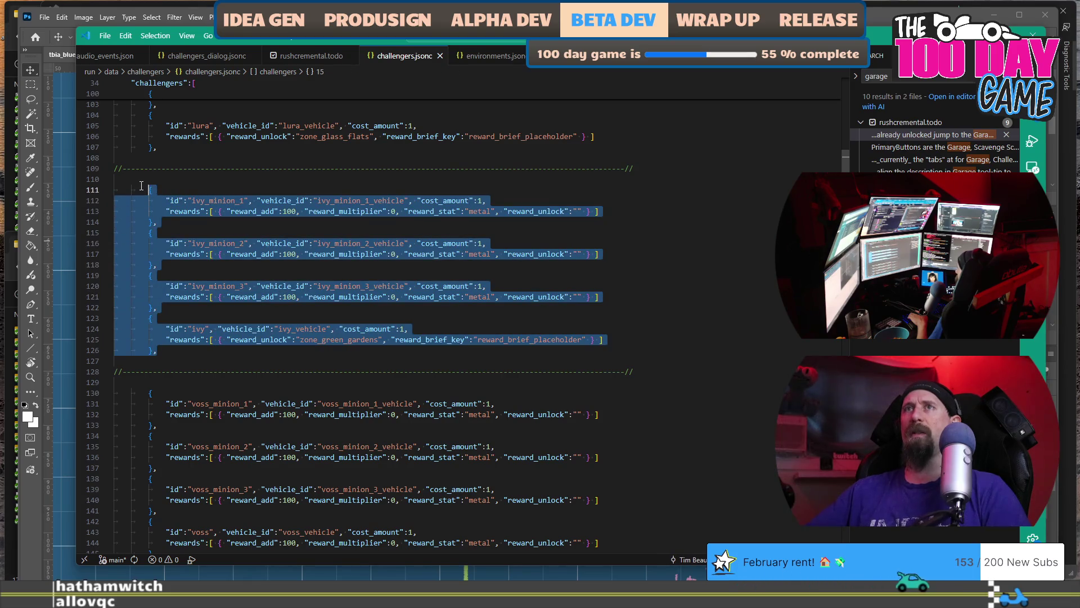
{"action": "scroll", "coordinate": [321, 329], "scroll_direction": "up", "scroll_amount": 5}
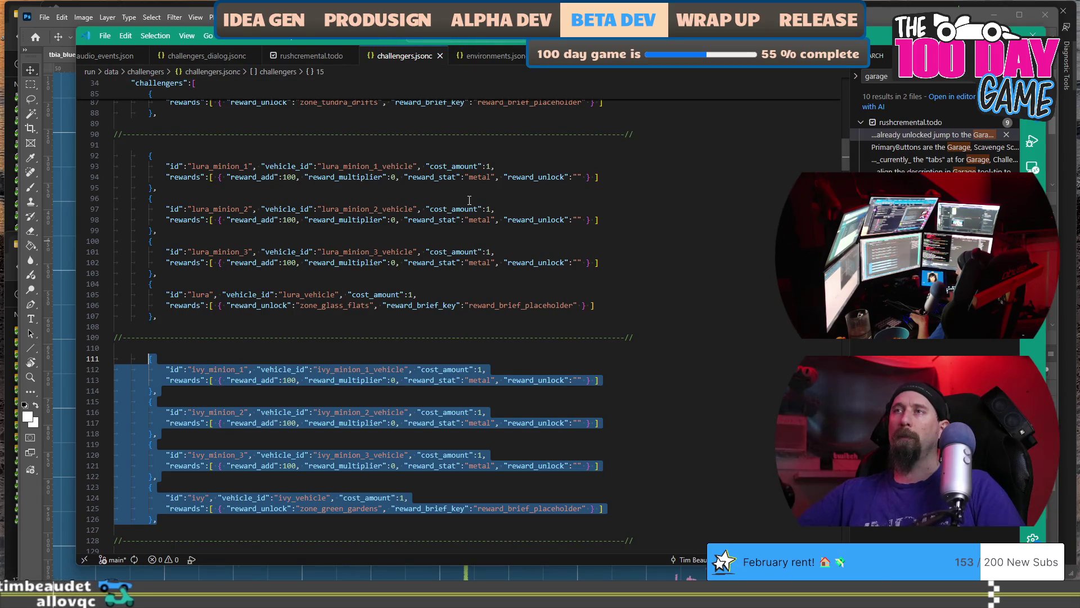
{"action": "key", "text": "alt+Tab"}
{"action": "key", "text": "alt+Tab"}
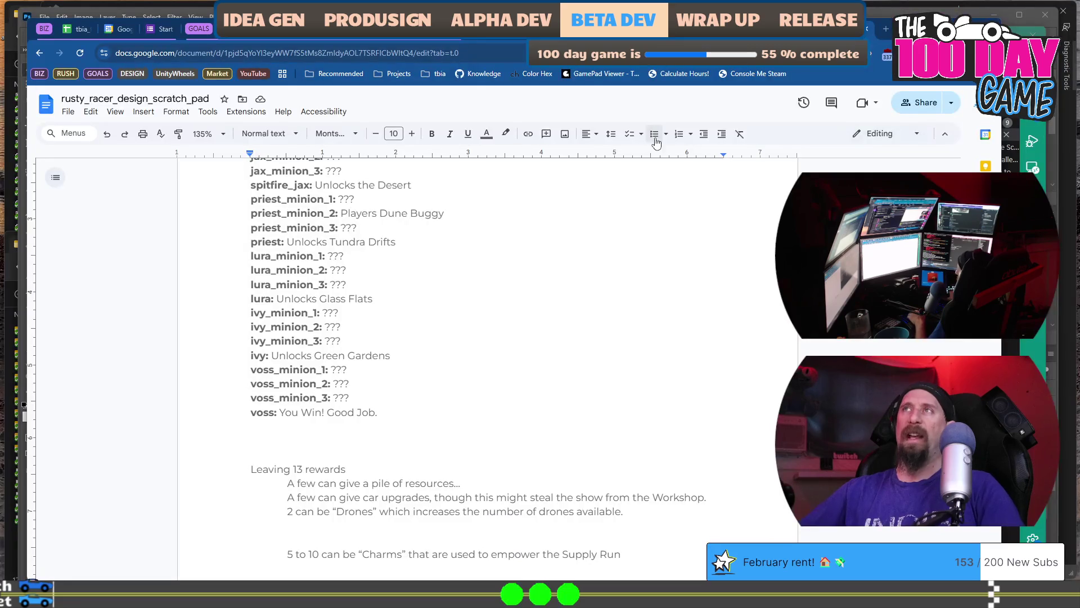
{"action": "key", "text": "alt+Tab"}
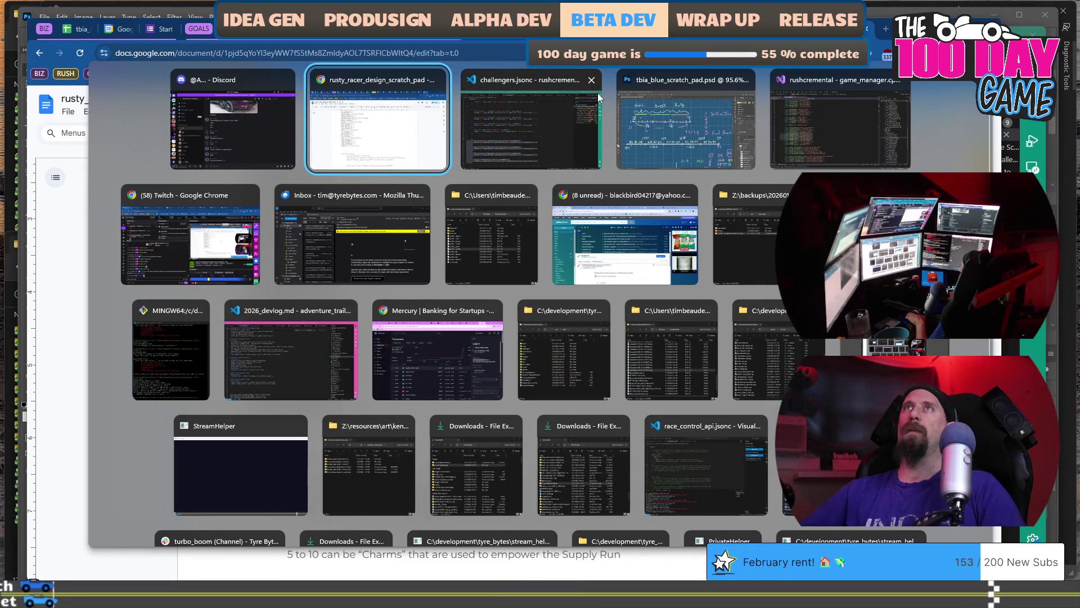
{"action": "left_click", "coordinate": [600, 97]}
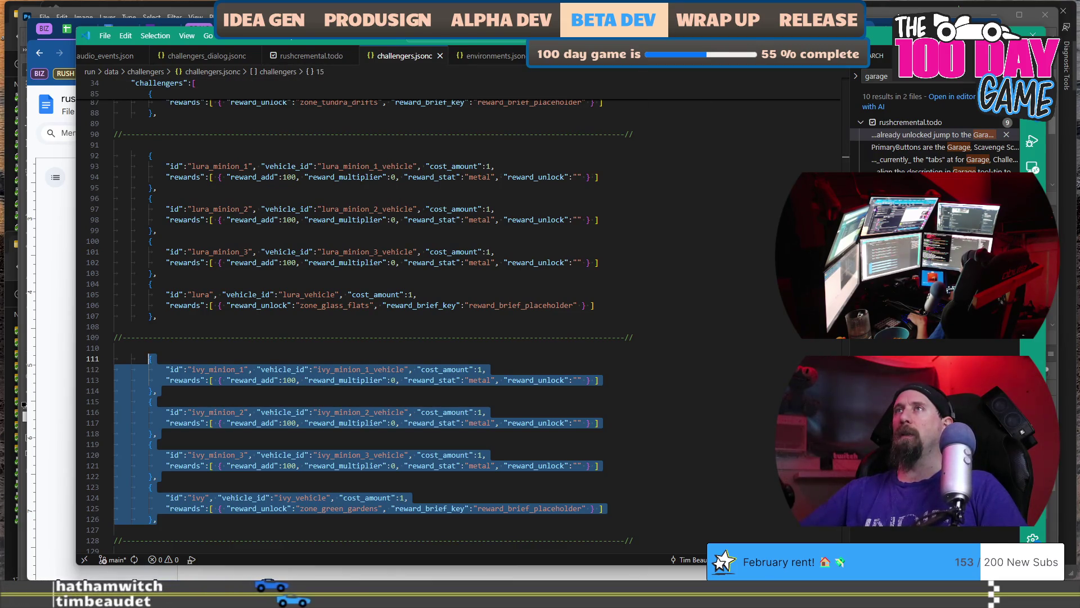
{"action": "key", "text": "alt+Tab"}
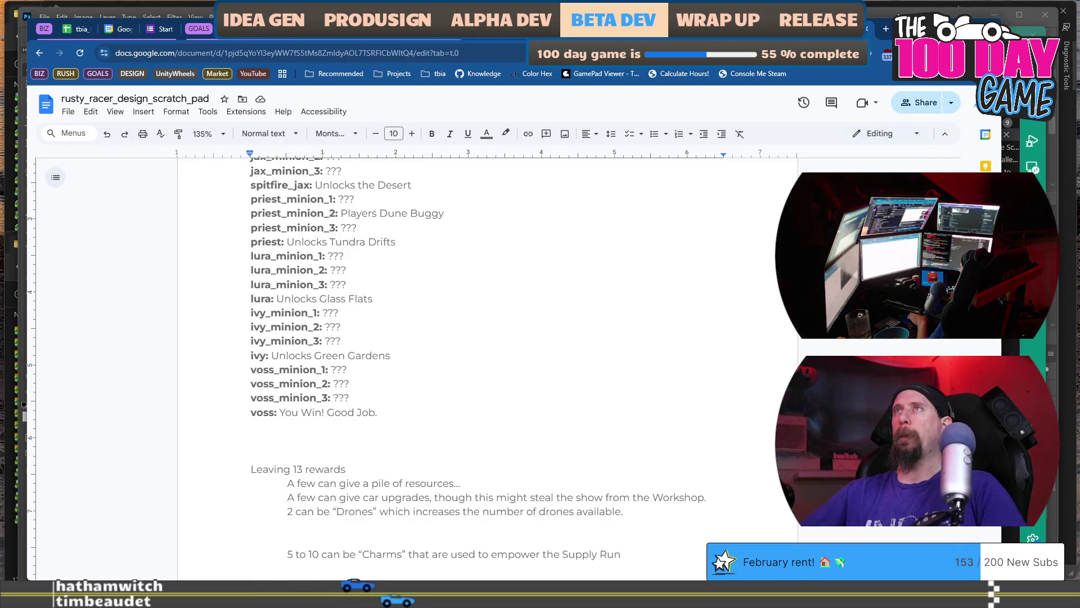
{"action": "key", "text": "alt+Tab"}
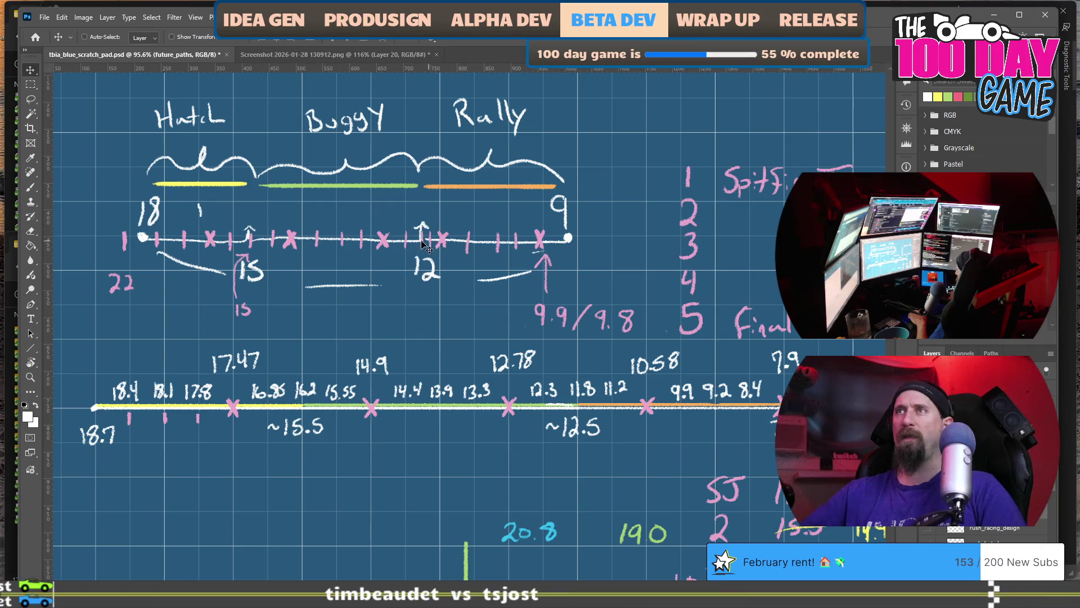
{"action": "key", "text": "alt+Tab"}
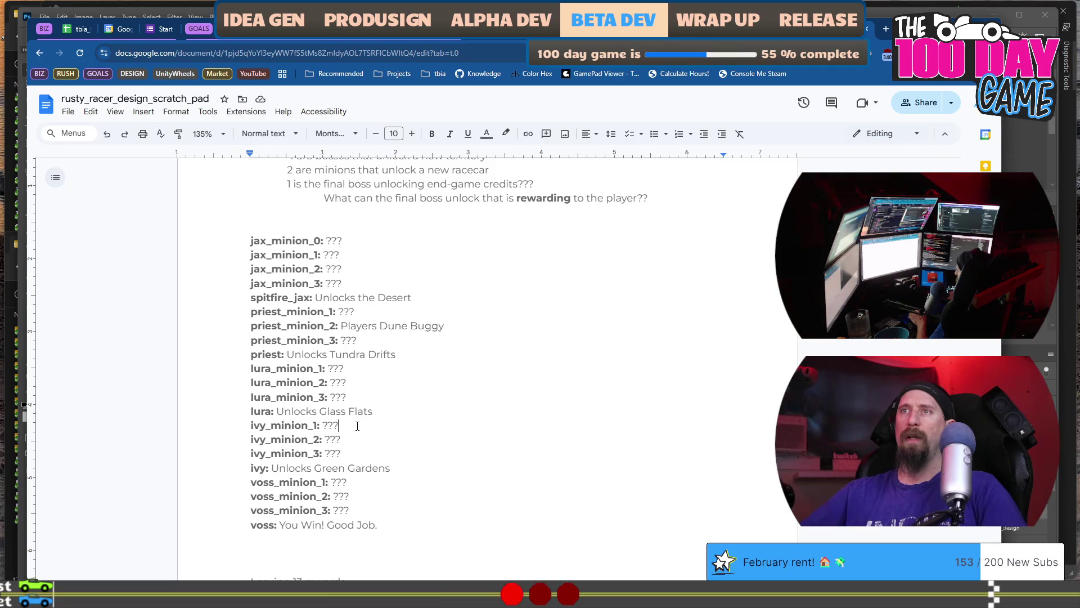
- Replace the '???' after ivy_minion_1 with 'Players Rally Racecar'
{"action": "scroll", "coordinate": [403, 321], "scroll_direction": "down", "scroll_amount": 3}
{"action": "scroll", "coordinate": [407, 316], "scroll_direction": "up", "scroll_amount": 2}
{"action": "scroll", "coordinate": [412, 314], "scroll_direction": "down", "scroll_amount": 1}
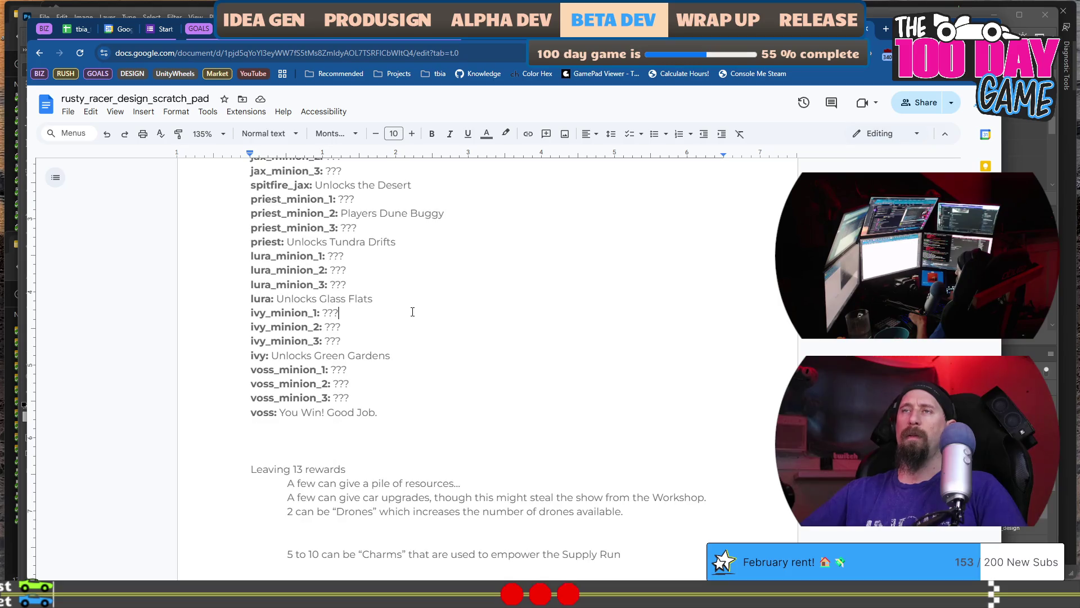
{"action": "left_click", "coordinate": [413, 312]}
{"action": "key", "text": "Right"}
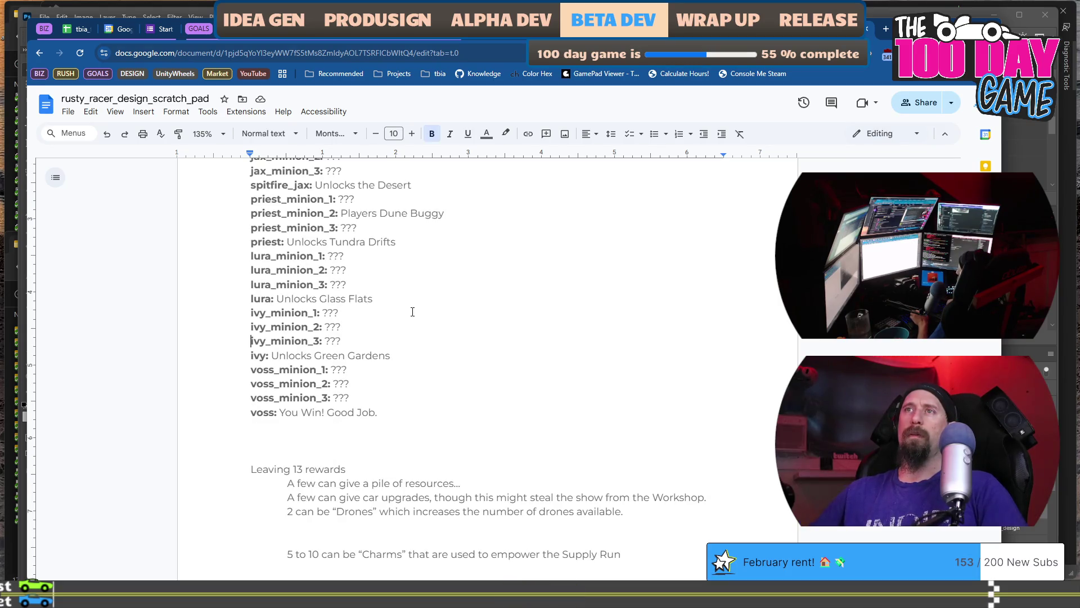
{"action": "key", "text": "ctrl+shift+Left"}
{"action": "scroll", "coordinate": [414, 298], "scroll_direction": "up", "scroll_amount": 3}
{"action": "scroll", "coordinate": [337, 242], "scroll_direction": "down", "scroll_amount": 2}
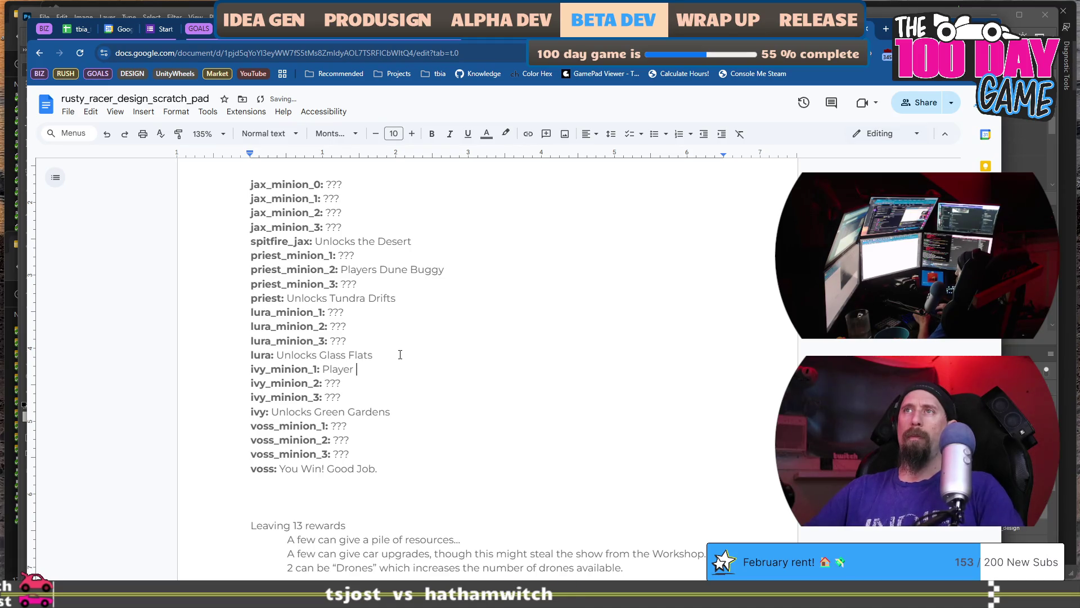
{"action": "type", "text": "s Rally Racecar"}
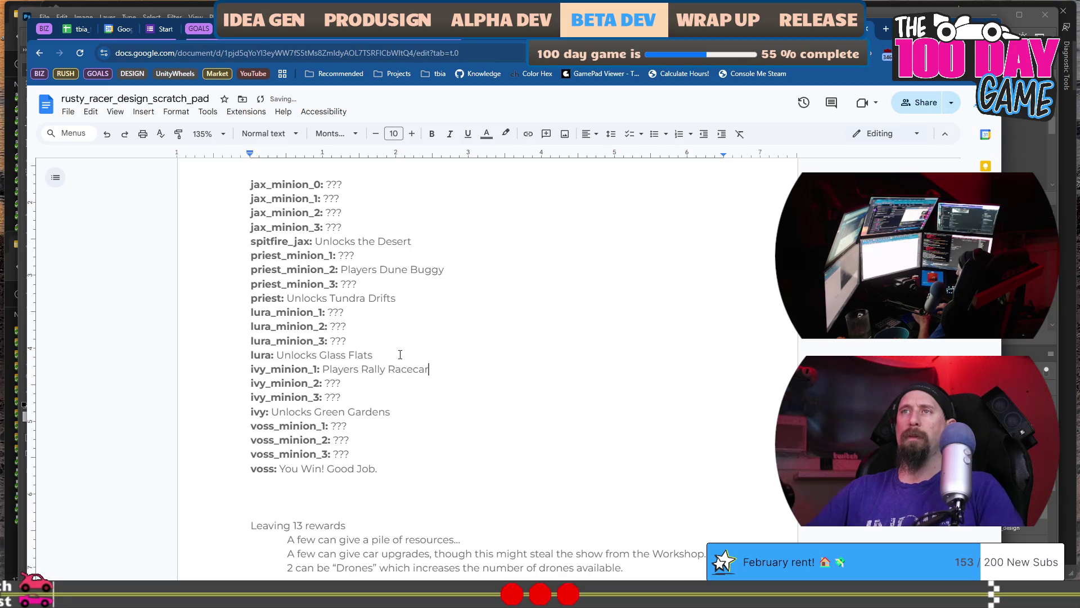
{"action": "scroll", "coordinate": [400, 354], "scroll_direction": "down", "scroll_amount": 2}
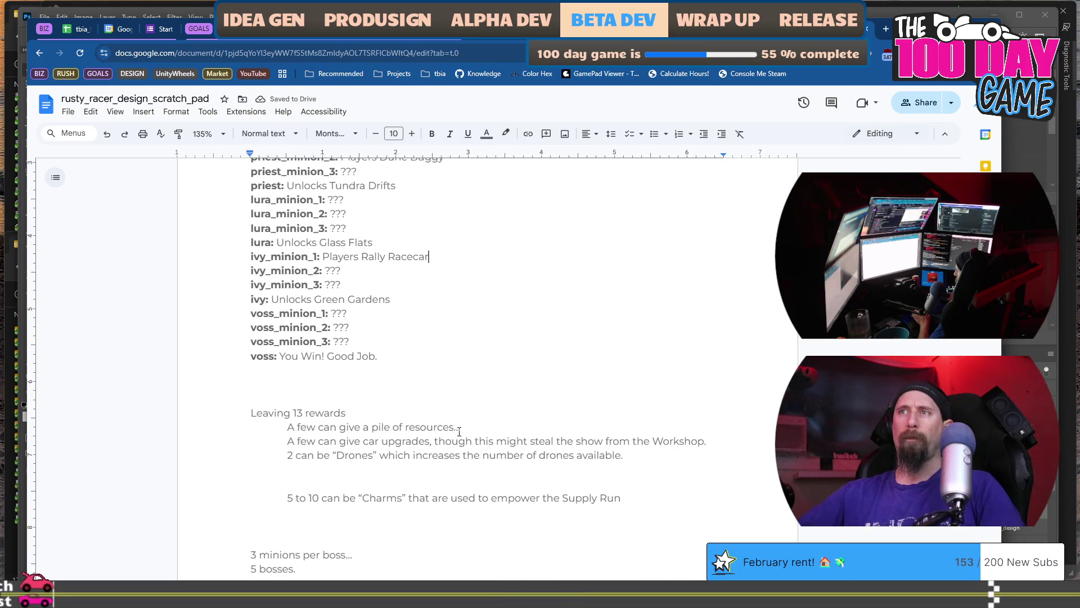
{"action": "scroll", "coordinate": [309, 446], "scroll_direction": "down", "scroll_amount": 3}
{"action": "scroll", "coordinate": [313, 447], "scroll_direction": "up", "scroll_amount": 3}
{"action": "scroll", "coordinate": [313, 447], "scroll_direction": "down", "scroll_amount": 1}
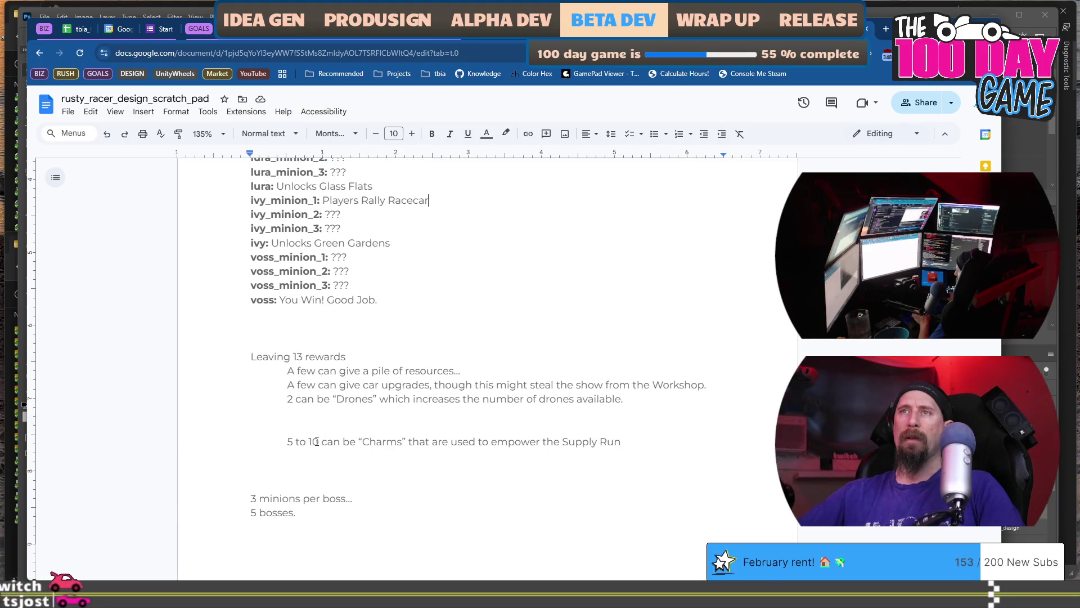
{"action": "scroll", "coordinate": [345, 470], "scroll_direction": "up", "scroll_amount": 5}
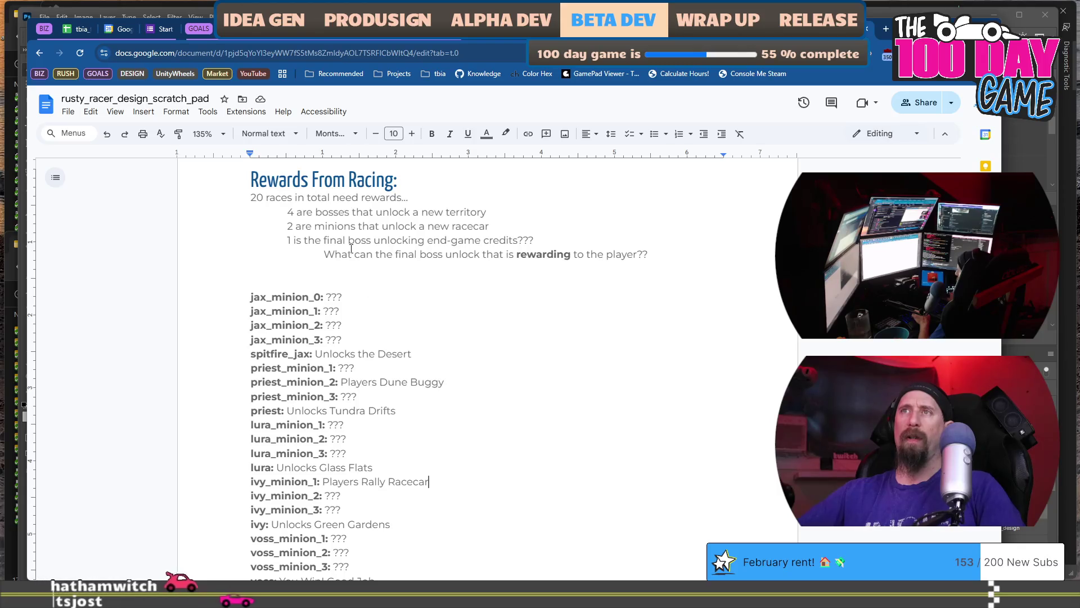
- Highlight the bosses-unlocking-territory and final boss lines in the progression notes
{"action": "mouse_move", "coordinate": [486, 212]}
{"action": "left_mouse_down"}
{"action": "mouse_move", "coordinate": [284, 212]}
{"action": "mouse_move", "coordinate": [495, 227]}
{"action": "left_mouse_up"}
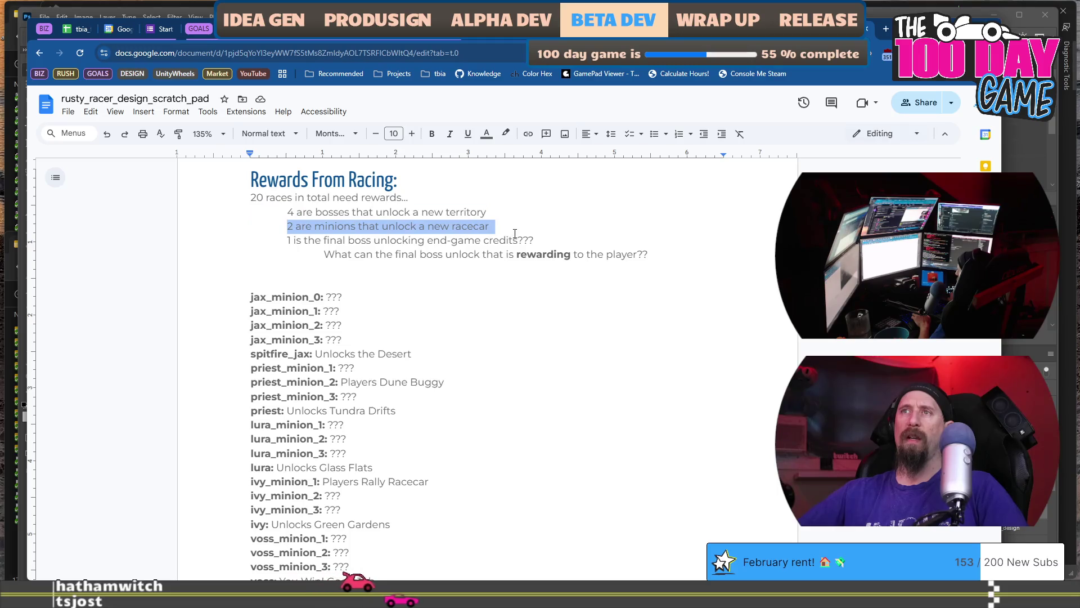
{"action": "scroll", "coordinate": [418, 235], "scroll_direction": "down", "scroll_amount": 1}
{"action": "left_click_drag", "start_coordinate": [315, 184], "coordinate": [518, 184]}
{"action": "scroll", "coordinate": [534, 202], "scroll_direction": "up", "scroll_amount": 1}
{"action": "scroll", "coordinate": [534, 202], "scroll_direction": "down", "scroll_amount": 1}
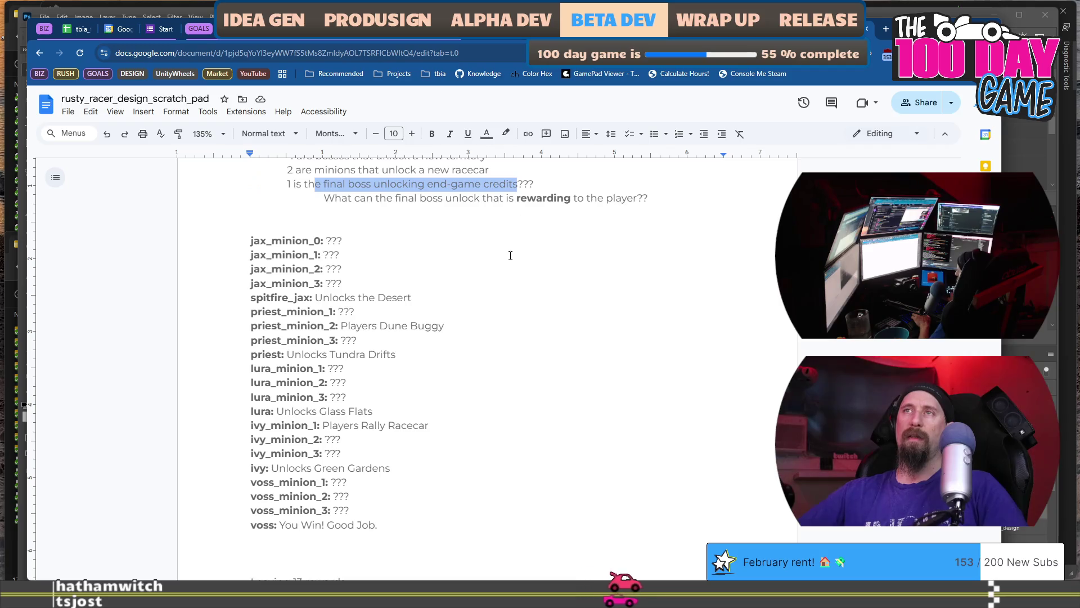
- Replace the '???' after jax_minion_0 with '250 Metal'
{"action": "left_click", "coordinate": [388, 236]}
{"action": "key", "text": "ctrl+shift+Left"}
{"action": "type", "text": "100"}
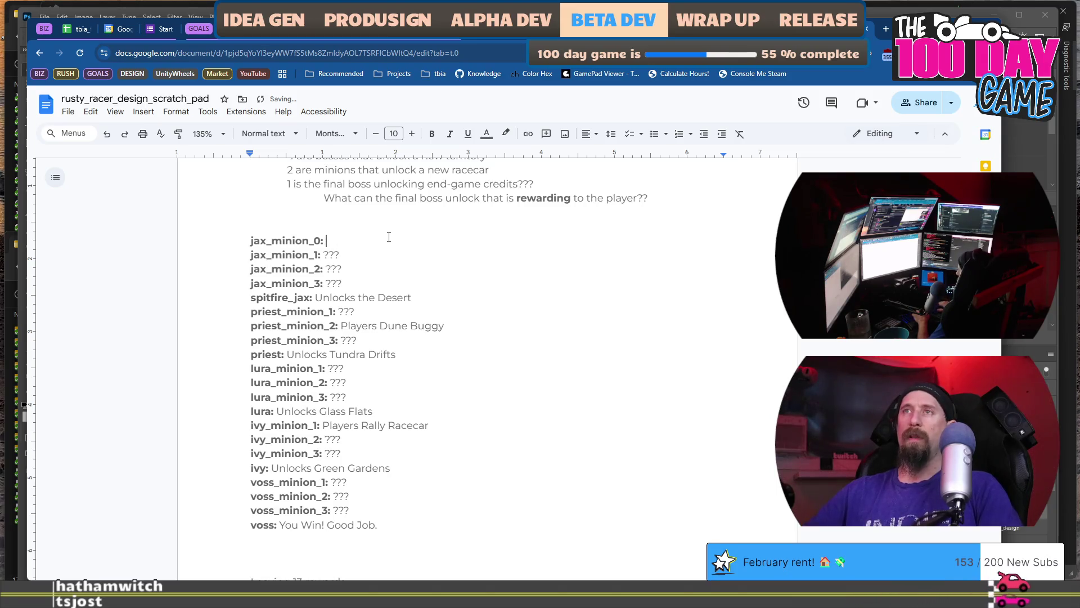
{"action": "type", "text": "256"}
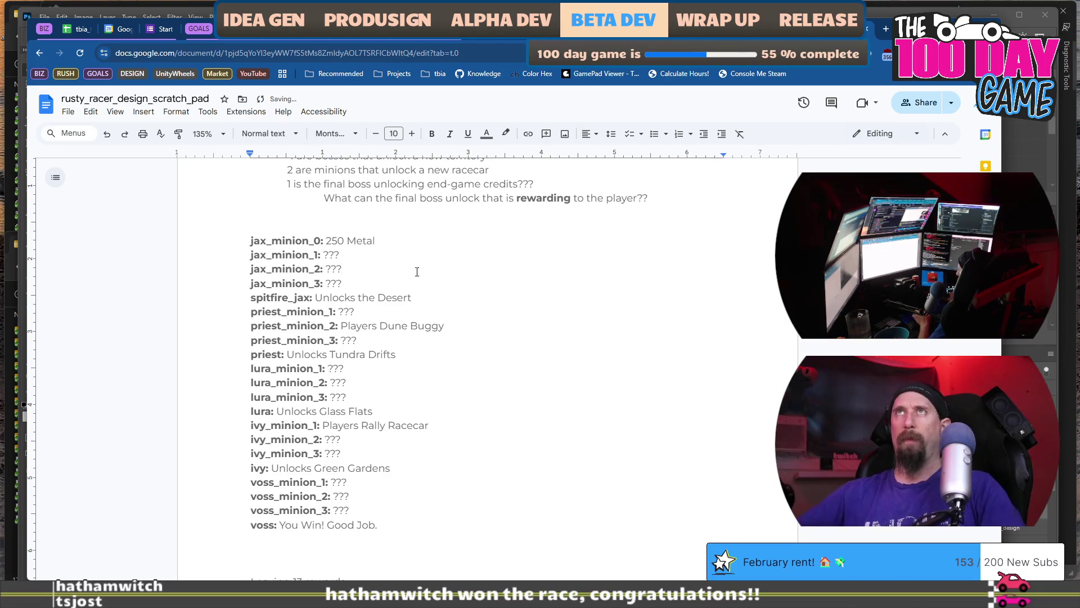
{"action": "left_click", "coordinate": [347, 263]}
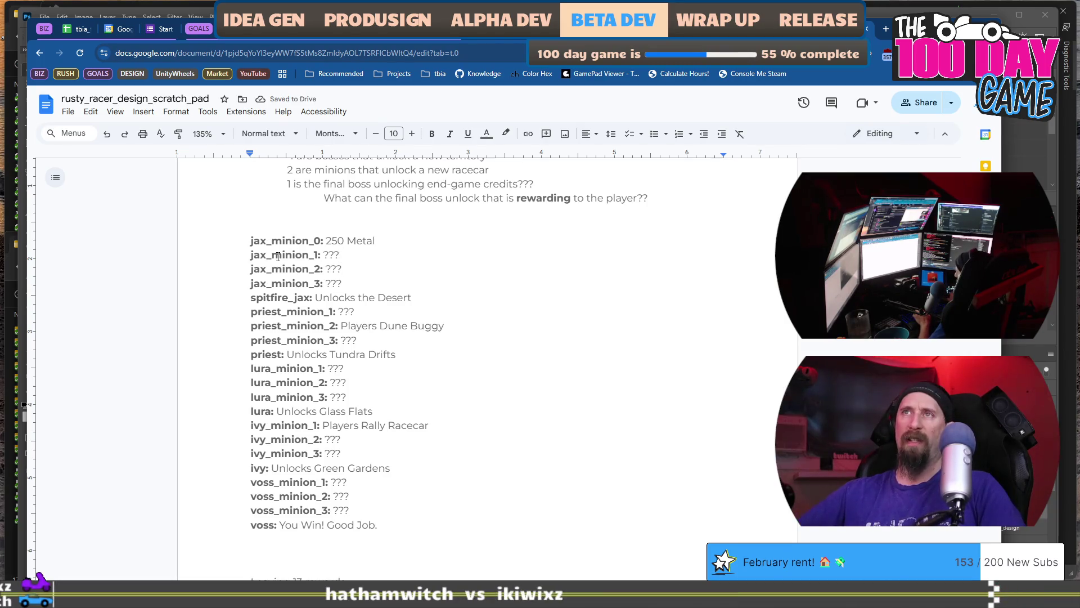
{"action": "left_click_drag", "start_coordinate": [338, 257], "coordinate": [344, 284]}
{"action": "scroll", "coordinate": [394, 285], "scroll_direction": "down", "scroll_amount": 1}
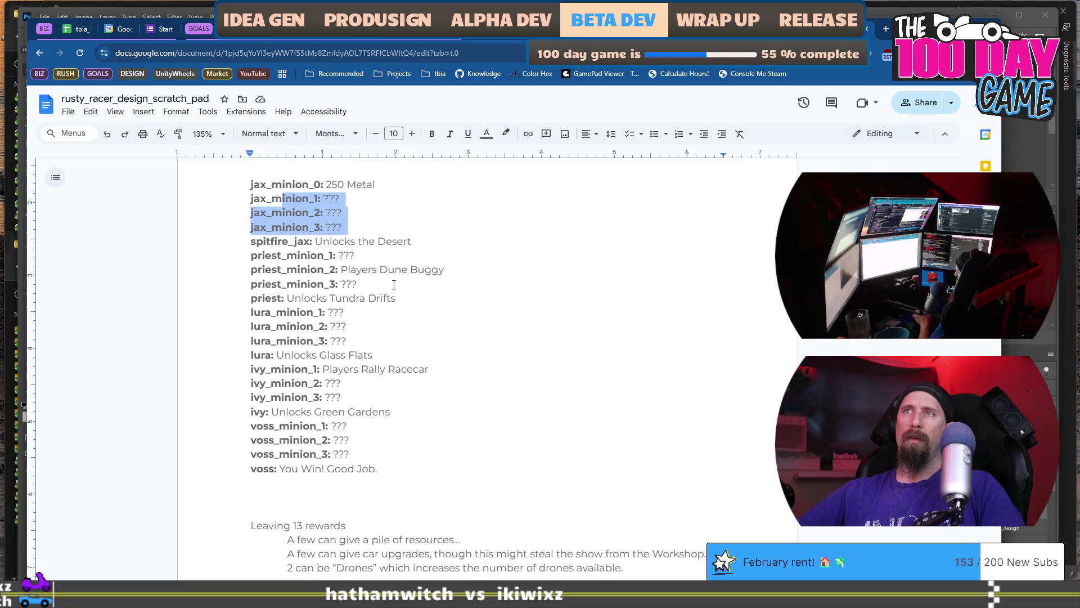
{"action": "scroll", "coordinate": [395, 303], "scroll_direction": "down", "scroll_amount": 8}
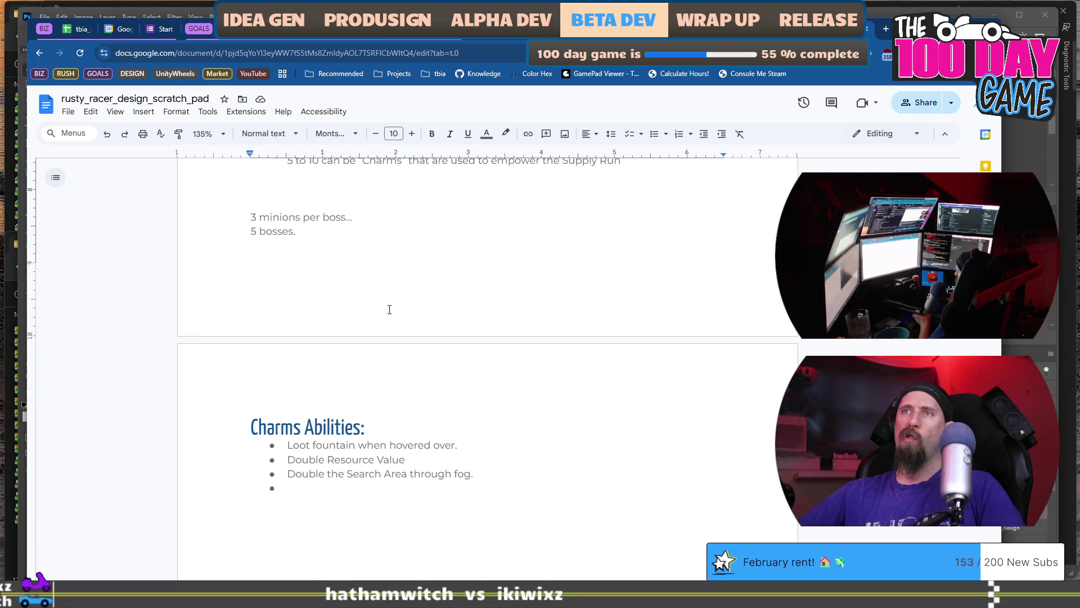
{"action": "scroll", "coordinate": [378, 281], "scroll_direction": "up", "scroll_amount": 3}
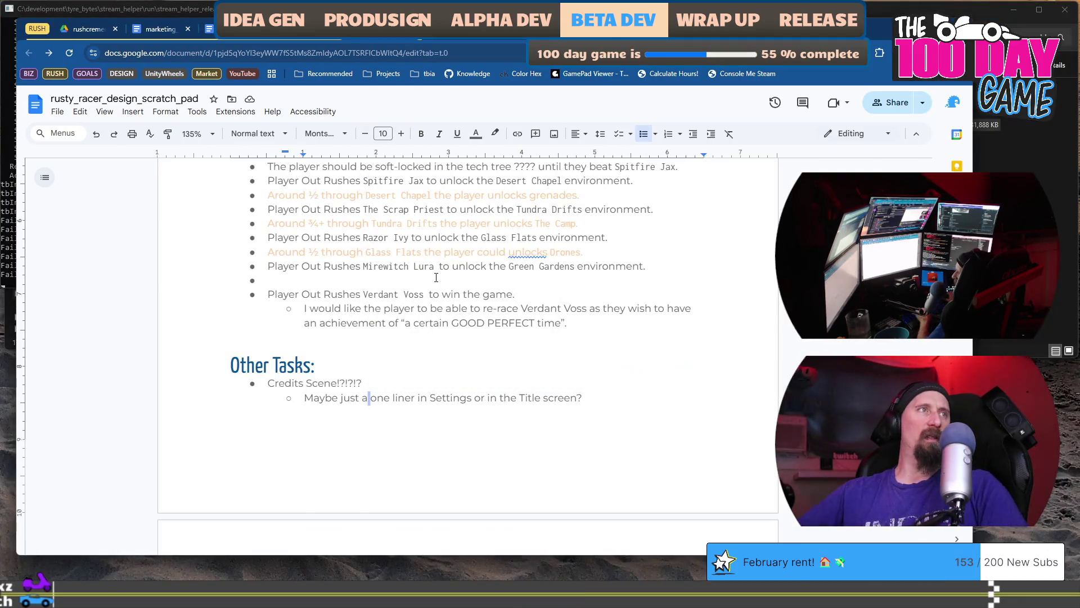
{"action": "scroll", "coordinate": [444, 276], "scroll_direction": "up", "scroll_amount": 2}
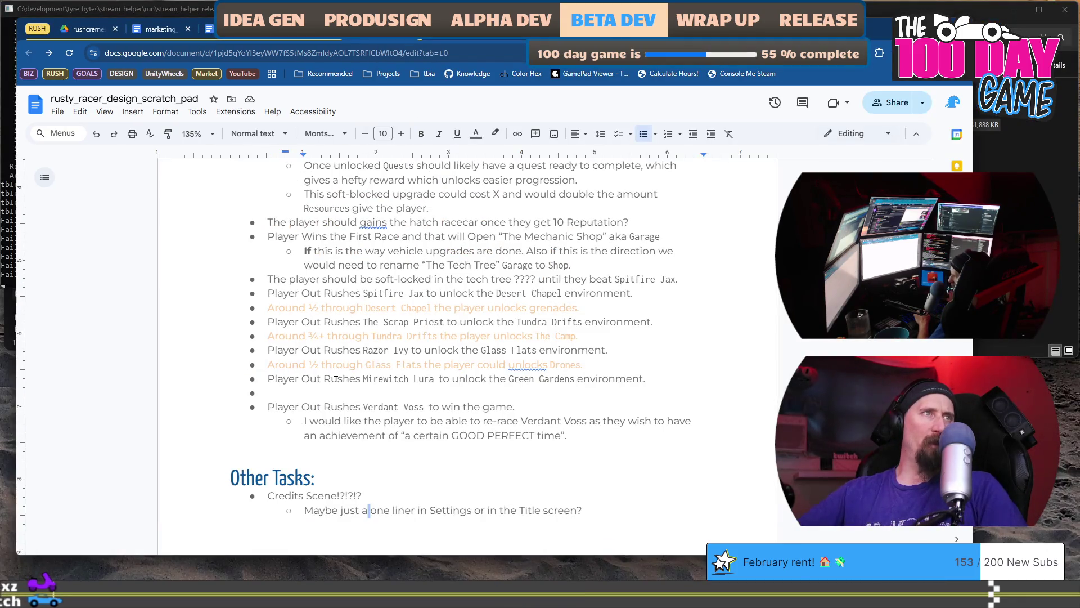
{"action": "left_click_drag", "start_coordinate": [337, 373], "coordinate": [466, 374]}
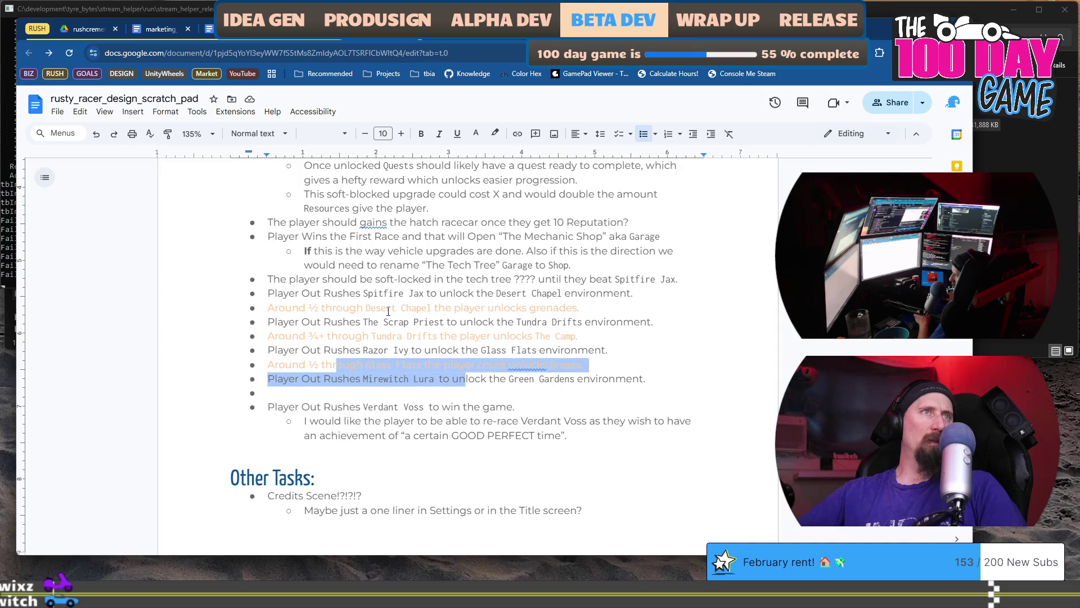
{"action": "left_click_drag", "start_coordinate": [292, 308], "coordinate": [597, 306]}
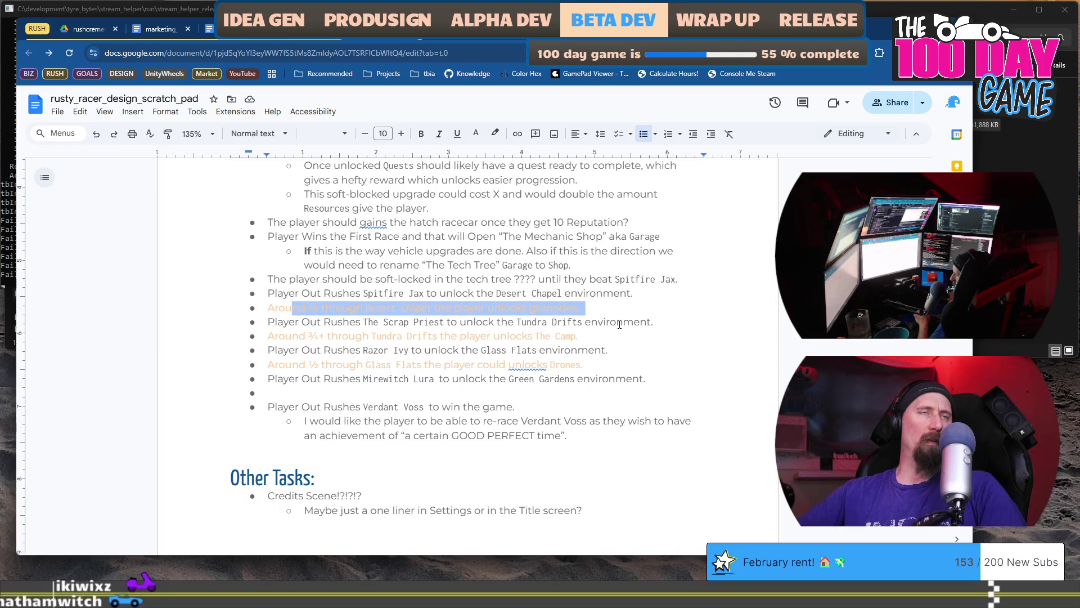
{"action": "left_click", "coordinate": [646, 323]}
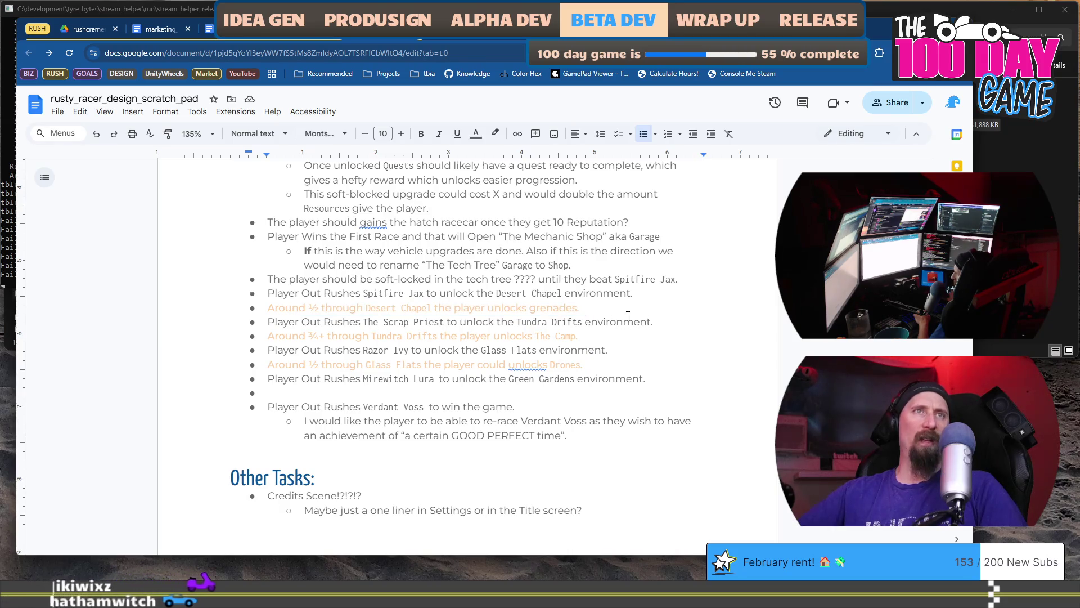
{"action": "key", "text": "alt+Tab"}
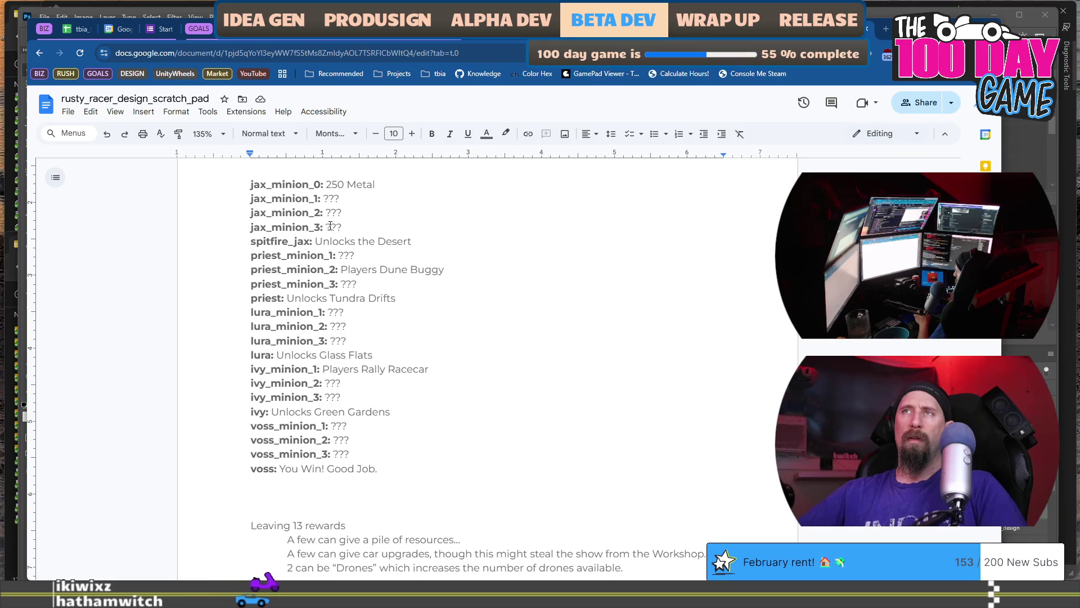
- Replace priest_minion_3's '???' with 'Unlock Grenades (rare random throws)', correcting typos along the way
{"action": "mouse_move", "coordinate": [286, 185]}
{"action": "left_mouse_down"}
{"action": "mouse_move", "coordinate": [349, 242]}
{"action": "mouse_move", "coordinate": [371, 228]}
{"action": "left_mouse_up"}
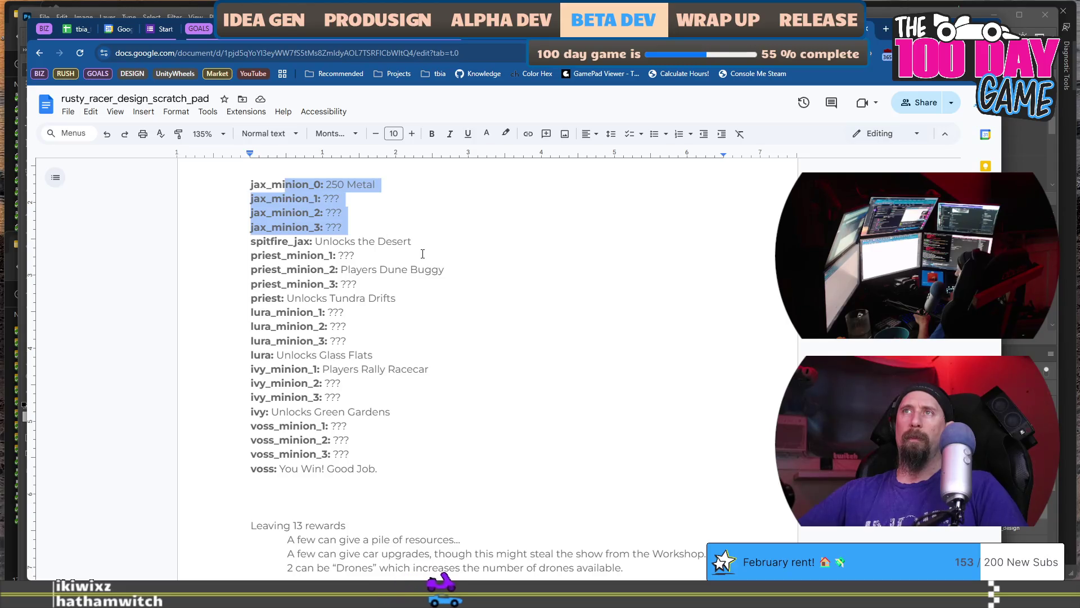
{"action": "left_click", "coordinate": [386, 282]}
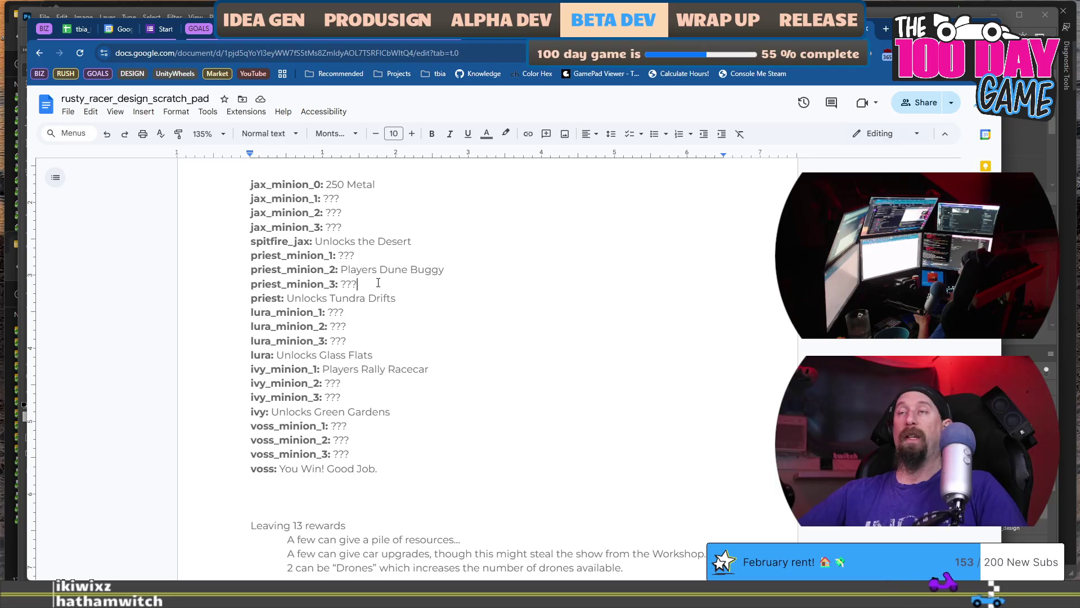
{"action": "left_click_drag", "start_coordinate": [355, 287], "coordinate": [342, 287]}
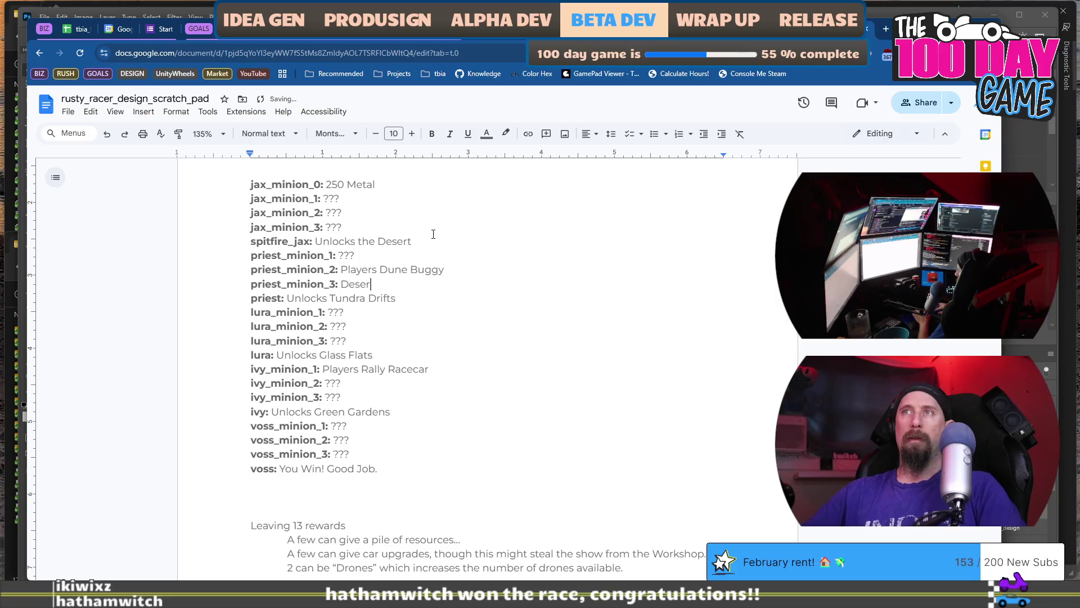
{"action": "type", "text": "lock Gr"}
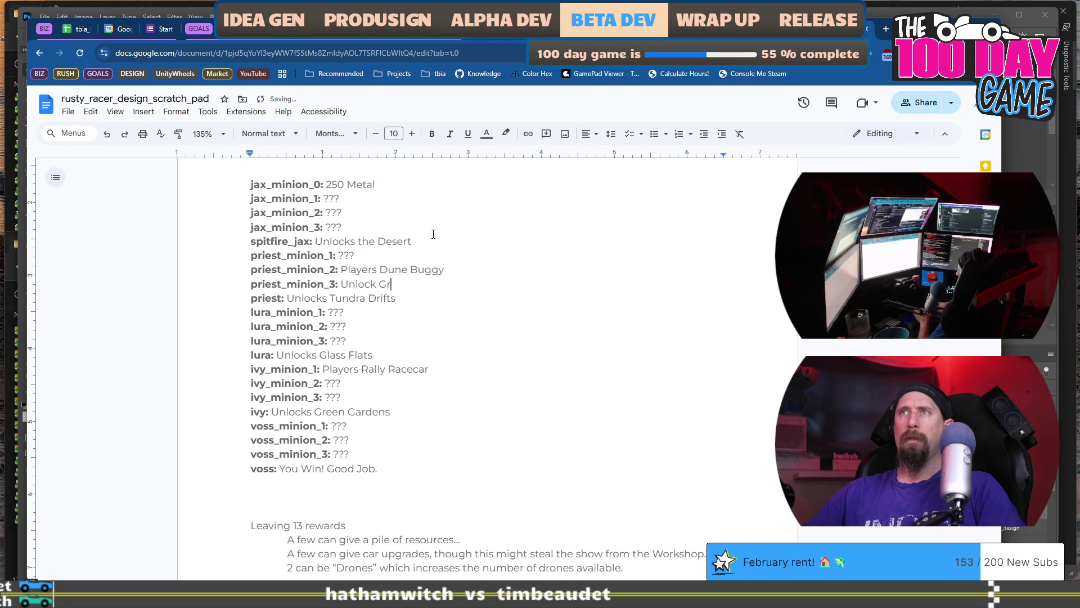
{"action": "type", "text": "enades (bar"}
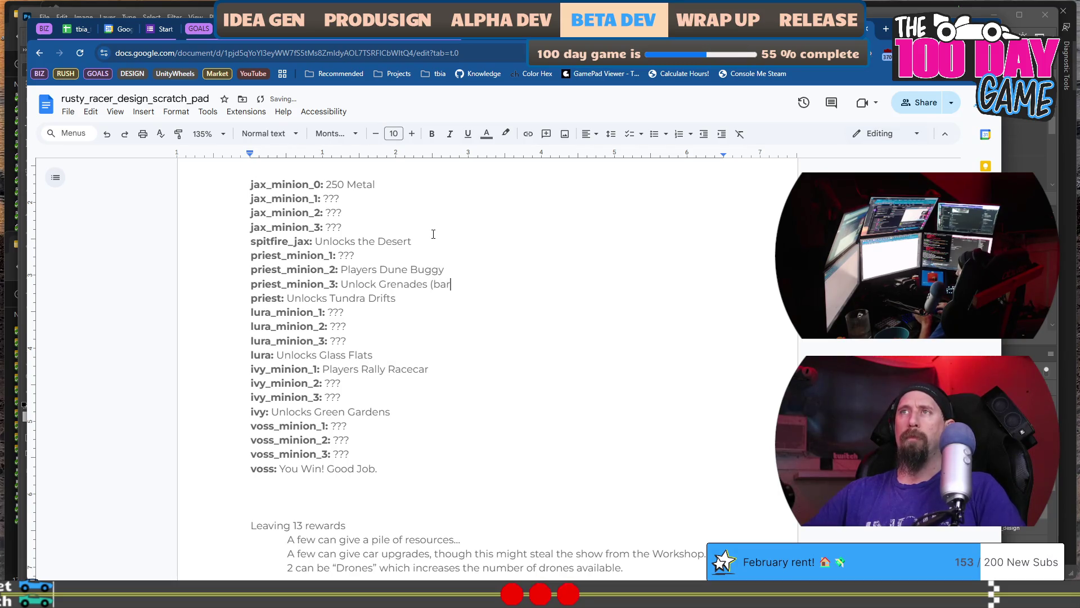
{"action": "key", "text": "BackSpace"}
{"action": "key", "text": "BackSpace"}
{"action": "key", "text": "BackSpace"}
{"action": "type", "text": "rare"}
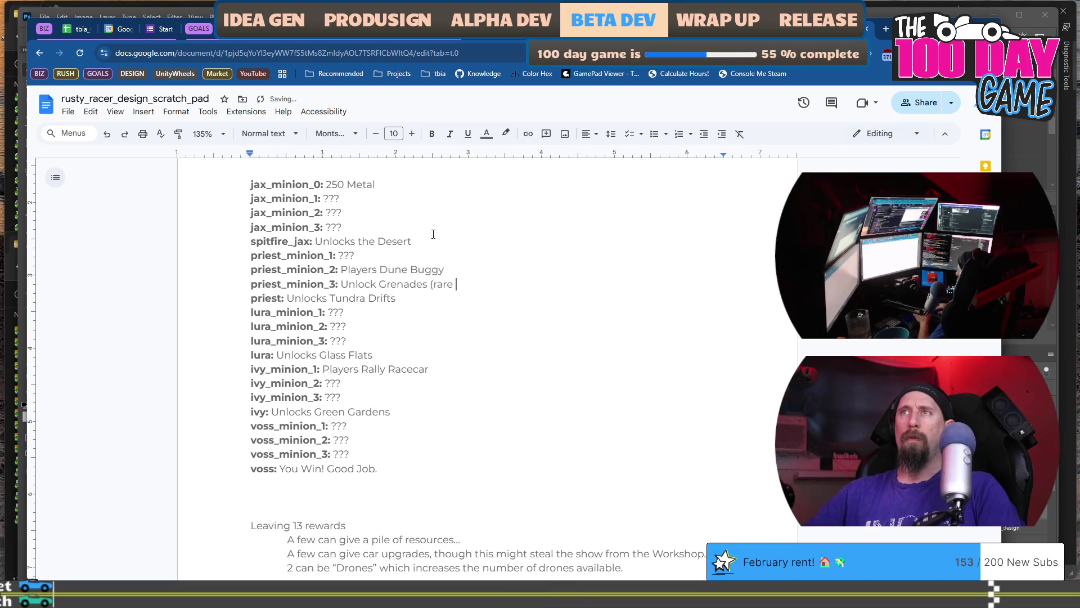
{"action": "key", "text": "BackSpace"}
{"action": "key", "text": "BackSpace"}
{"action": "type", "text": "s)"}
{"action": "key", "text": "ctrl+Left"}
{"action": "type", "text": "random"}
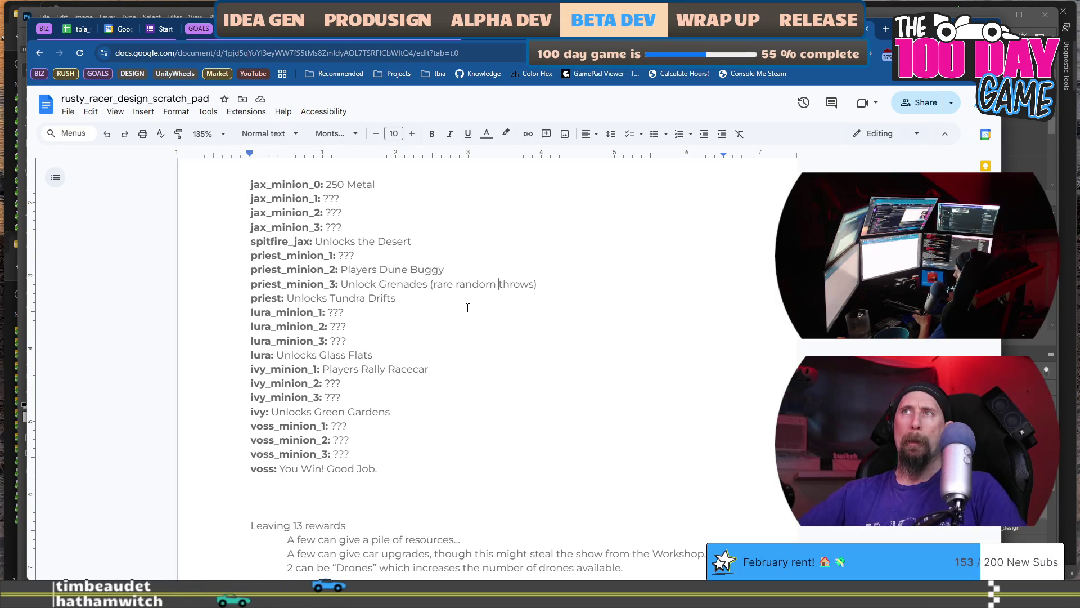
{"action": "scroll", "coordinate": [468, 308], "scroll_direction": "down", "scroll_amount": 4}
{"action": "scroll", "coordinate": [353, 342], "scroll_direction": "up", "scroll_amount": 1}
{"action": "scroll", "coordinate": [354, 342], "scroll_direction": "down", "scroll_amount": 1}
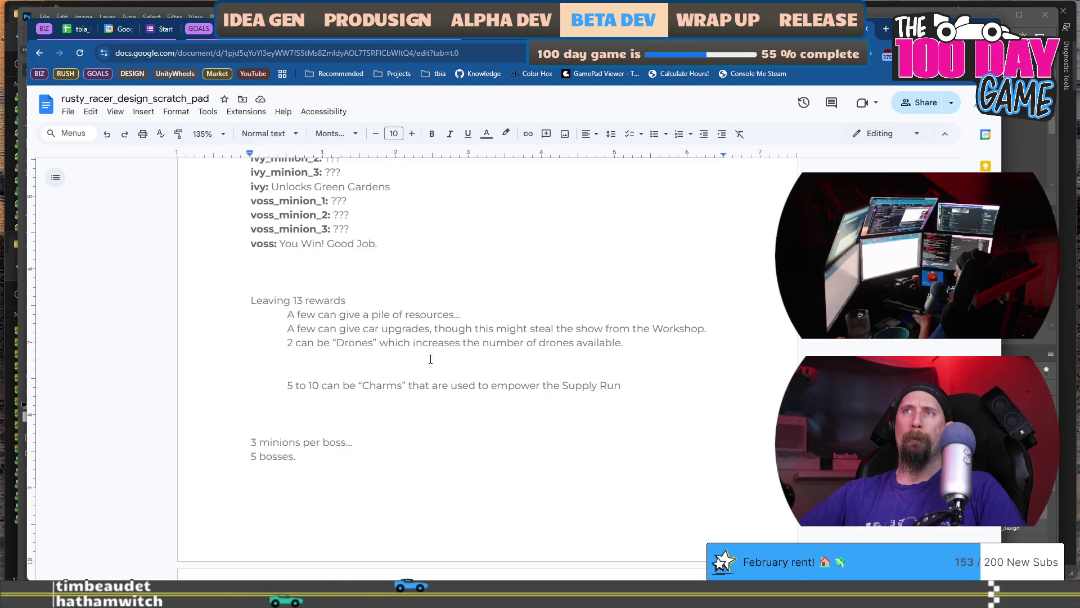
{"action": "key", "text": "alt+Tab"}
{"action": "left_click_drag", "start_coordinate": [377, 319], "coordinate": [647, 321]}
{"action": "left_click_drag", "start_coordinate": [278, 336], "coordinate": [585, 333]}
{"action": "left_click_drag", "start_coordinate": [338, 350], "coordinate": [569, 346]}
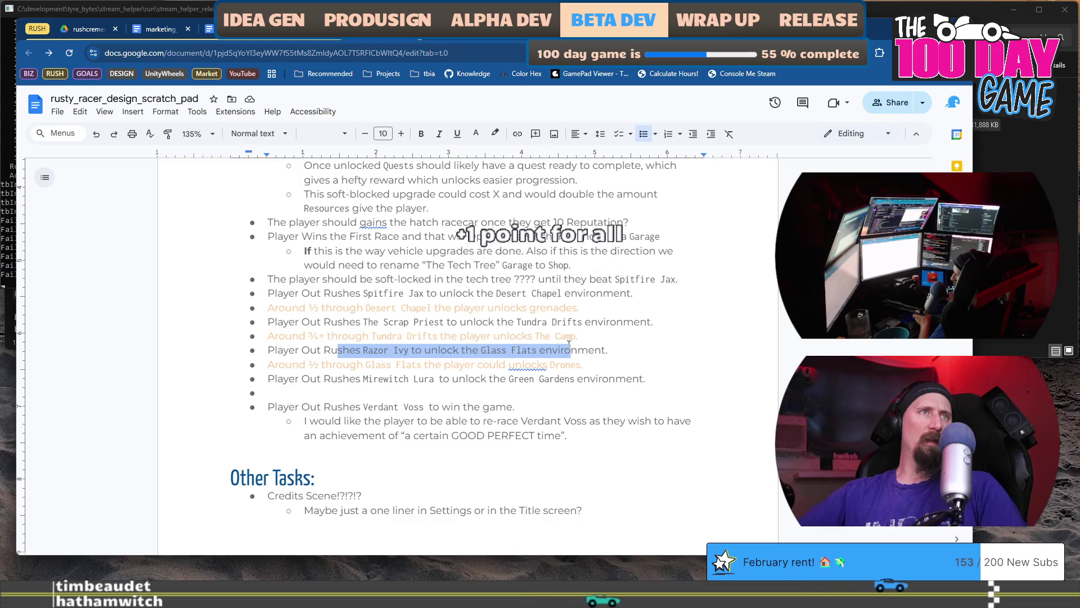
{"action": "left_click_drag", "start_coordinate": [327, 335], "coordinate": [525, 335]}
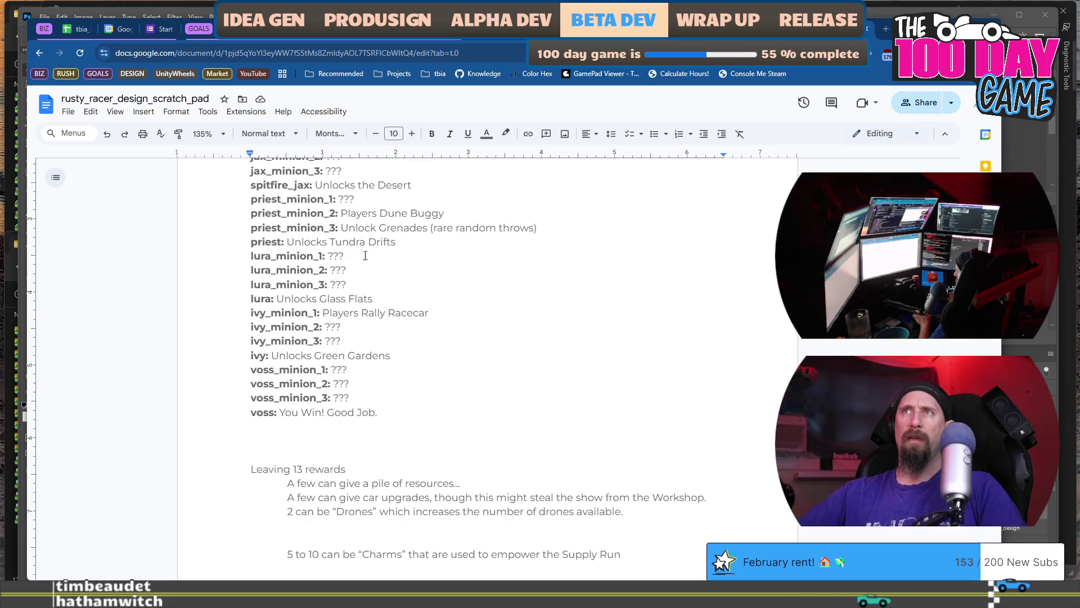
- Move 'Unlock Camp mode' from lura_minion_2 to lura_minion_3, putting '???' back on lura_minion_2
{"action": "double_click", "coordinate": [362, 266]}
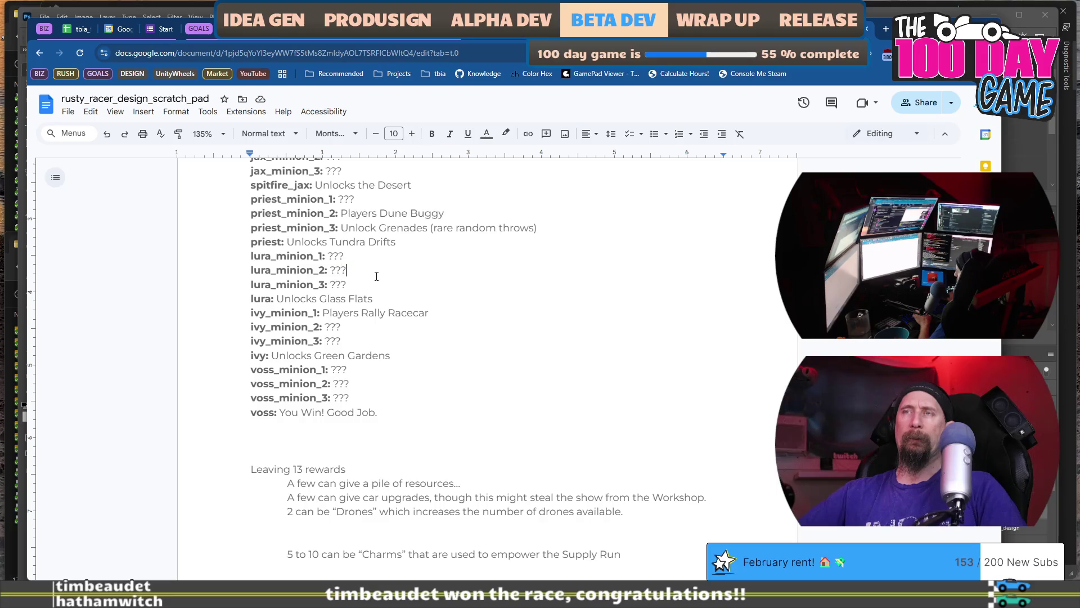
{"action": "key", "text": "BackSpace"}
{"action": "key", "text": "BackSpace"}
{"action": "key", "text": "BackSpace"}
{"action": "type", "text": "Unlock "}
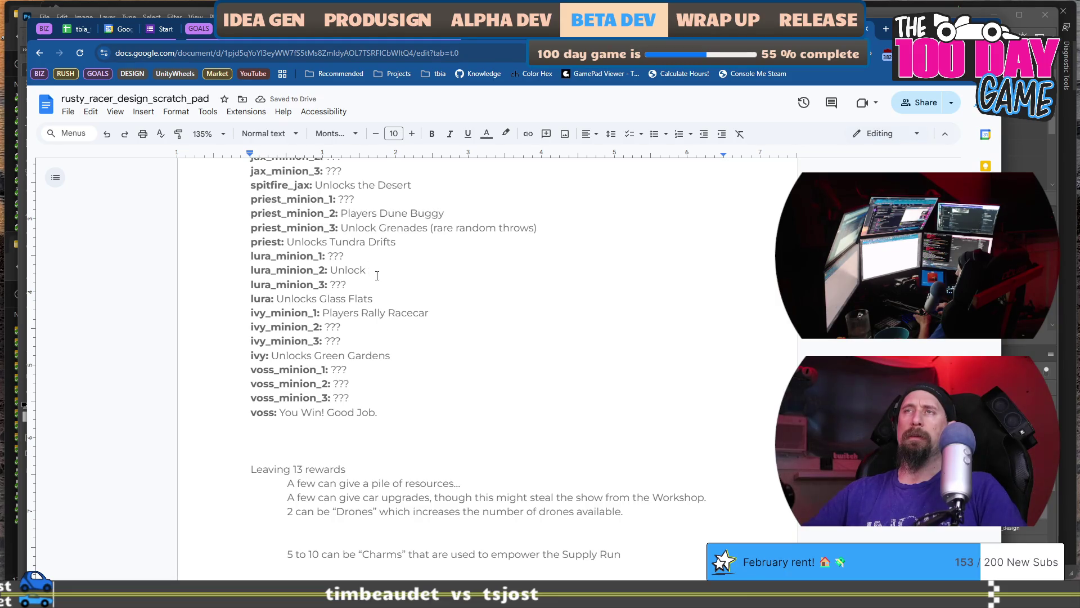
{"action": "type", "text": "Camp mode"}
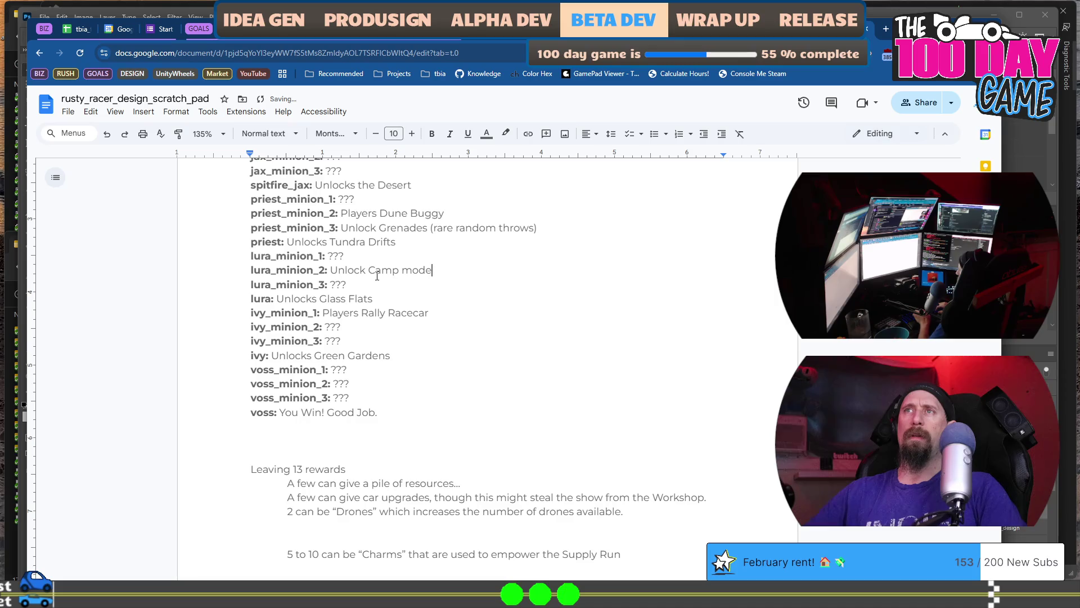
{"action": "key", "text": "ctrl+shift+Left"}
{"action": "key", "text": "ctrl+shift+Left"}
{"action": "key", "text": "ctrl+c"}
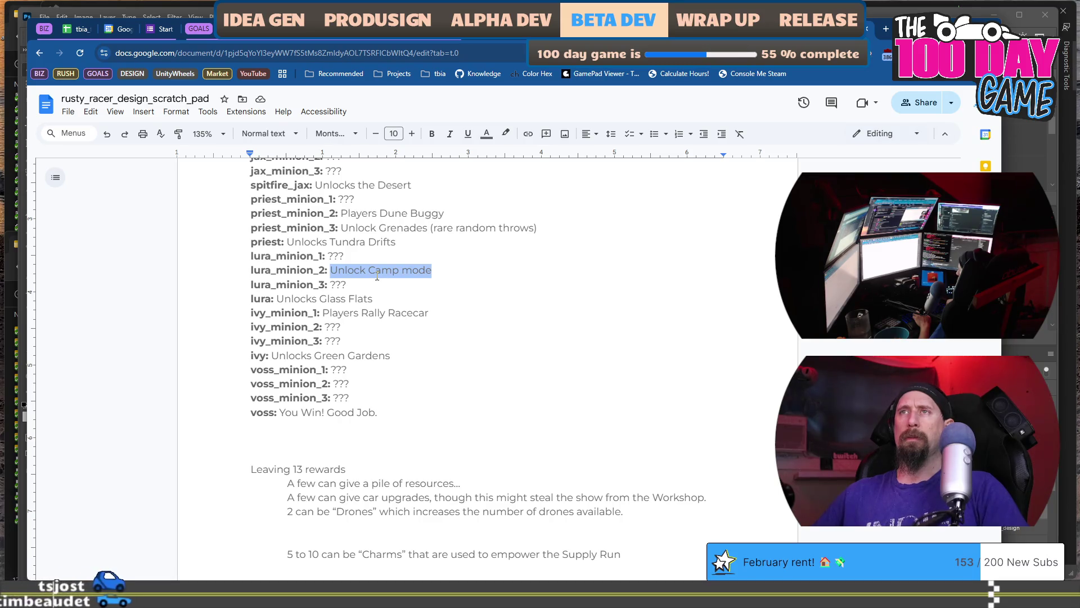
{"action": "type", "text": "???"}
{"action": "key", "text": "Down"}
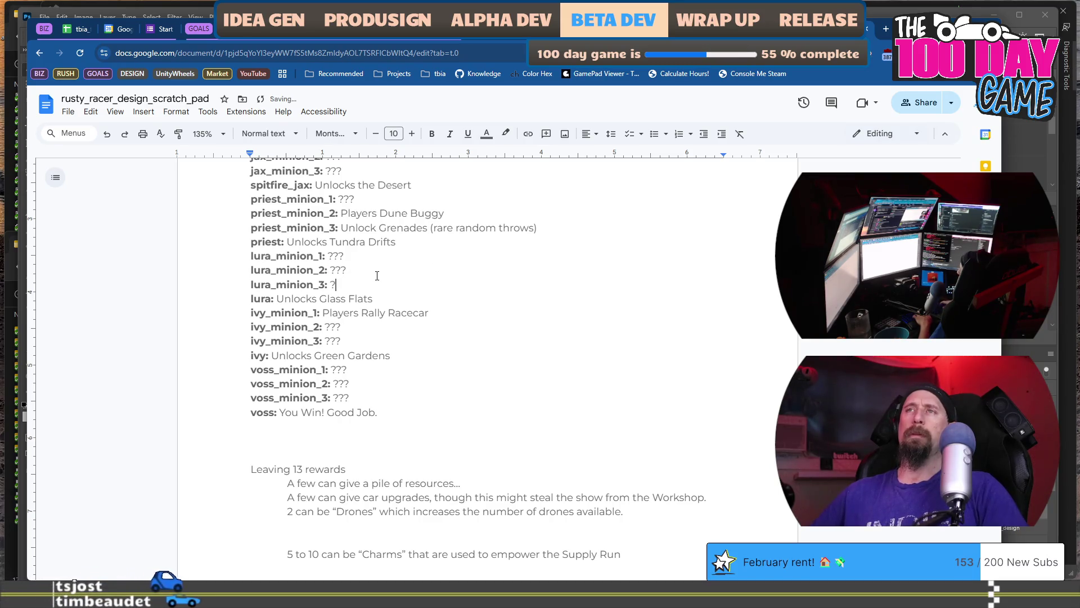
{"action": "key", "text": "BackSpace"}
{"action": "key", "text": "ctrl+v"}
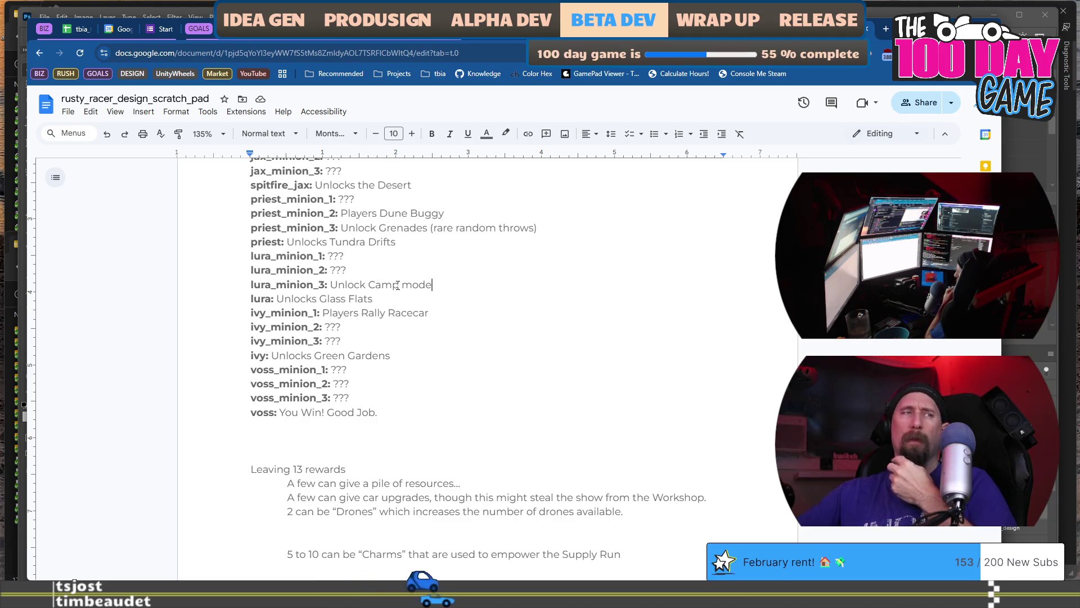
{"action": "key", "text": "alt+Tab"}
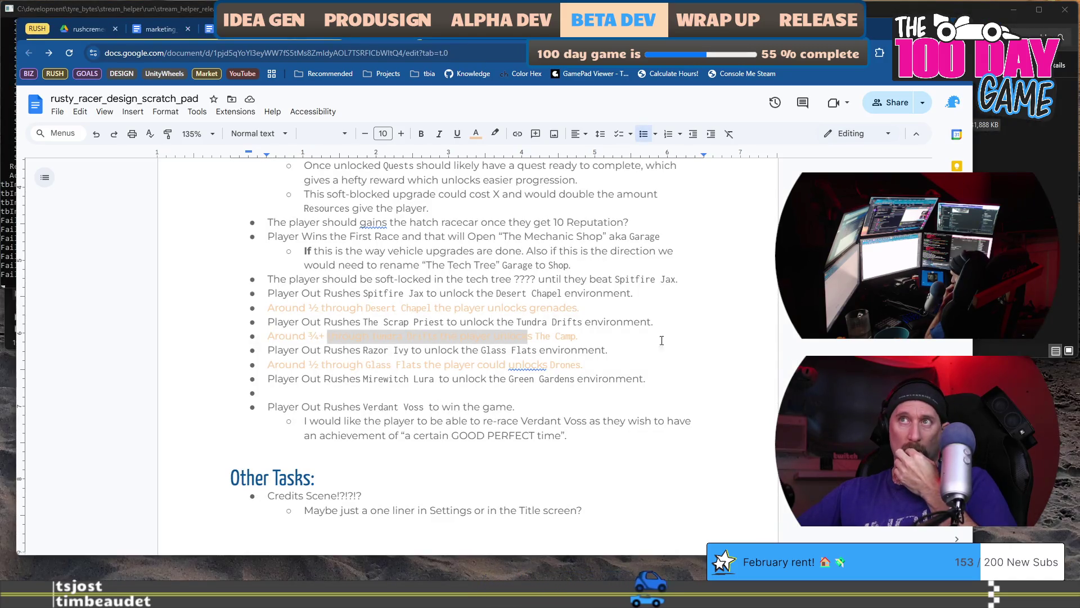
- Paste 'Unlock the first drone!' over voss_minion_1's ??? placeholder
{"action": "key", "text": "alt+Tab"}
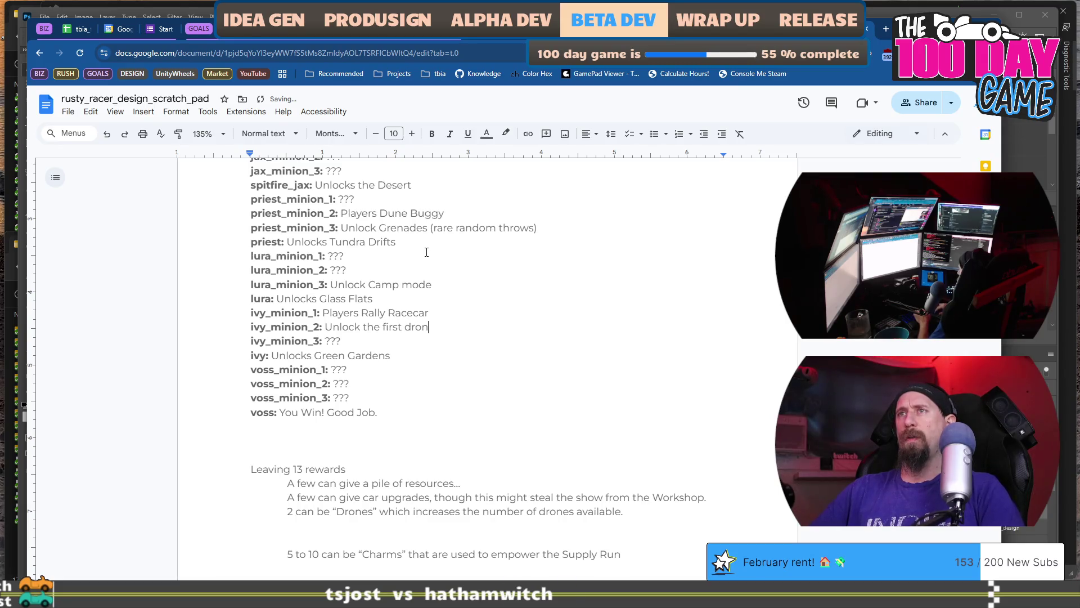
{"action": "type", "text": "e!"}
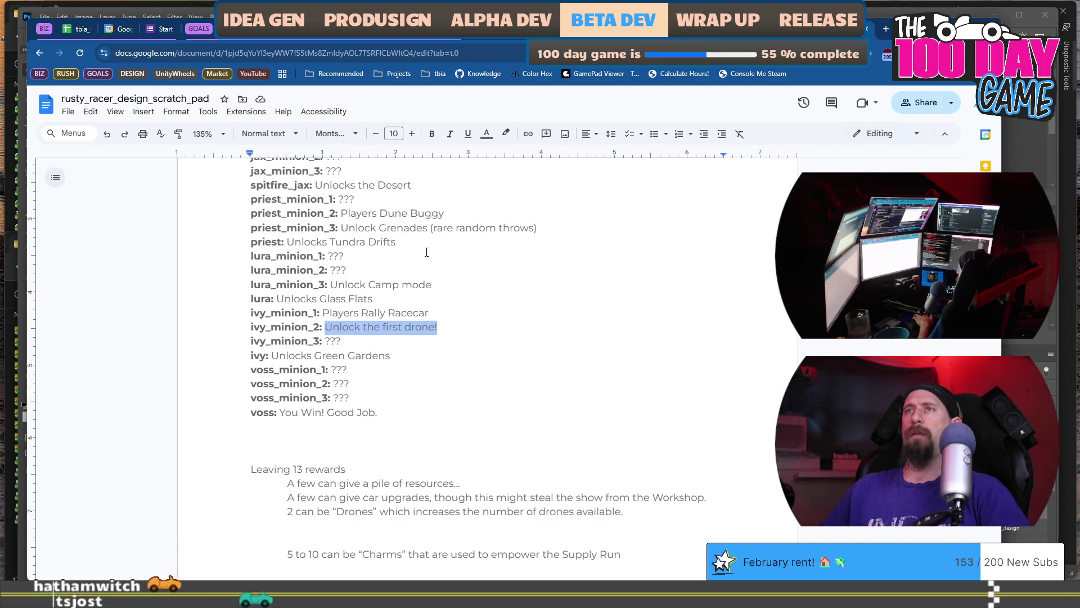
{"action": "key", "text": "Down"}
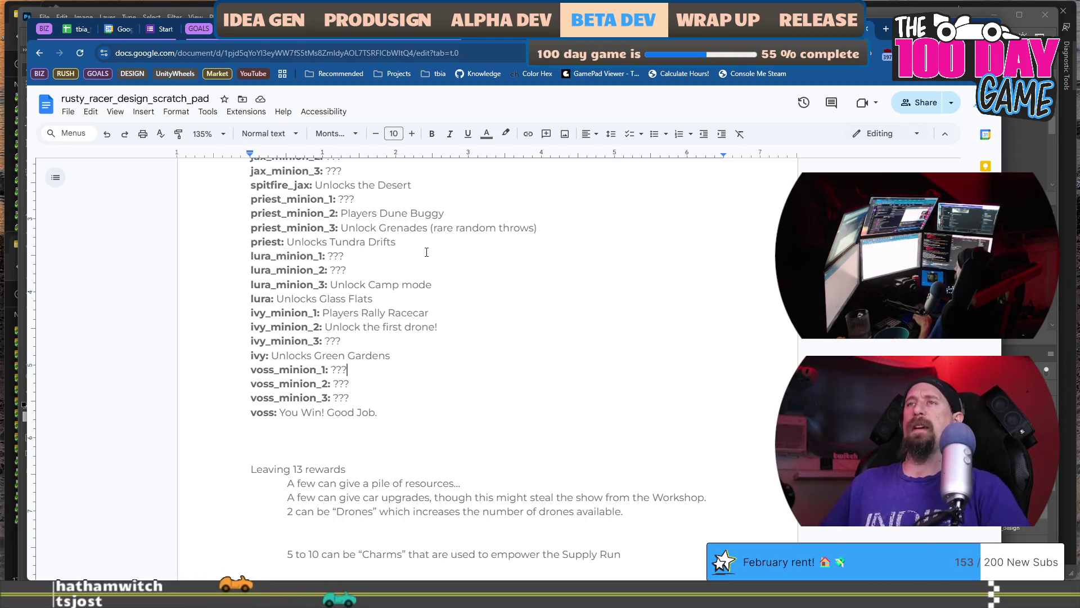
{"action": "key", "text": "Down"}
{"action": "key", "text": "Down"}
{"action": "key", "text": "shift+Left"}
{"action": "key", "text": "shift+Left"}
{"action": "key", "text": "shift+Left"}
{"action": "type", "text": "Unlock the first drone!"}
- Change 'first' to 'second' so voss_minion_1 reads 'Unlock the second drone!'
{"action": "key", "text": "ctrl+Left"}
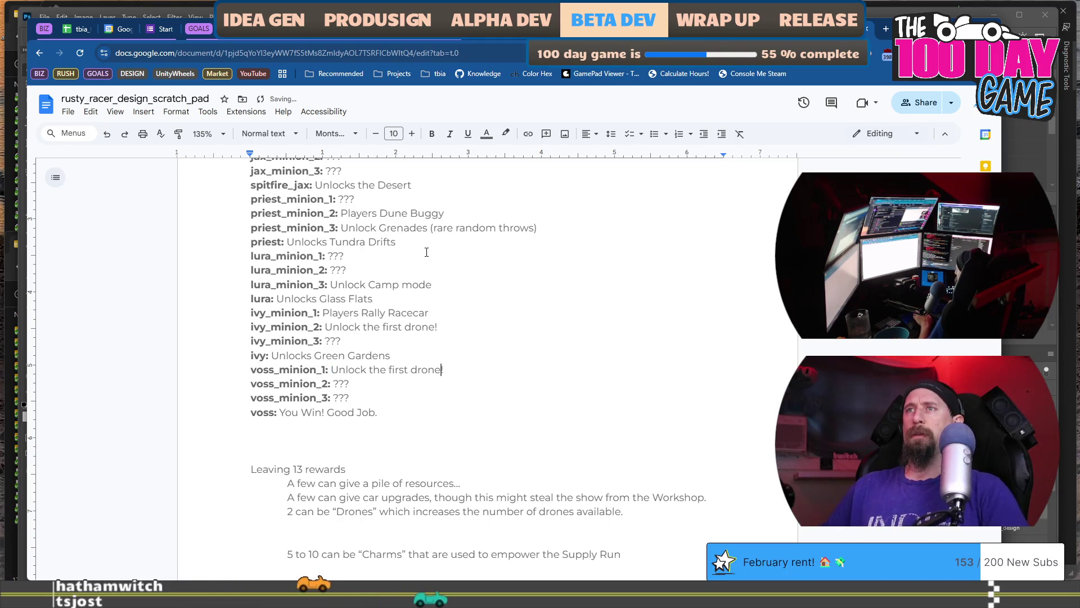
{"action": "key", "text": "ctrl+shift+Left"}
{"action": "type", "text": "second"}
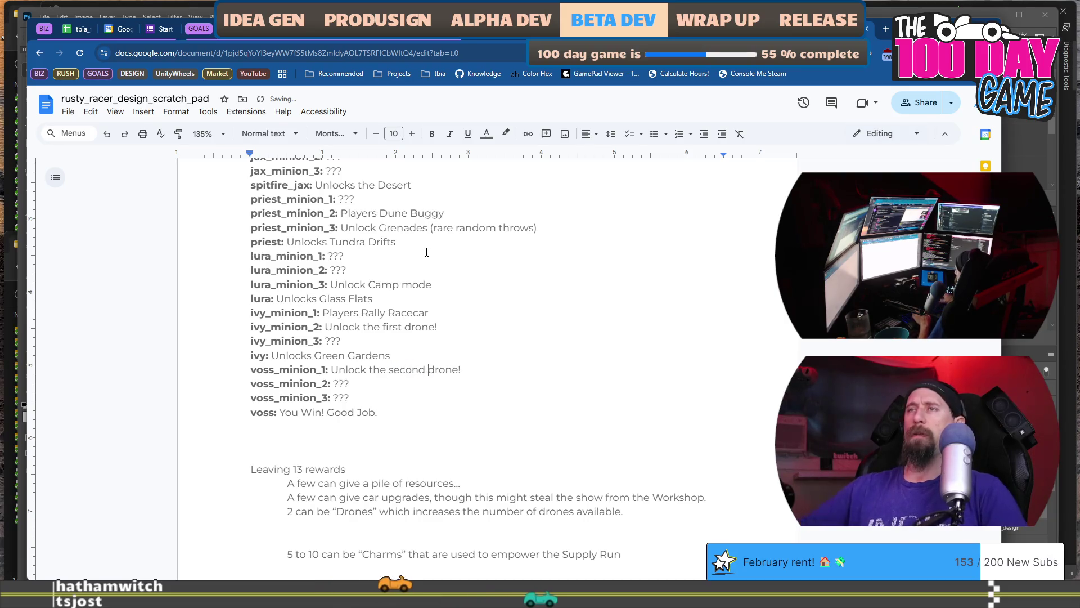
{"action": "scroll", "coordinate": [498, 368], "scroll_direction": "down", "scroll_amount": 1}
{"action": "scroll", "coordinate": [495, 370], "scroll_direction": "up", "scroll_amount": 2}
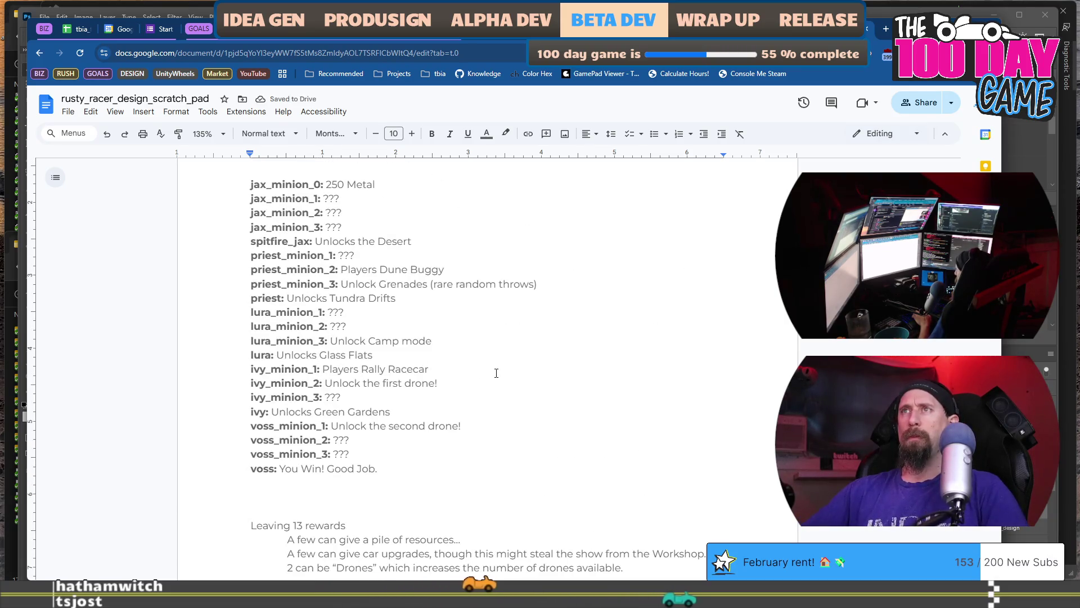
{"action": "left_click_drag", "start_coordinate": [343, 226], "coordinate": [364, 225]}
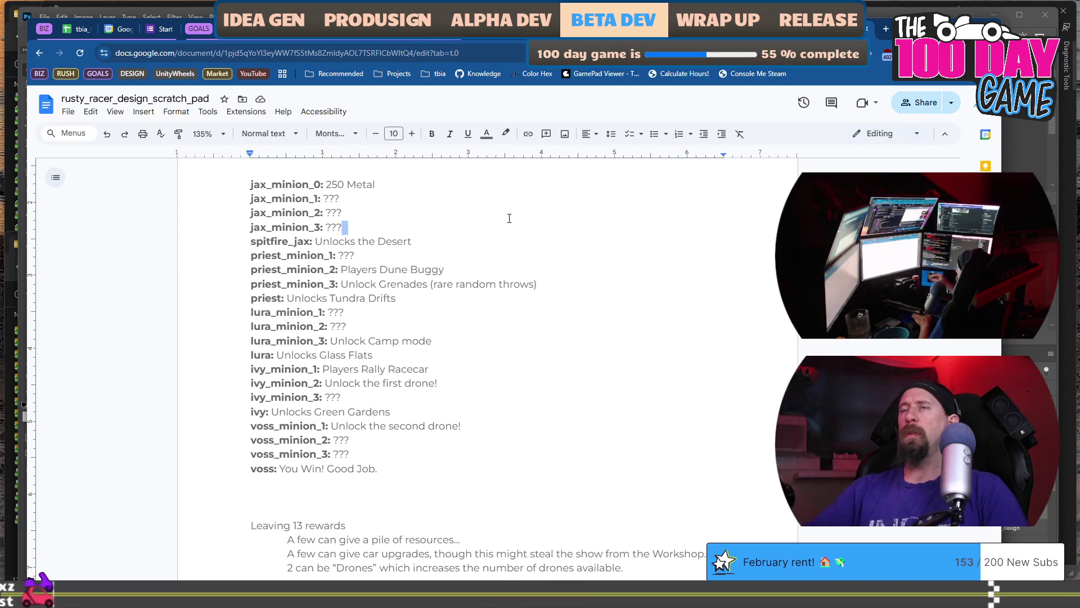
- Replace lura_minion_1's ??? with 'Unlock the small friendly crate.'
{"action": "key", "text": "ctrl+shift+Left"}
{"action": "type", "text": "Unlock"}
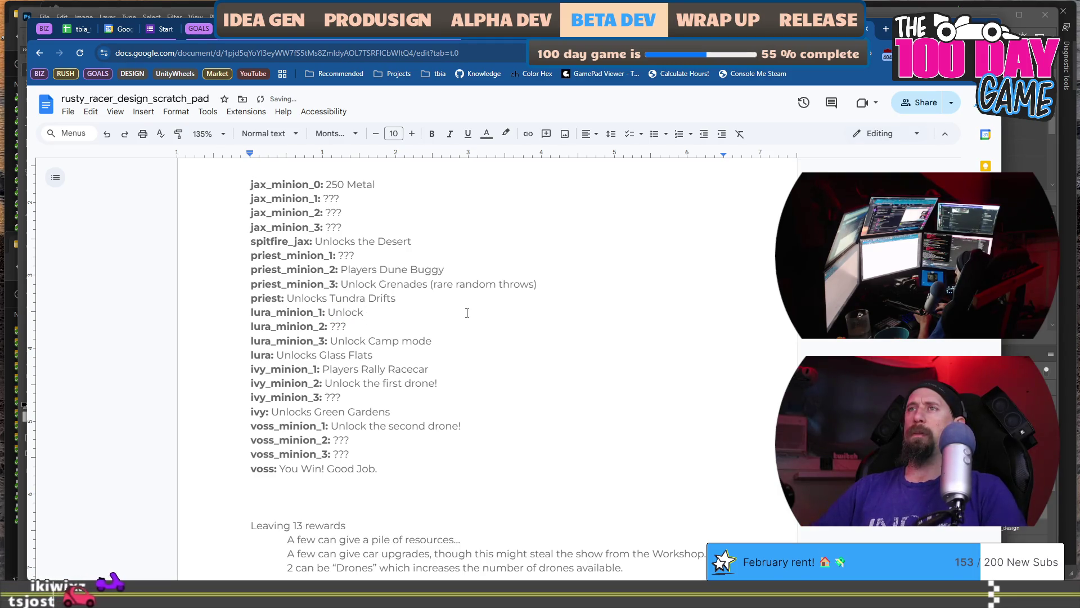
{"action": "type", "text": " the "}
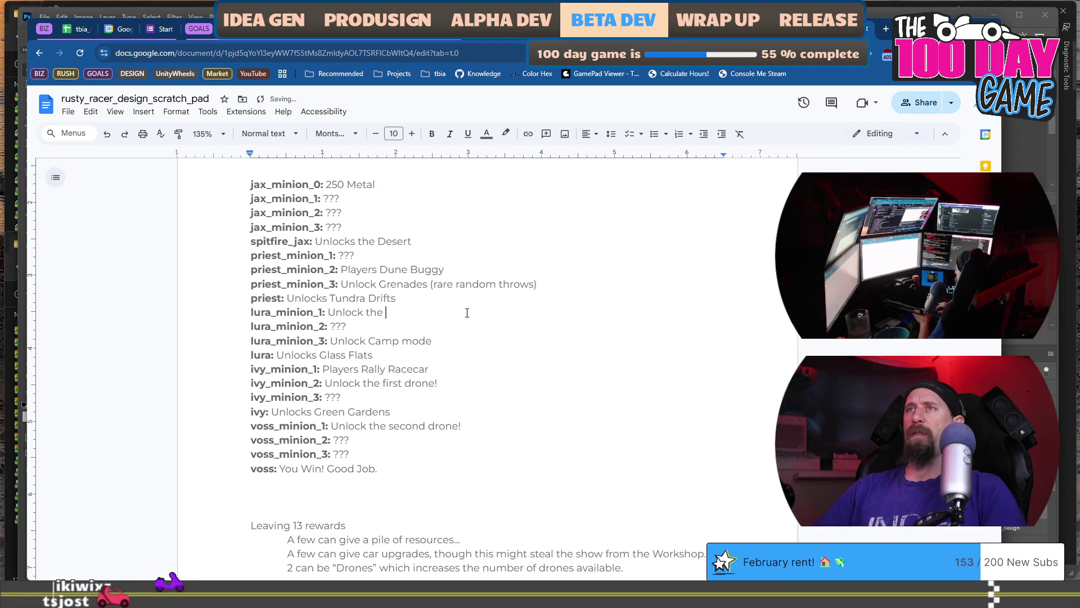
{"action": "type", "text": "small frie"}
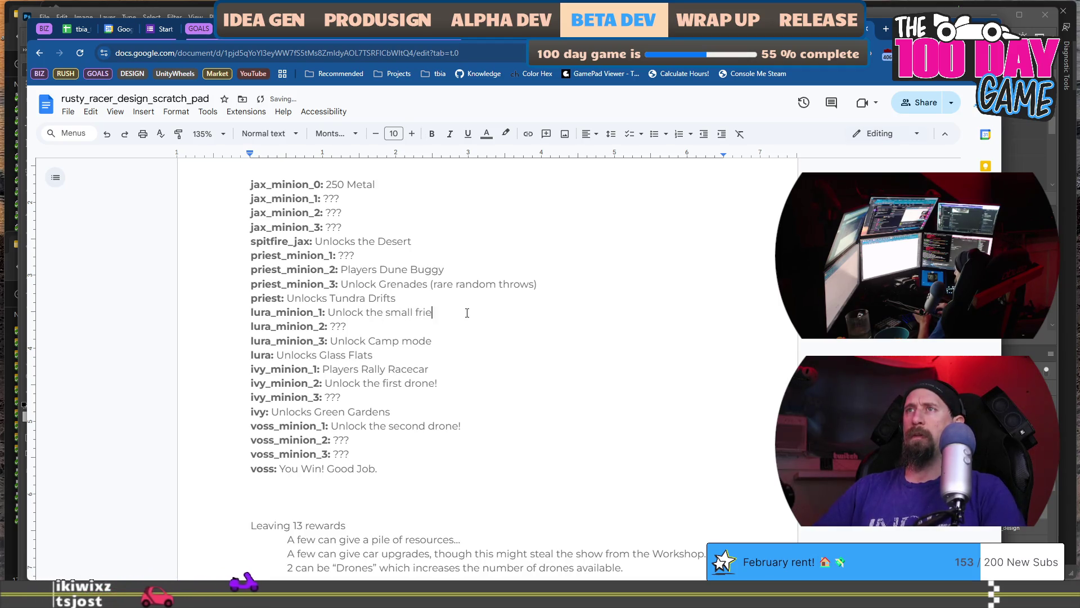
{"action": "type", "text": "ndly cra"}
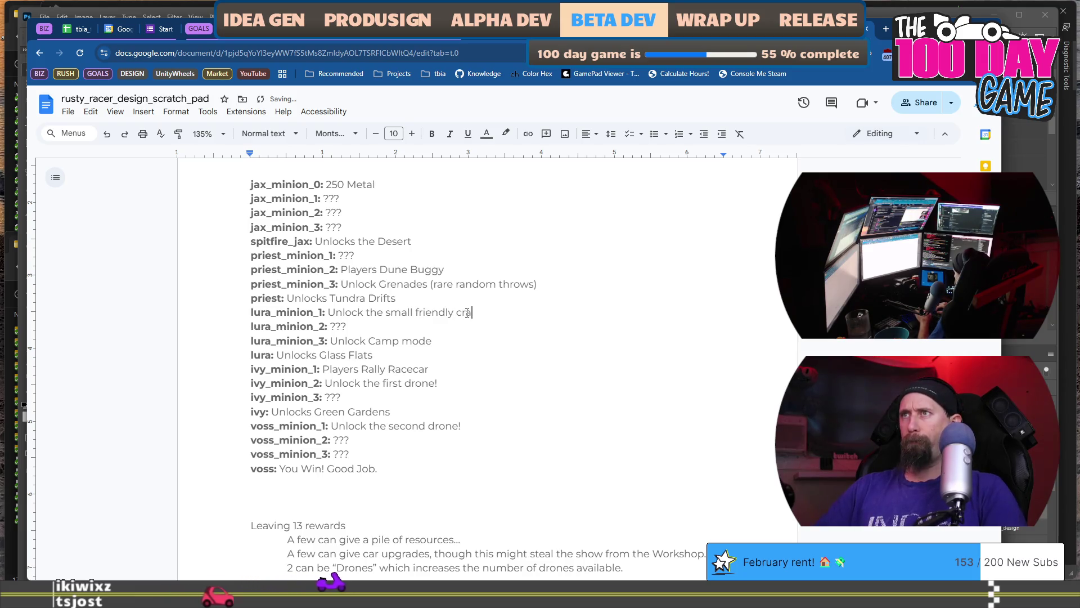
{"action": "type", "text": "te."}
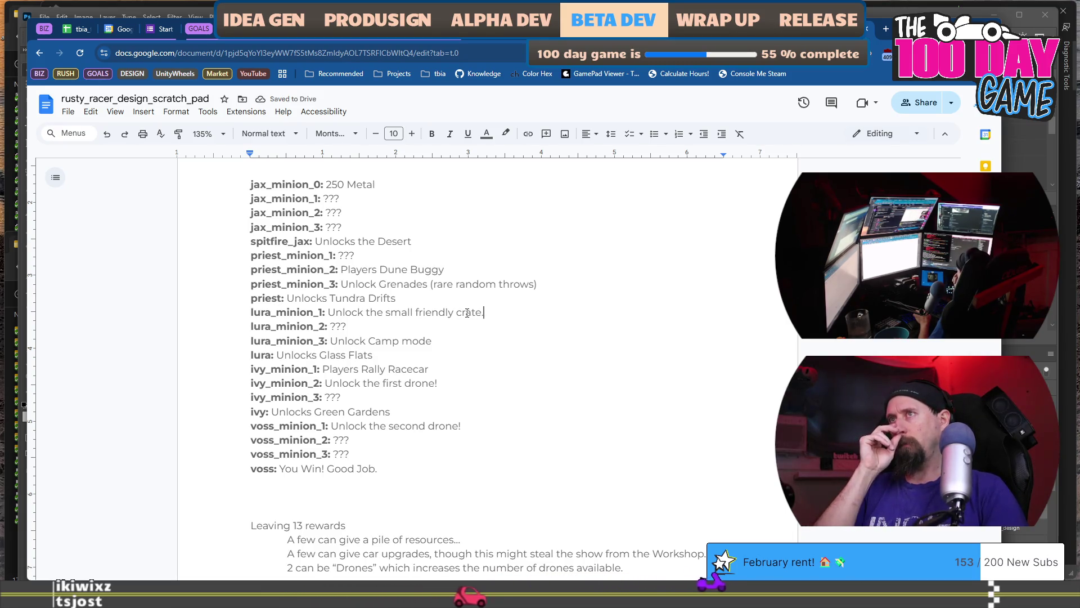
{"action": "scroll", "coordinate": [467, 312], "scroll_direction": "down", "scroll_amount": 5}
{"action": "scroll", "coordinate": [467, 313], "scroll_direction": "down", "scroll_amount": 6}
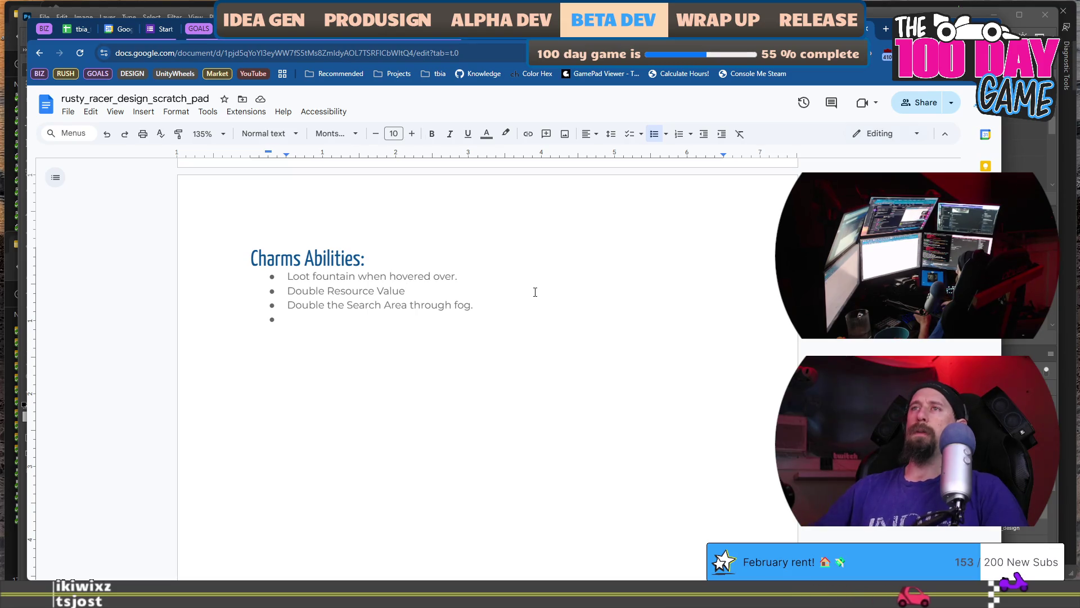
- Add a bullet below Loot fountain doubling collected resources in the first 5 seconds of a run
{"action": "key", "text": "Return"}
{"action": "type", "text": "Double the Number"}
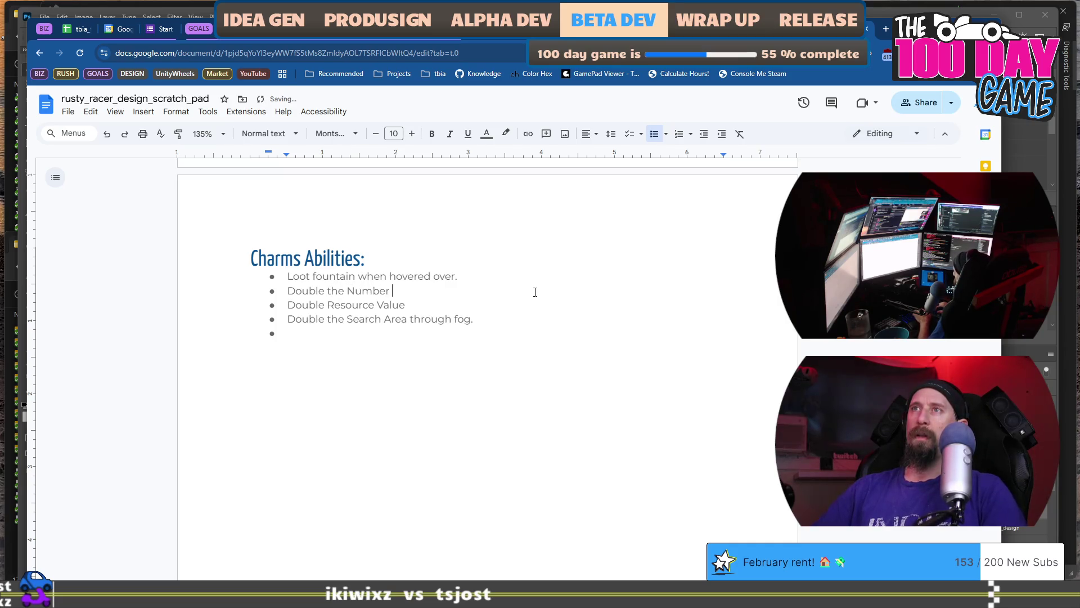
{"action": "type", "text": "of Collected Resources in fi"}
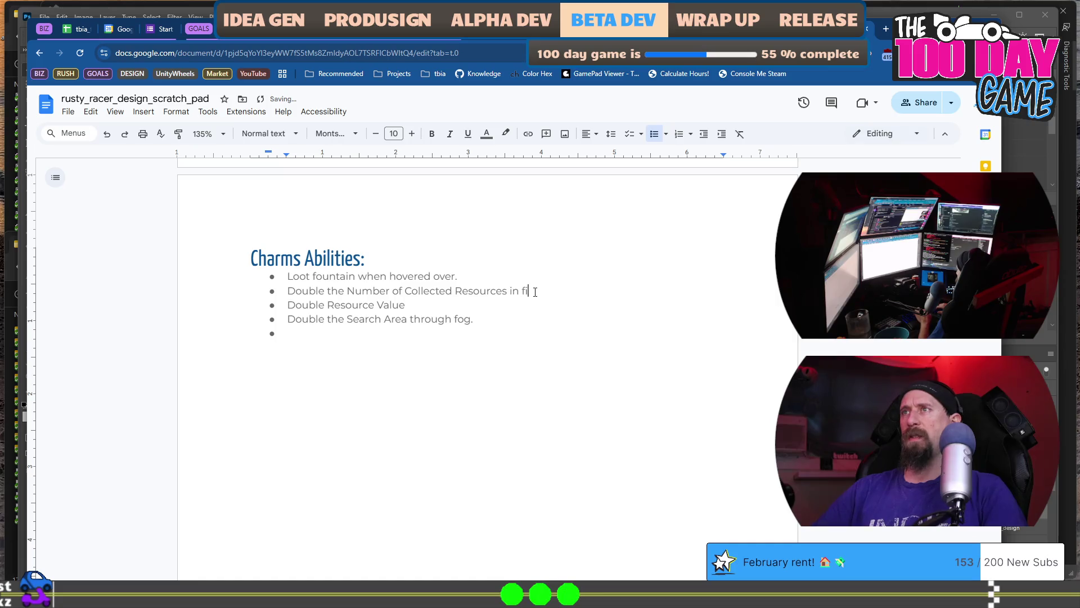
{"action": "type", "text": " rst "}
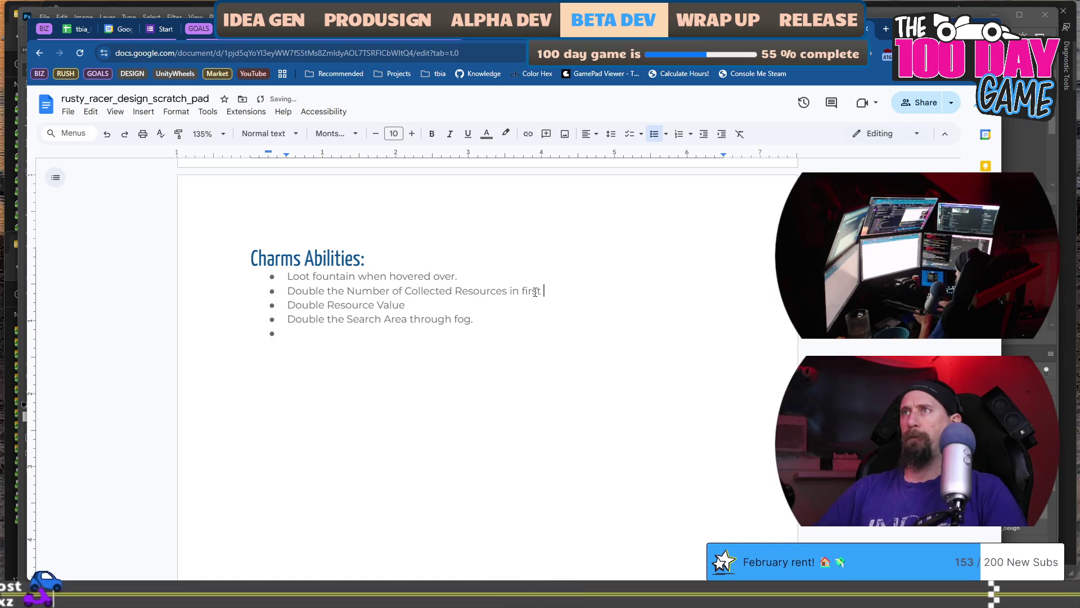
{"action": "type", "text": "5"}
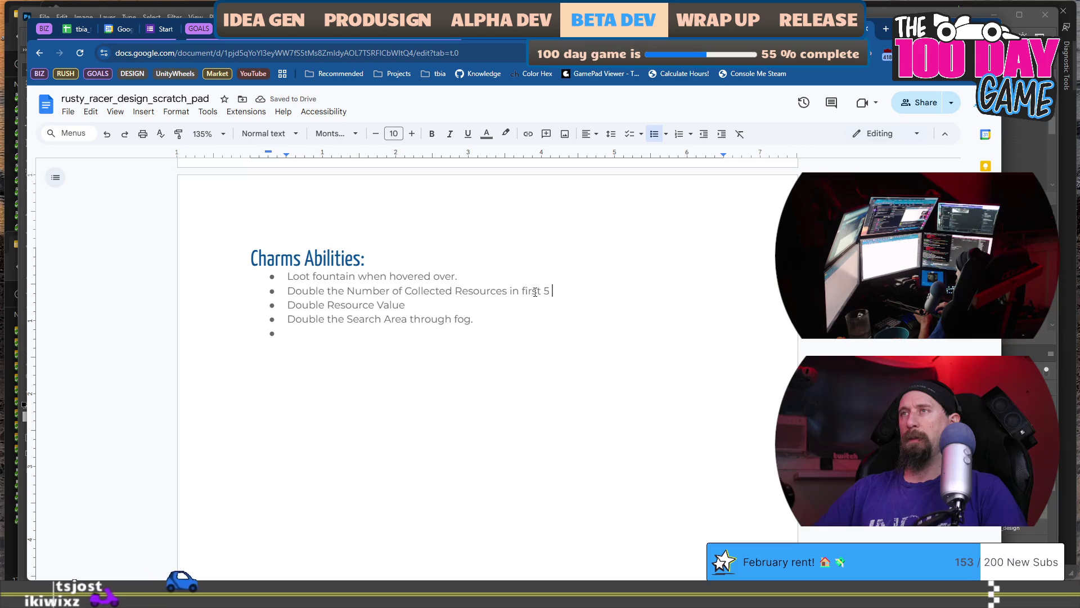
{"action": "key", "text": "BackSpace"}
{"action": "type", "text": "10 secon"}
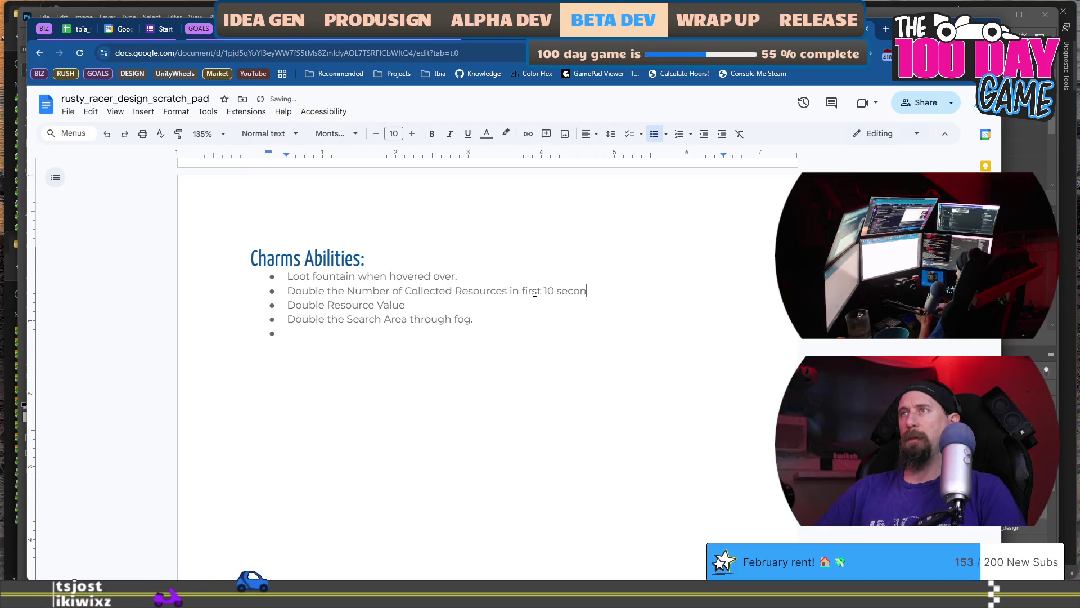
{"action": "key", "text": "BackSpace"}
{"action": "key", "text": "BackSpace"}
{"action": "key", "text": "BackSpace"}
{"action": "key", "text": "BackSpace"}
{"action": "key", "text": "BackSpace"}
{"action": "key", "text": "BackSpace"}
{"action": "key", "text": "BackSpace"}
{"action": "key", "text": "BackSpace"}
{"action": "type", "text": "5 "}
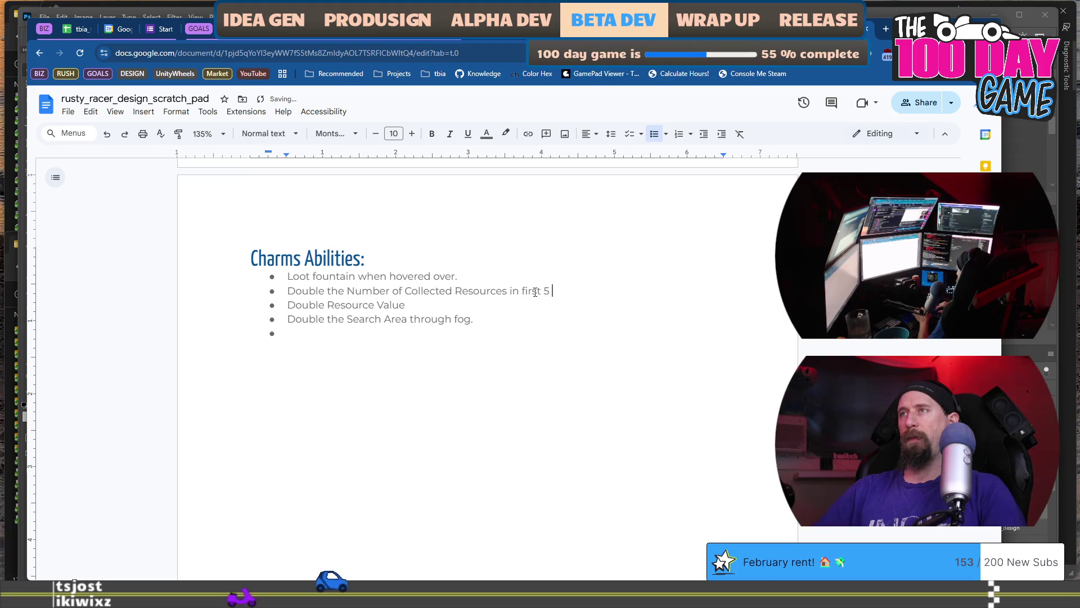
{"action": "type", "text": "seconds"}
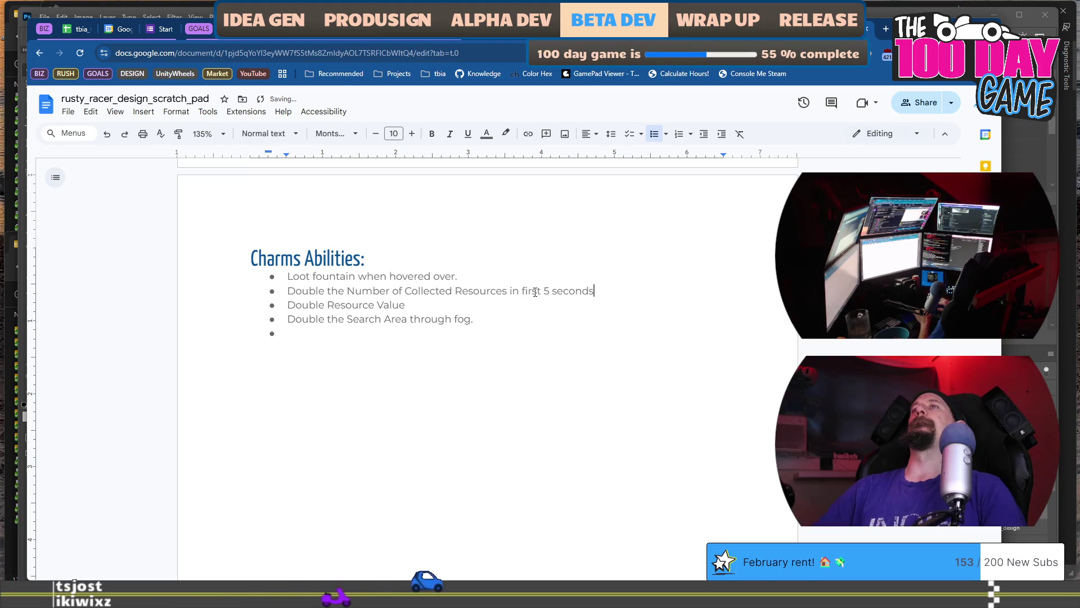
{"action": "type", "text": "."}
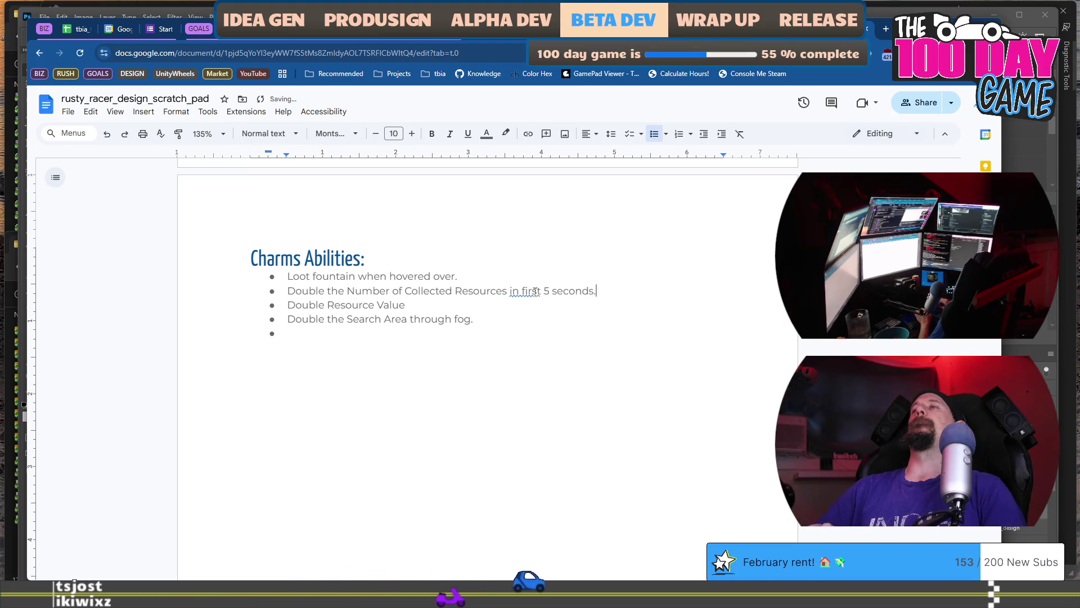
{"action": "scroll", "coordinate": [534, 291], "scroll_direction": "up", "scroll_amount": 1}
{"action": "left_click", "coordinate": [524, 347]}
{"action": "type", "text": "the"}
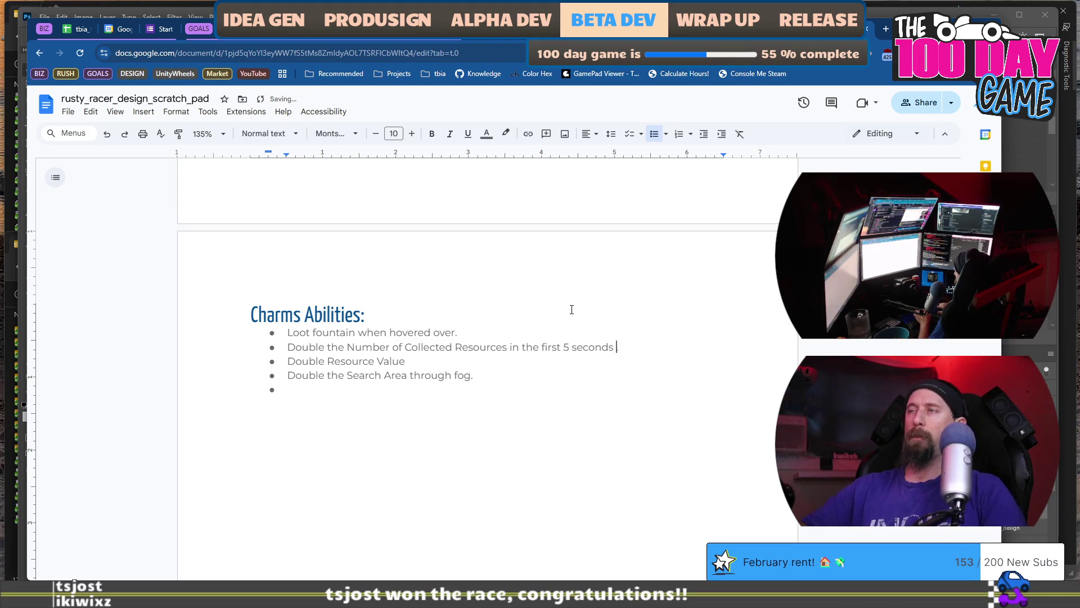
{"action": "type", "text": "a run."}
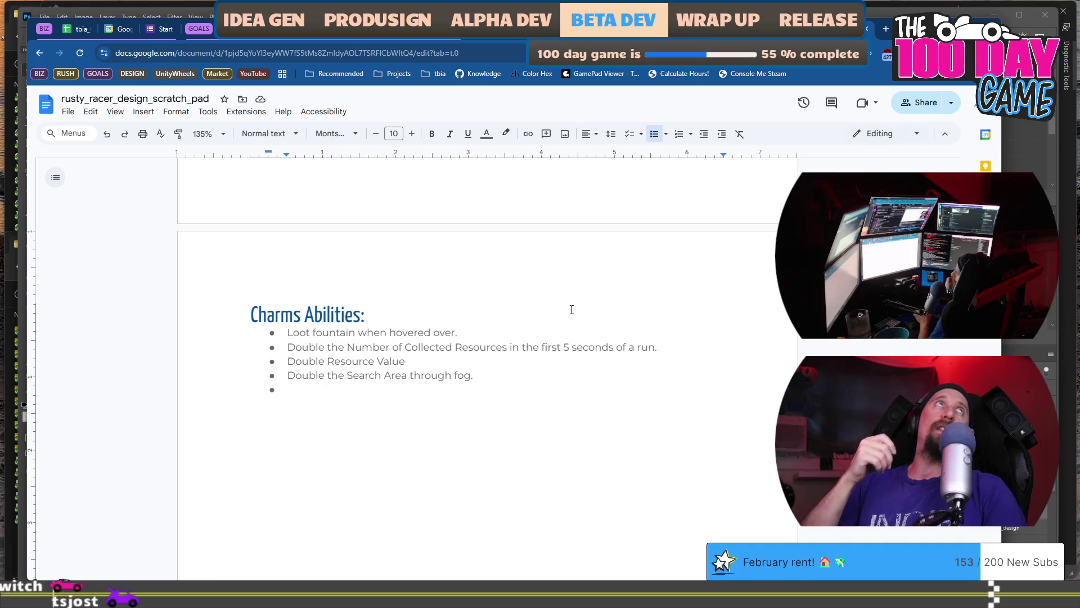
- Add 'Double the number of Metal' and 'Double the number of Glass' bullets to the Charms list
{"action": "key", "text": "Down"}
{"action": "key", "text": "Down"}
{"action": "type", "text": "Dou"}
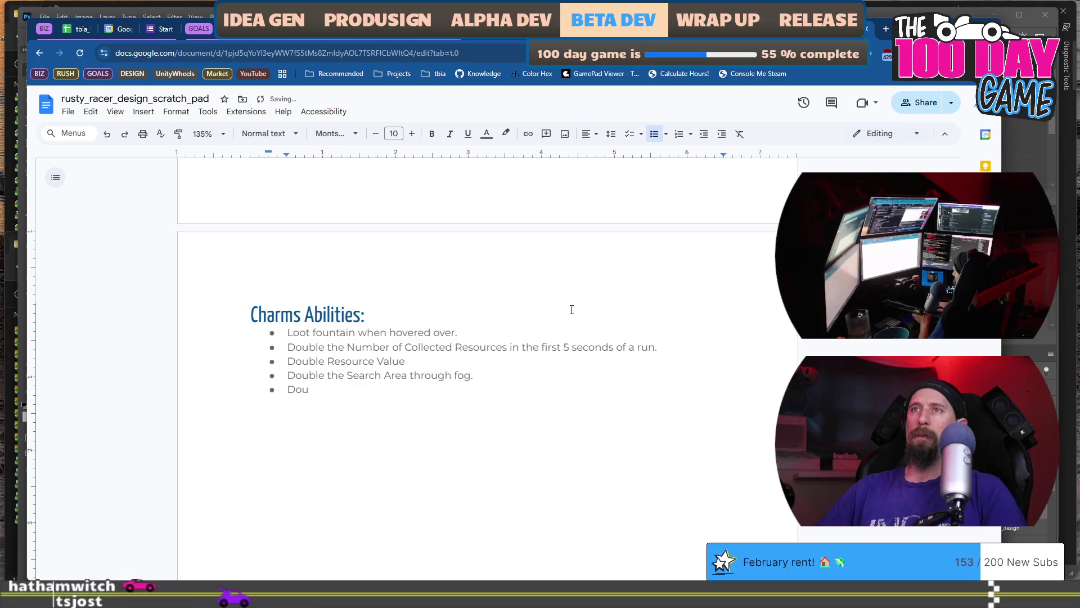
{"action": "type", "text": "b"}
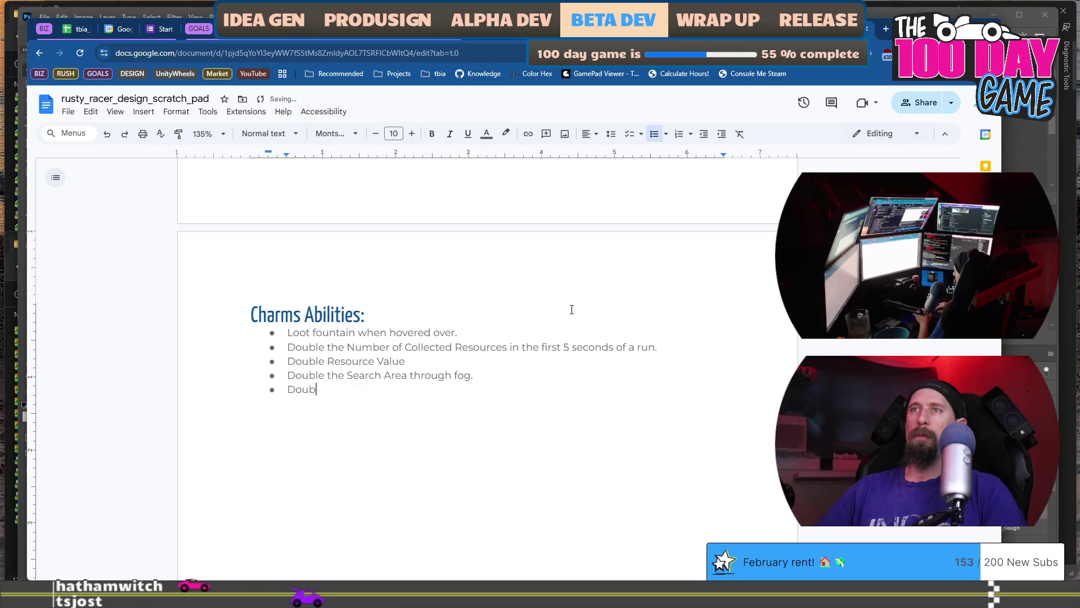
{"action": "type", "text": "le the number of Metal"}
{"action": "key", "text": "shift+Home"}
{"action": "key", "text": "ctrl+c"}
{"action": "key", "text": "End"}
{"action": "key", "text": "Return"}
{"action": "key", "text": "ctrl+v"}
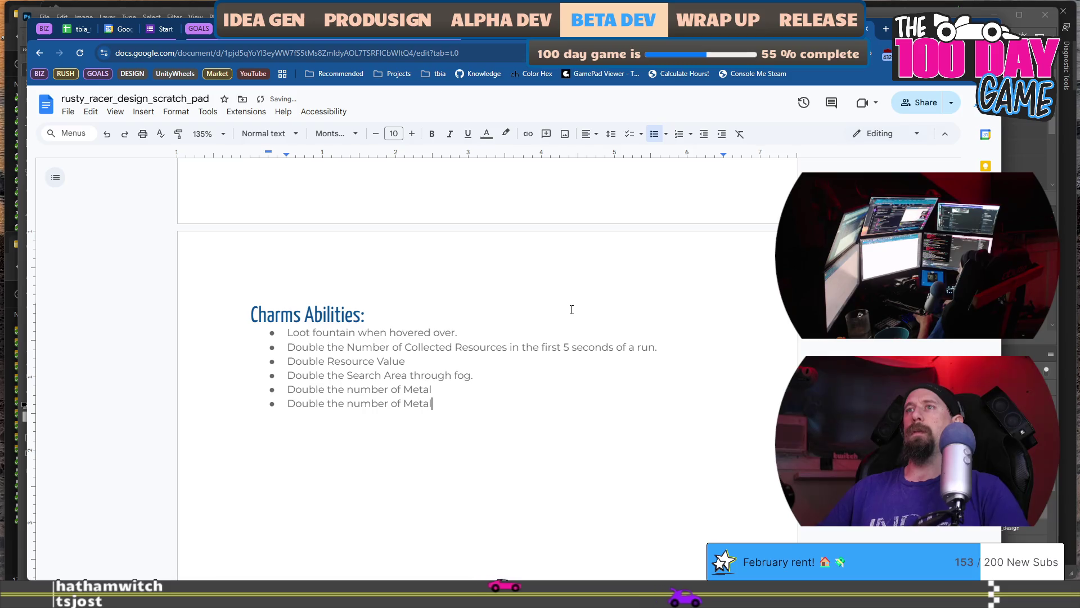
{"action": "key", "text": "BackSpace"}
{"action": "key", "text": "BackSpace"}
{"action": "key", "text": "BackSpace"}
{"action": "type", "text": "Glass"}
- Add Rubber and Foods versions of the 'Double the number of' bullet
{"action": "key", "text": "Return"}
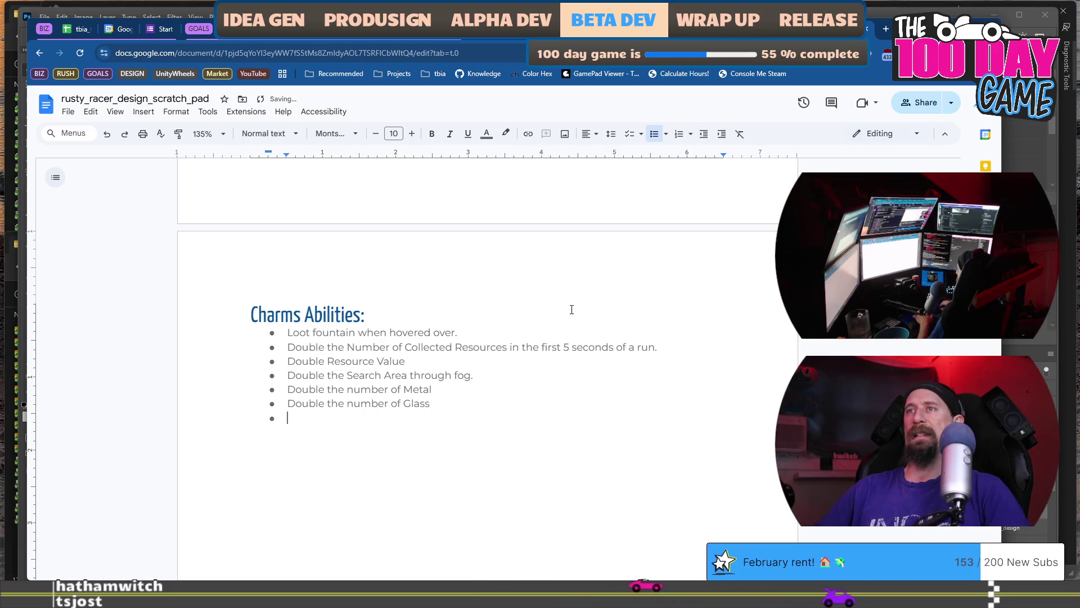
{"action": "key", "text": "ctrl+v"}
{"action": "key", "text": "BackSpace"}
{"action": "key", "text": "BackSpace"}
{"action": "key", "text": "BackSpace"}
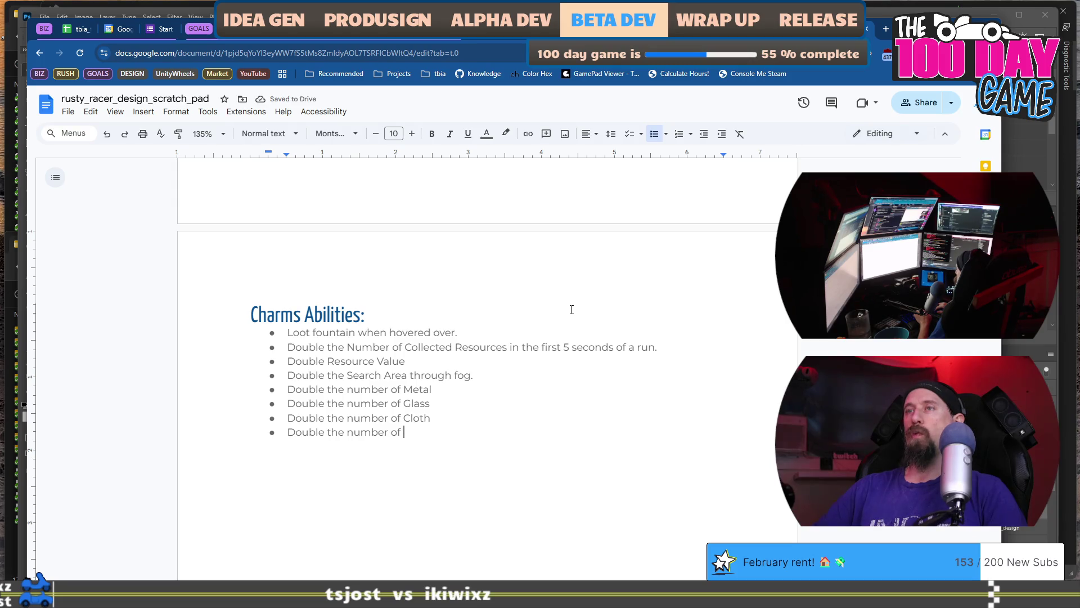
{"action": "type", "text": "r"}
{"action": "key", "text": "shift+Home"}
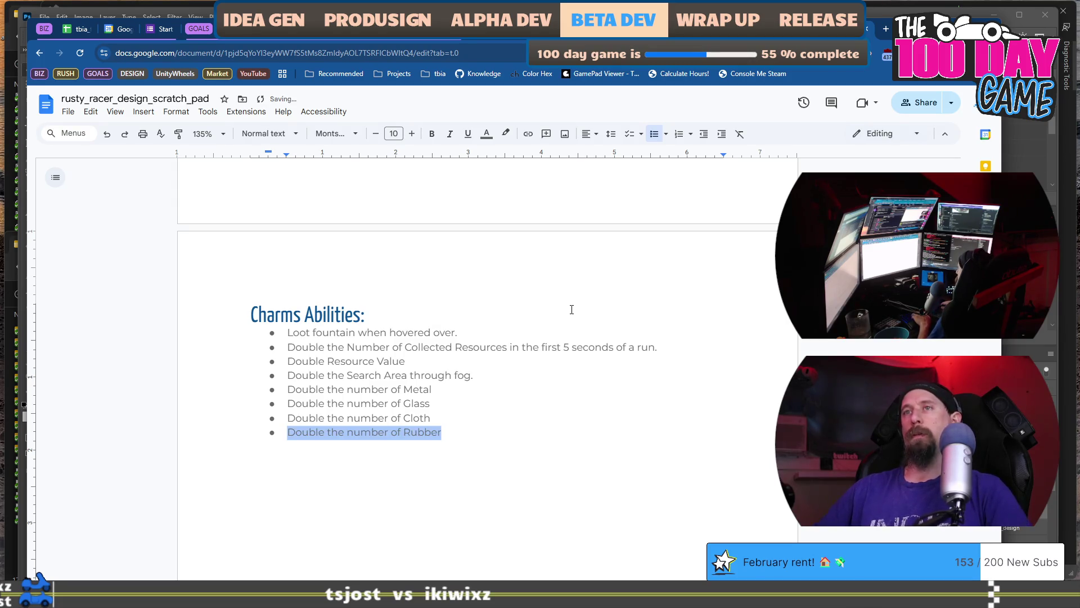
{"action": "key", "text": "Up"}
{"action": "key", "text": "Up"}
{"action": "key", "text": "Return"}
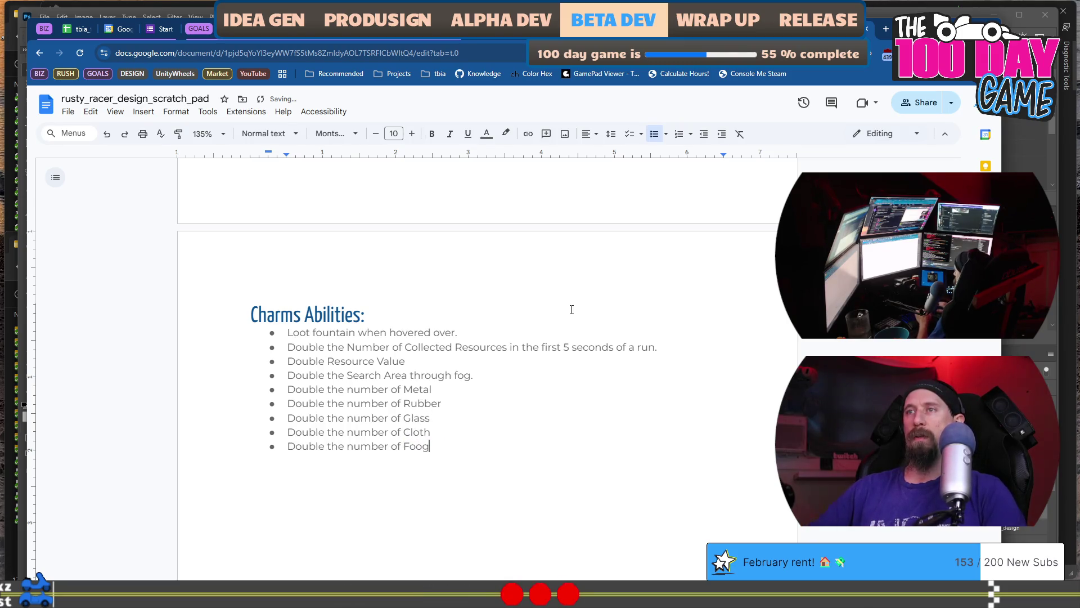
{"action": "type", "text": "ds"}
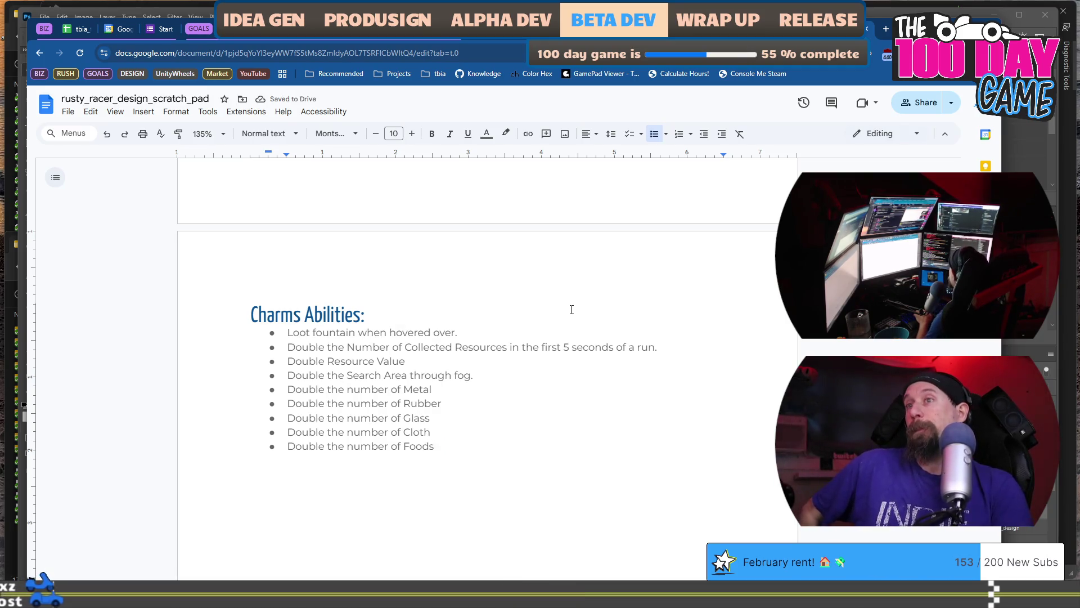
- Move the Cloth bullet to its new place in the list
{"action": "key", "text": "Up"}
{"action": "key", "text": "shift+Home"}
{"action": "key", "text": "BackSpace"}
{"action": "key", "text": "BackSpace"}
{"action": "key", "text": "BackSpace"}
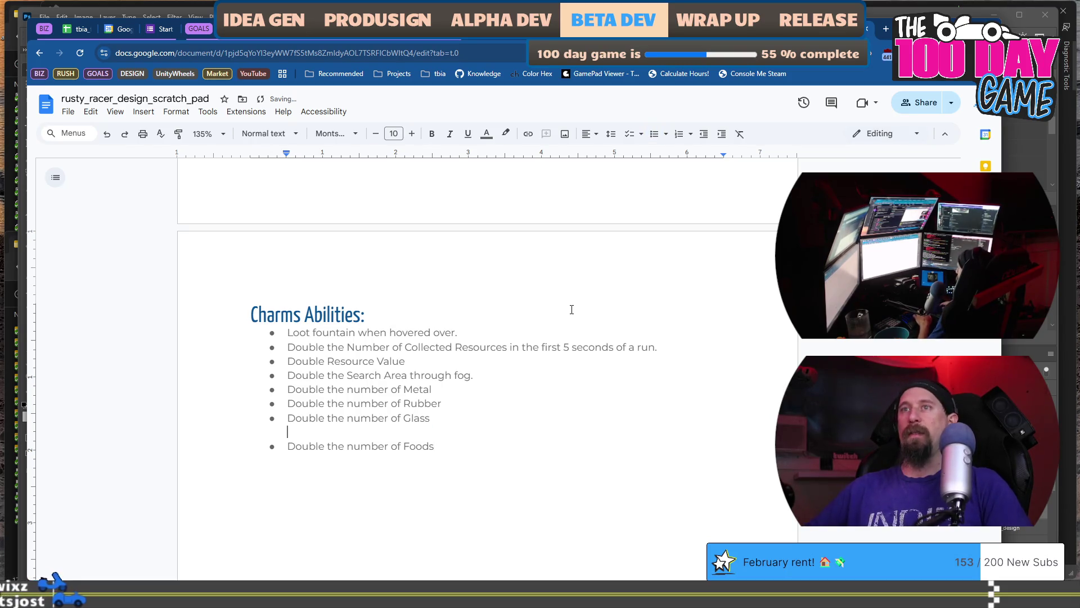
{"action": "key", "text": "BackSpace"}
{"action": "key", "text": "Up"}
{"action": "key", "text": "End"}
{"action": "key", "text": "Return"}
{"action": "key", "text": "ctrl+v"}
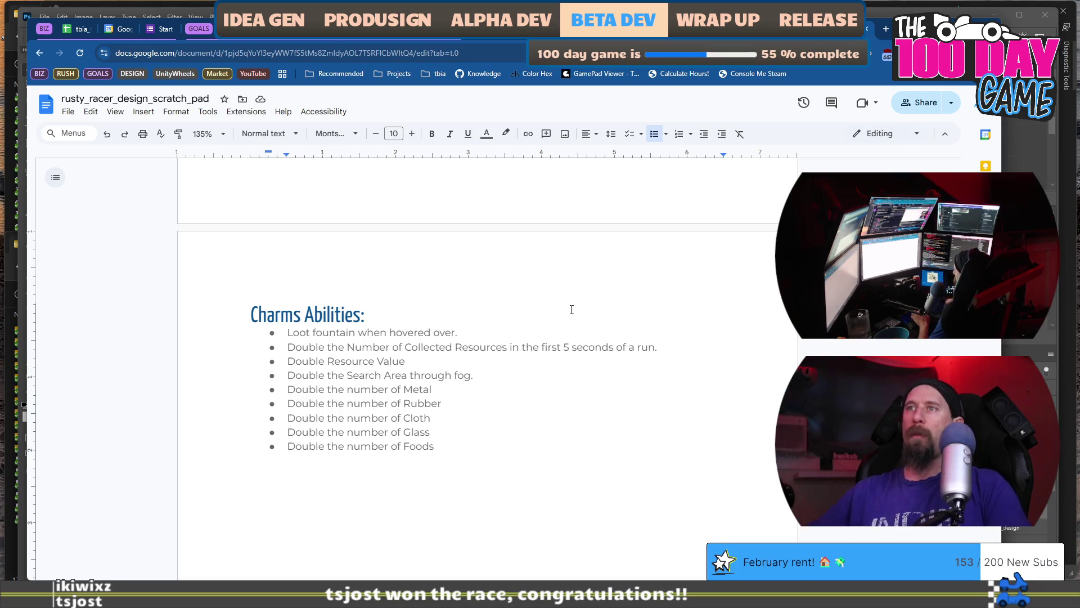
- Select the Metal through Foods bullets, then move the document aside to show the desktop
{"action": "key", "text": "Down"}
{"action": "key", "text": "shift+Home"}
{"action": "key", "text": "shift+Up"}
{"action": "key", "text": "shift+Up"}
{"action": "key", "text": "shift+Up"}
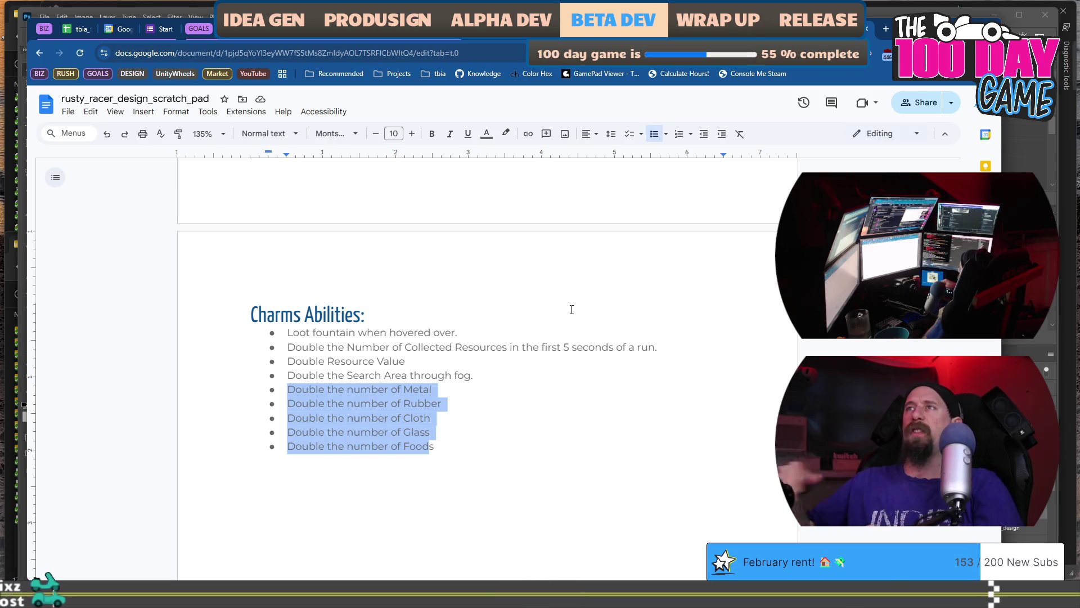
{"action": "scroll", "coordinate": [572, 309], "scroll_direction": "up", "scroll_amount": 5}
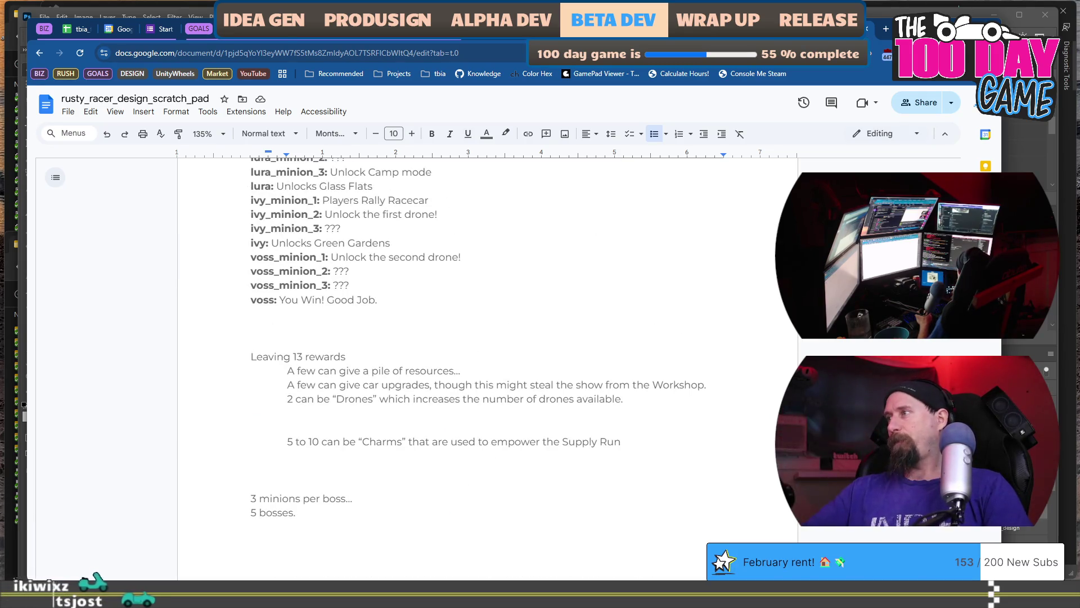
{"action": "key", "text": "ctrl+super+Right"}
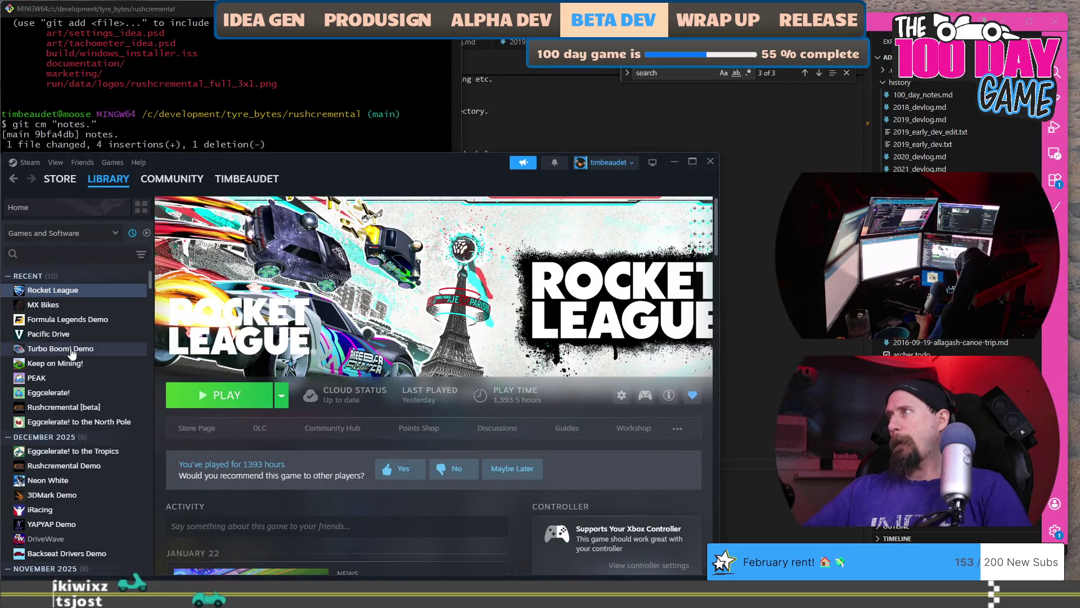
- Select Keep on Mining! in the Steam library and launch it with Play
{"action": "left_click", "coordinate": [82, 371]}
{"action": "left_click", "coordinate": [212, 396]}
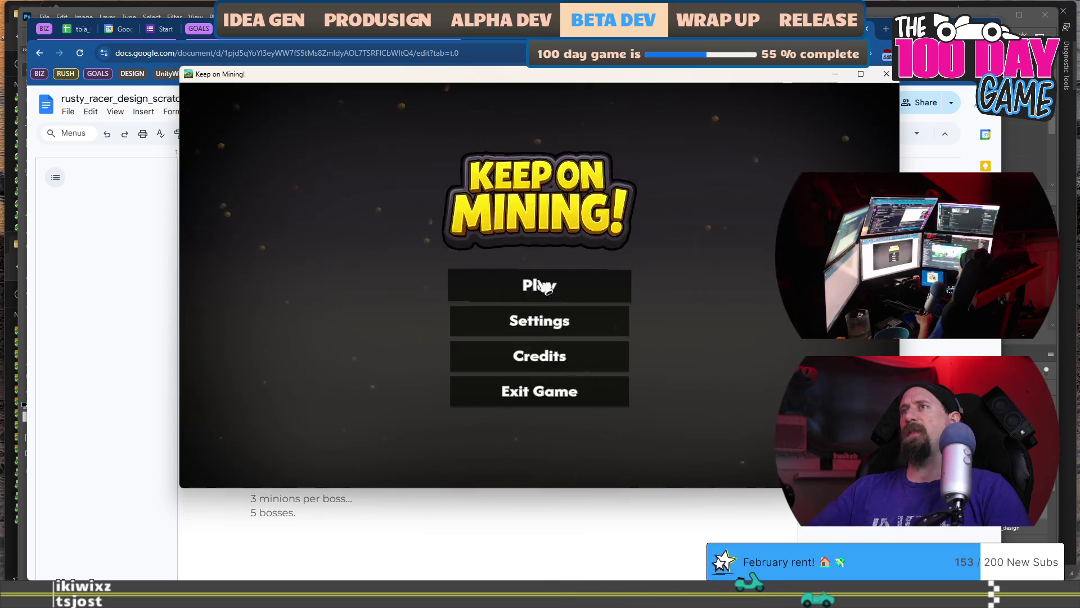
- Skip the intro, view the Talents screen, then exit the game from settings
{"action": "left_click", "coordinate": [539, 291]}
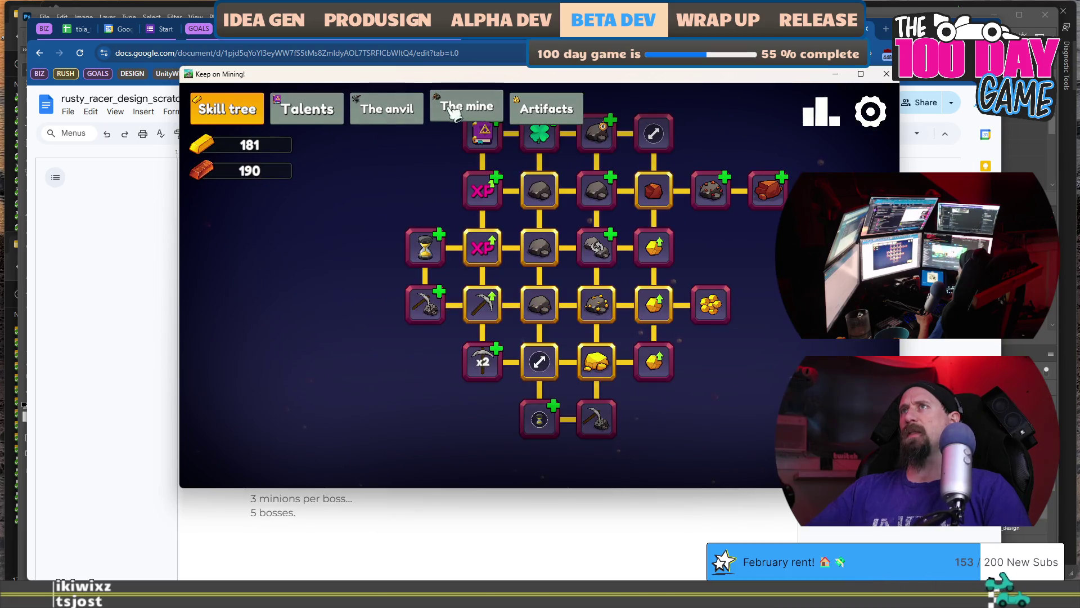
{"action": "left_click", "coordinate": [293, 110]}
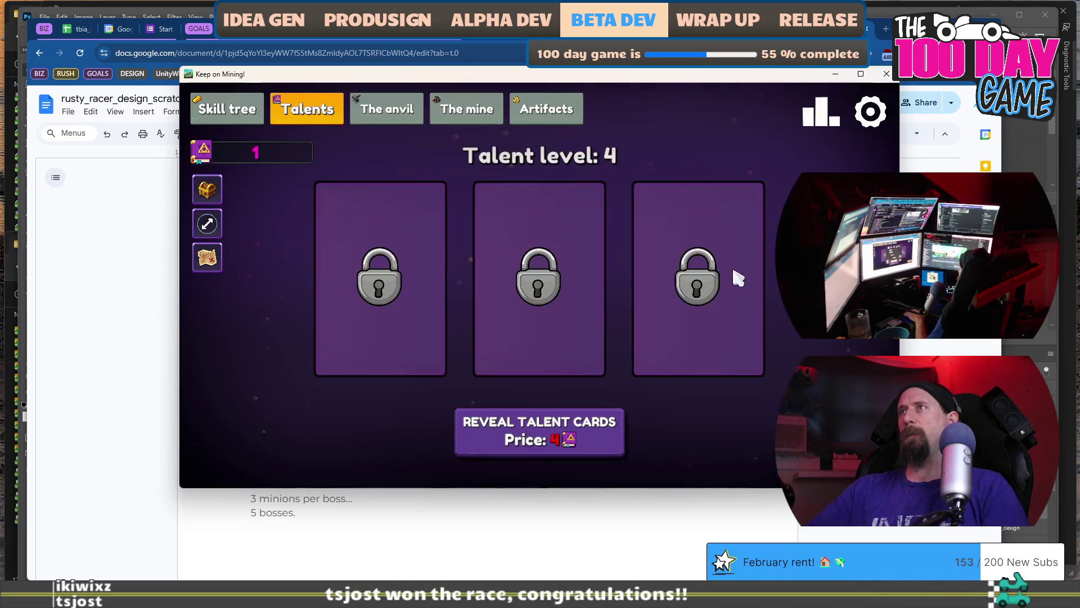
{"action": "key", "text": "Escape"}
{"action": "left_click", "coordinate": [539, 414]}
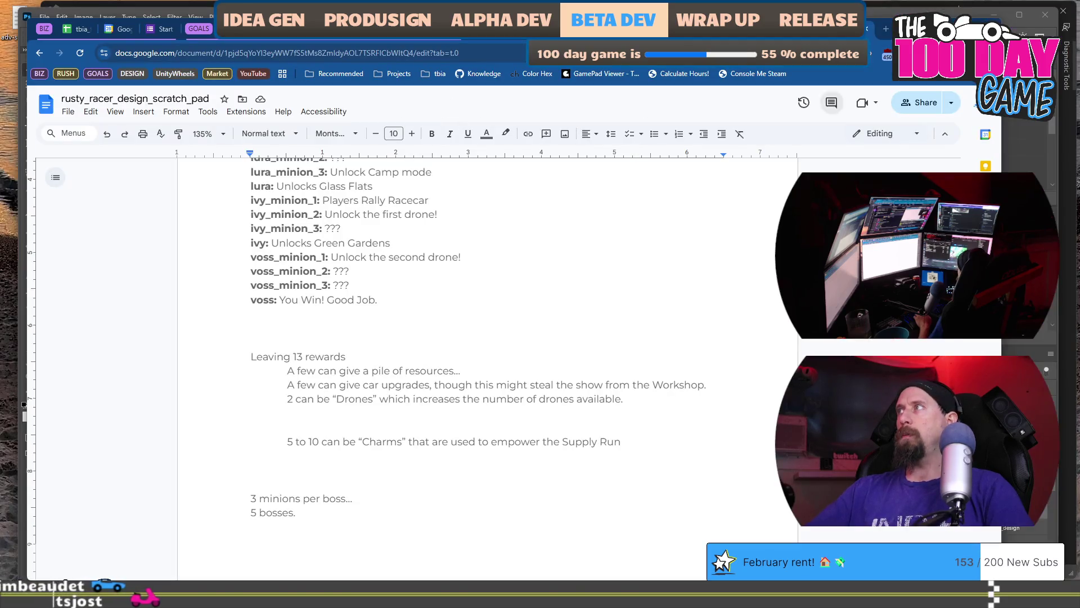
- Open C:\development\tyre_bytes\rushcremental in a fresh File Explorer window
{"action": "left_click_drag", "start_coordinate": [295, 90], "coordinate": [296, 99]}
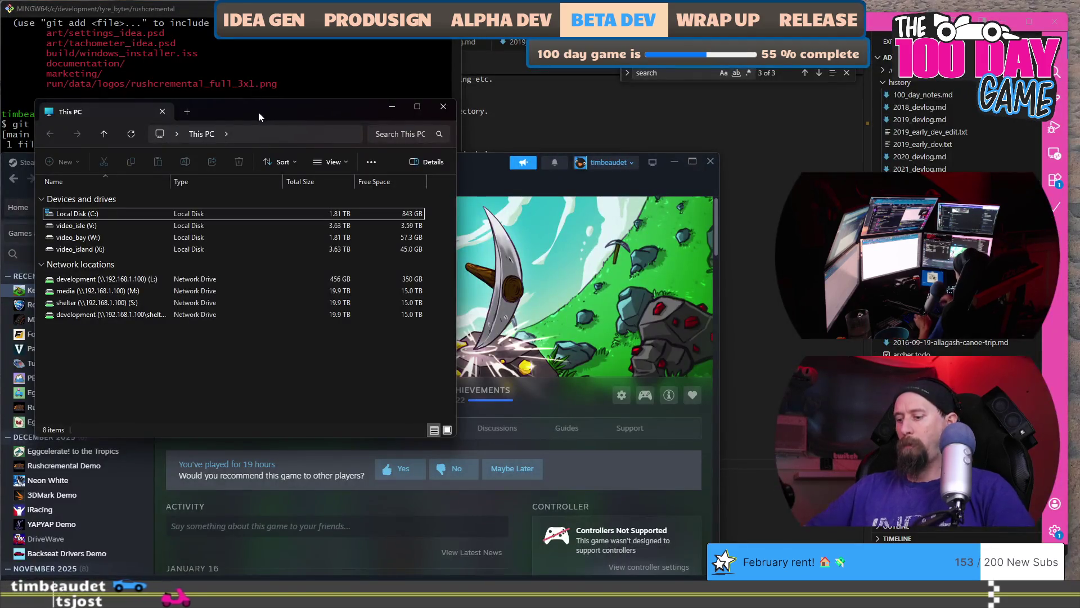
{"action": "key", "text": "alt+F4"}
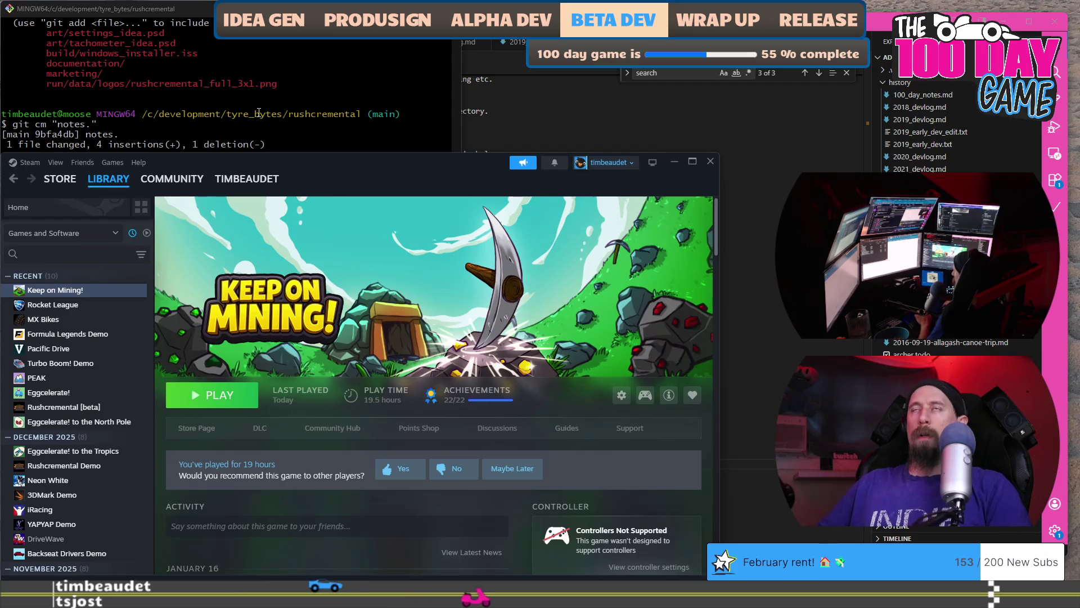
{"action": "key", "text": "super+e"}
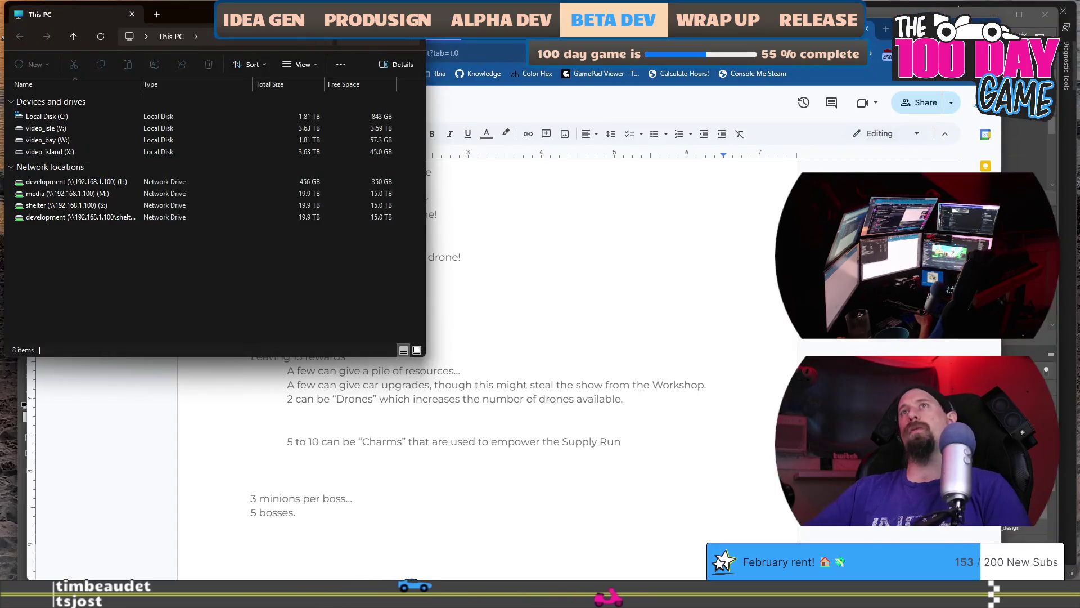
{"action": "left_click", "coordinate": [242, 36]}
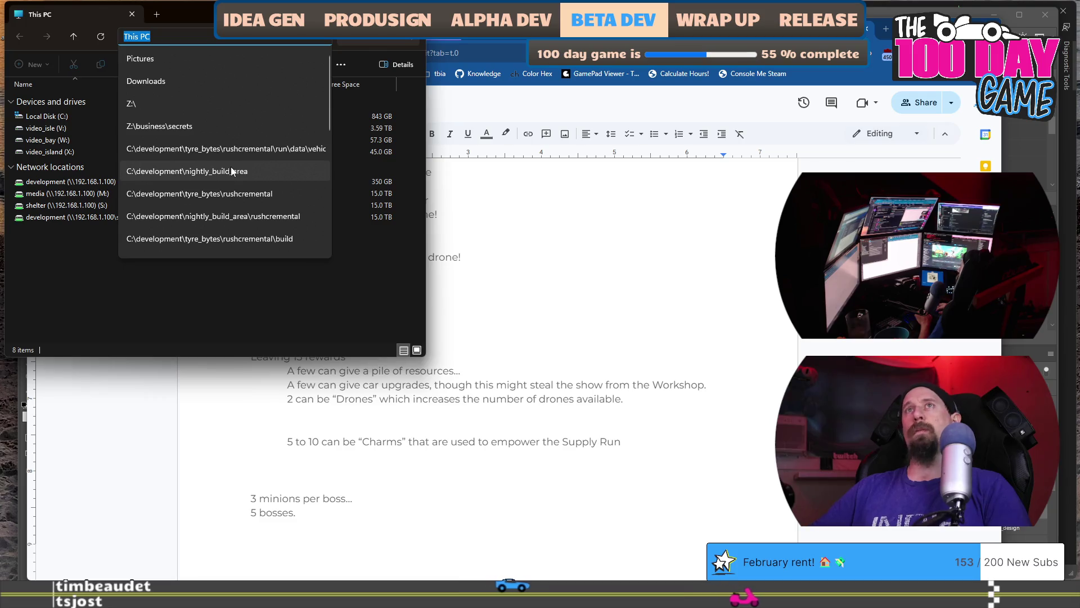
{"action": "type", "text": "C:\\"}
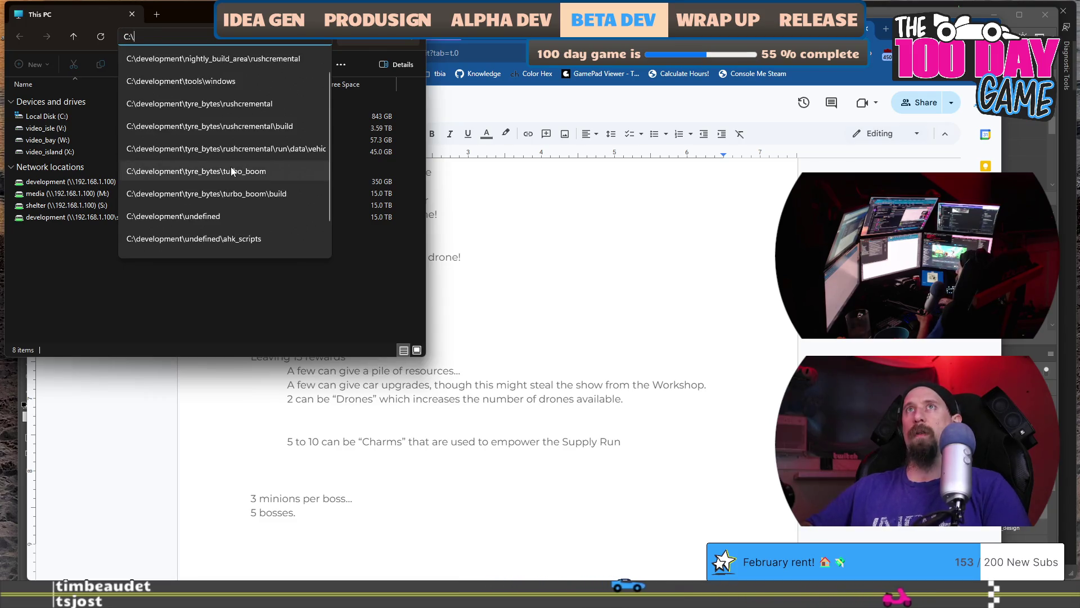
{"action": "type", "text": "de"}
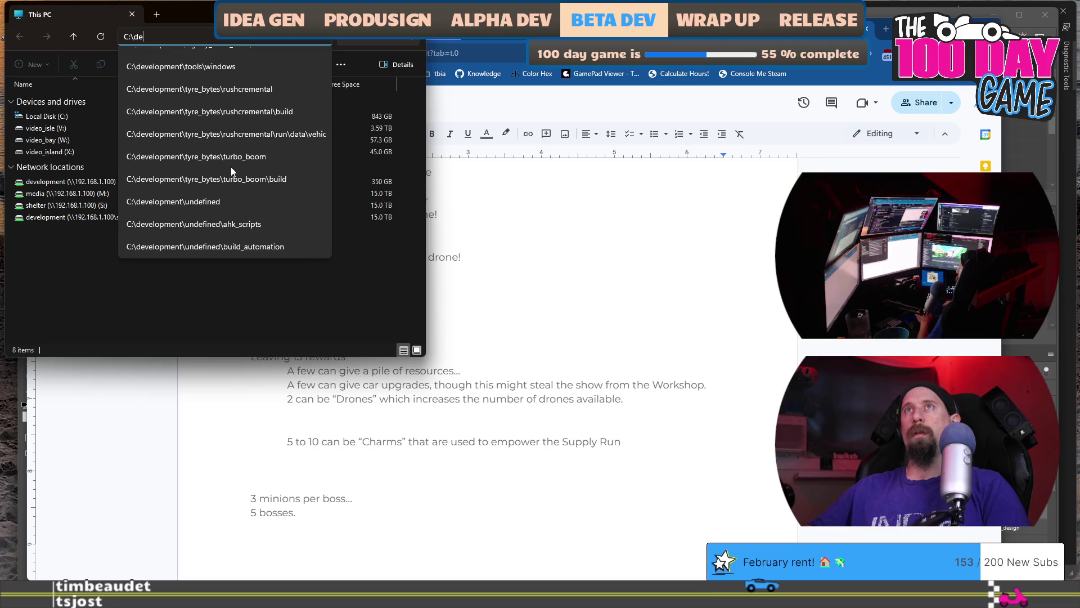
{"action": "type", "text": "velopment"}
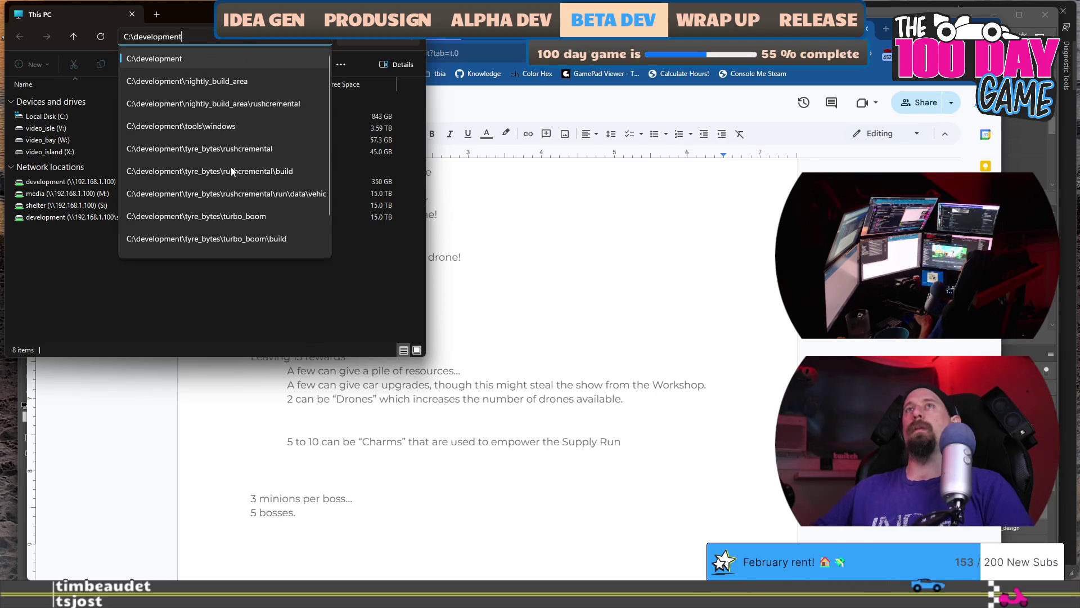
{"action": "type", "text": "\\"}
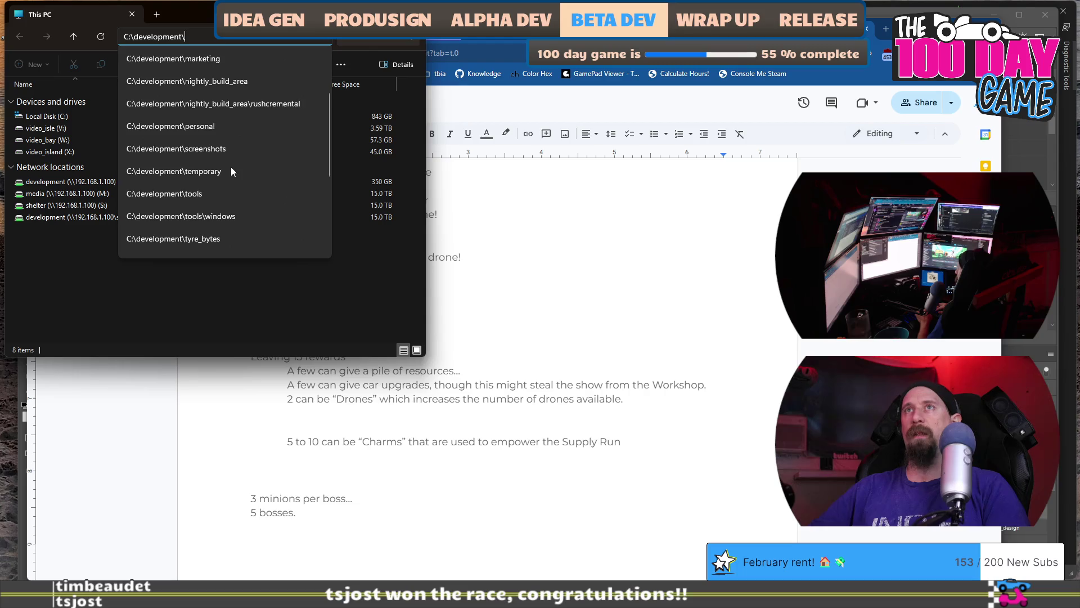
{"action": "type", "text": "tyre_bytes"}
{"action": "key", "text": "Return"}
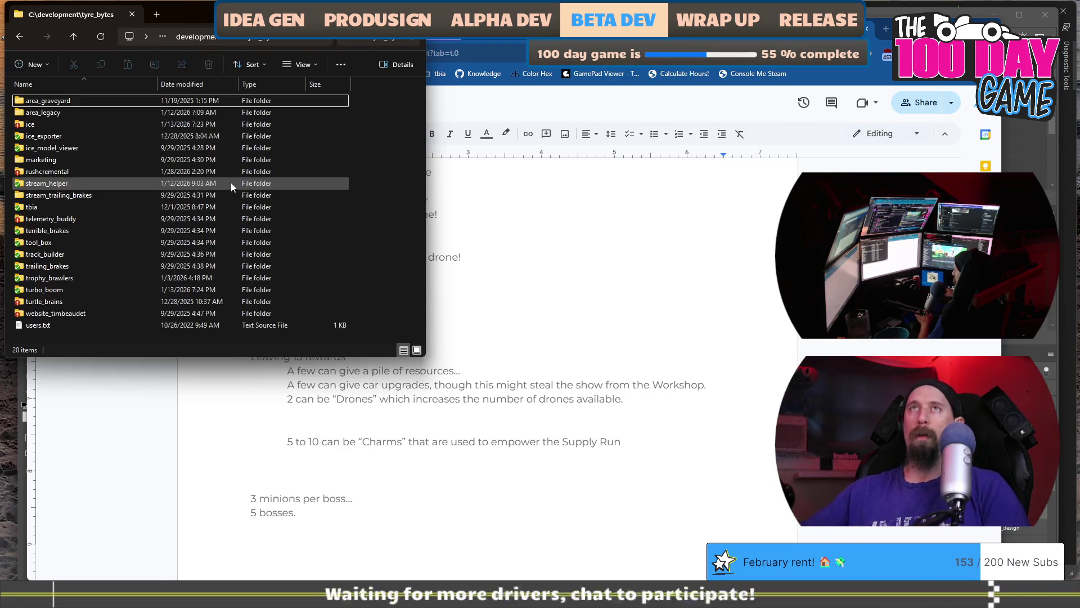
{"action": "double_click", "coordinate": [54, 174]}
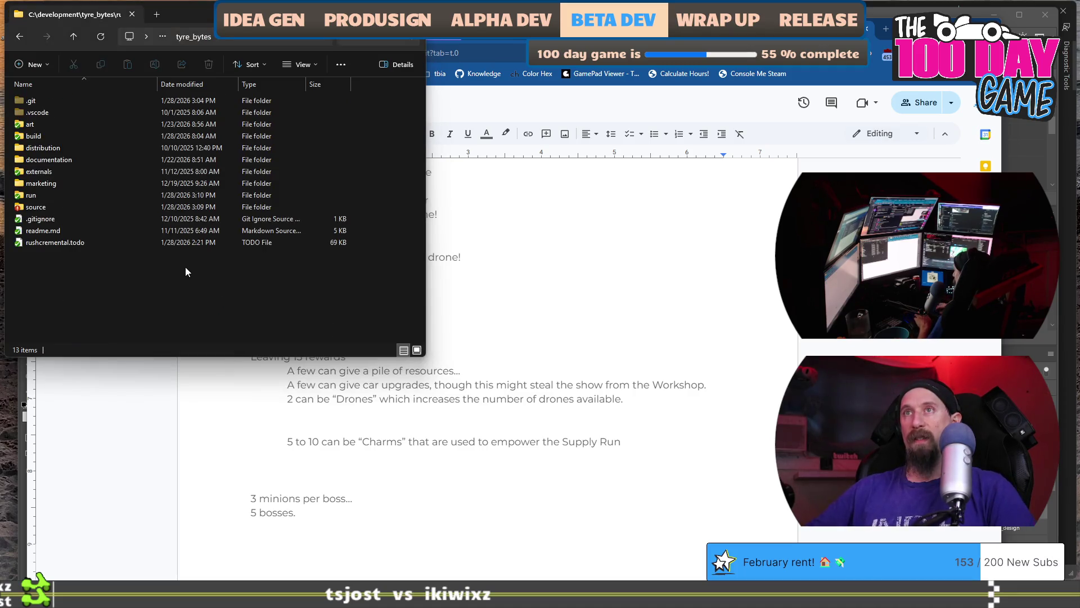
- Open tyre_bytes\rushcremental in a second File Explorer window
{"action": "key", "text": "super+e"}
{"action": "key", "text": "ctrl+l"}
{"action": "type", "text": "C:\\development\\nightly_build_area"}
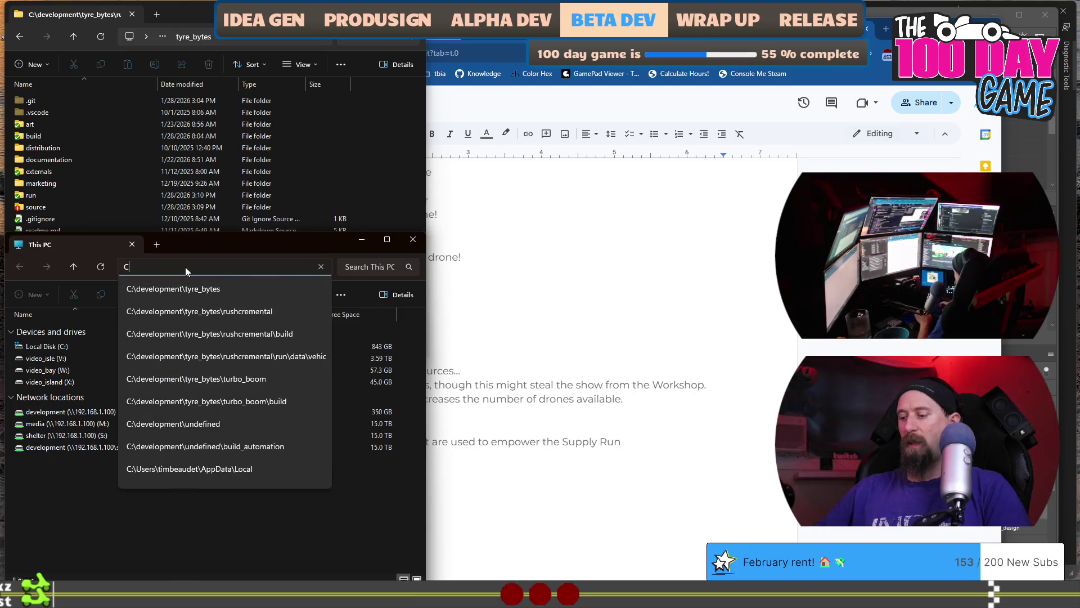
{"action": "key", "text": "BackSpace"}
{"action": "key", "text": "BackSpace"}
{"action": "key", "text": "BackSpace"}
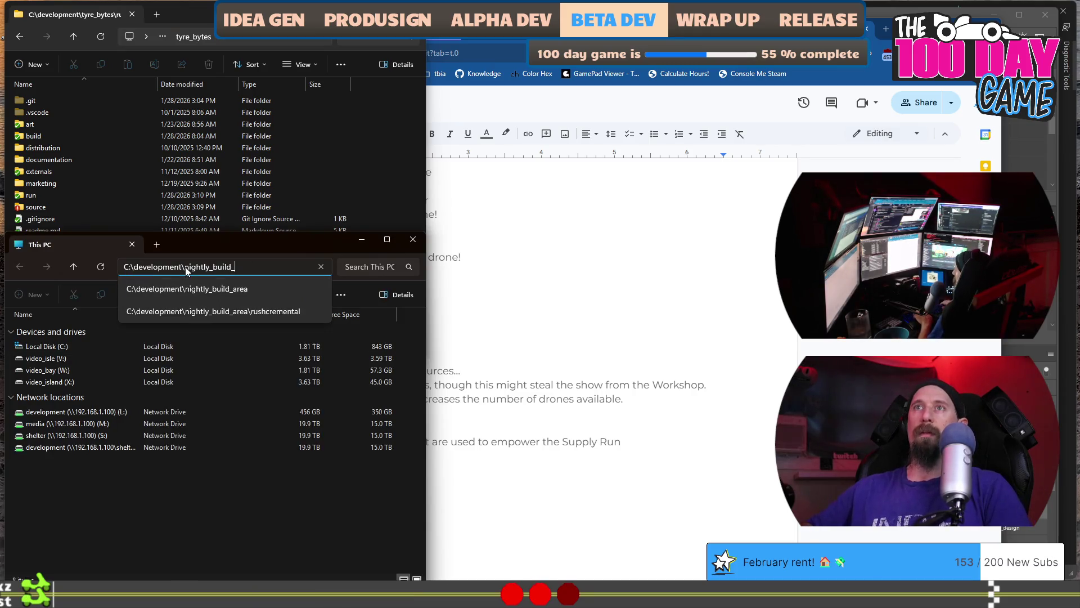
{"action": "key", "text": "BackSpace"}
{"action": "key", "text": "BackSpace"}
{"action": "key", "text": "BackSpace"}
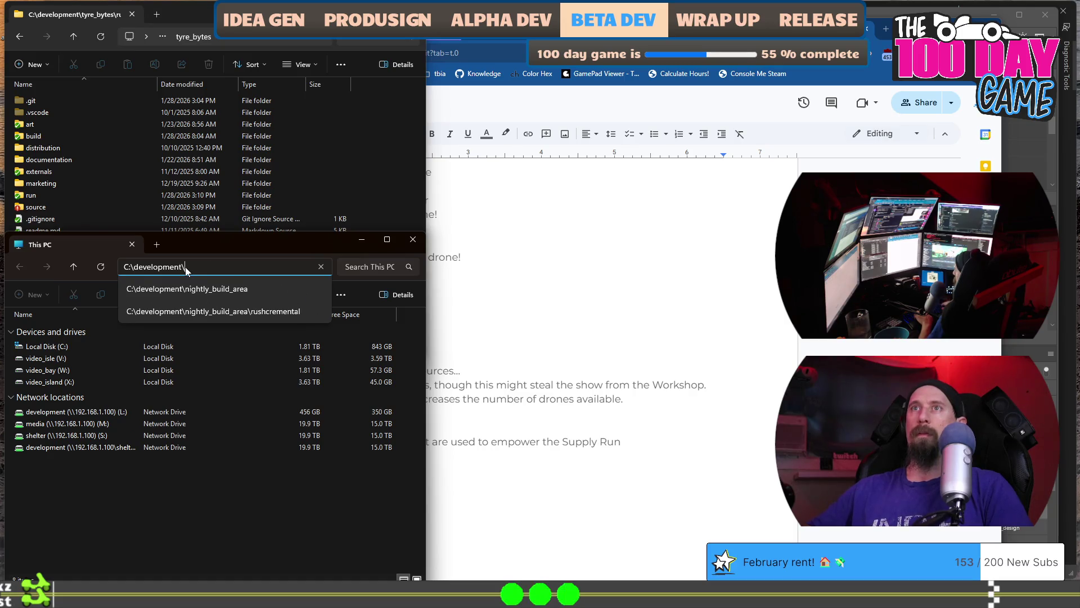
{"action": "type", "text": "tyre_bytes\\"}
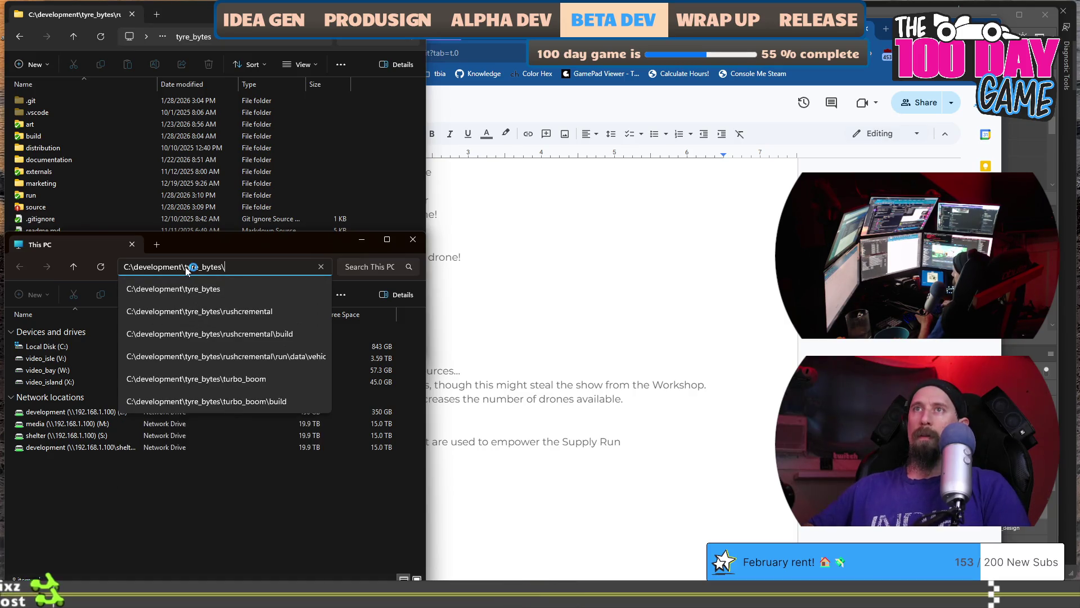
{"action": "type", "text": "rush"}
{"action": "key", "text": "Down"}
{"action": "key", "text": "Return"}
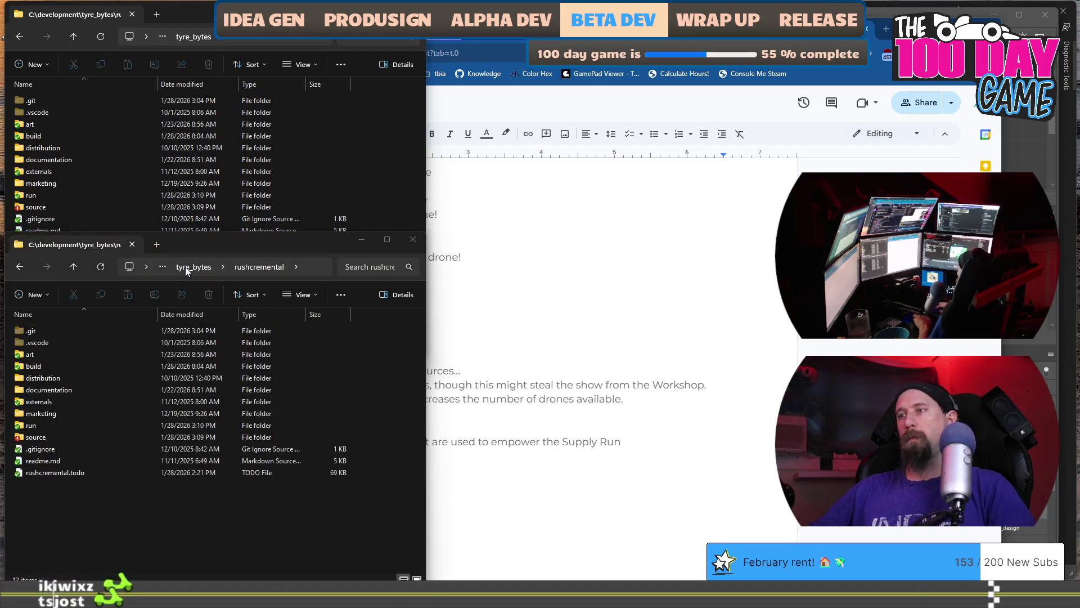
- Dismiss the live captions bar and bring the scratch pad document back
{"action": "key", "text": "ctrl+super+l"}
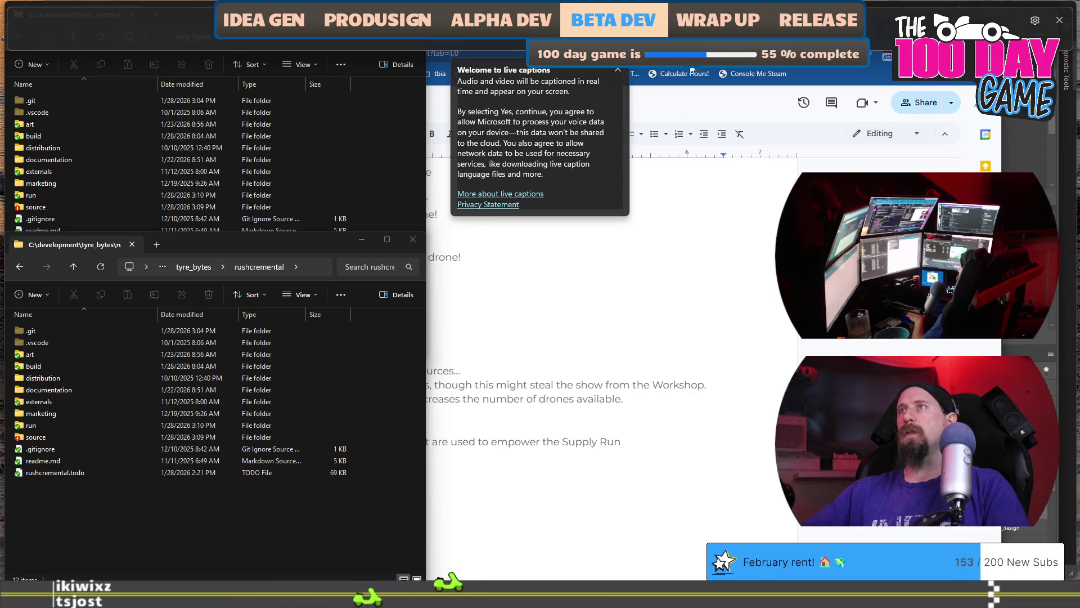
{"action": "key", "text": "ctrl+super+l"}
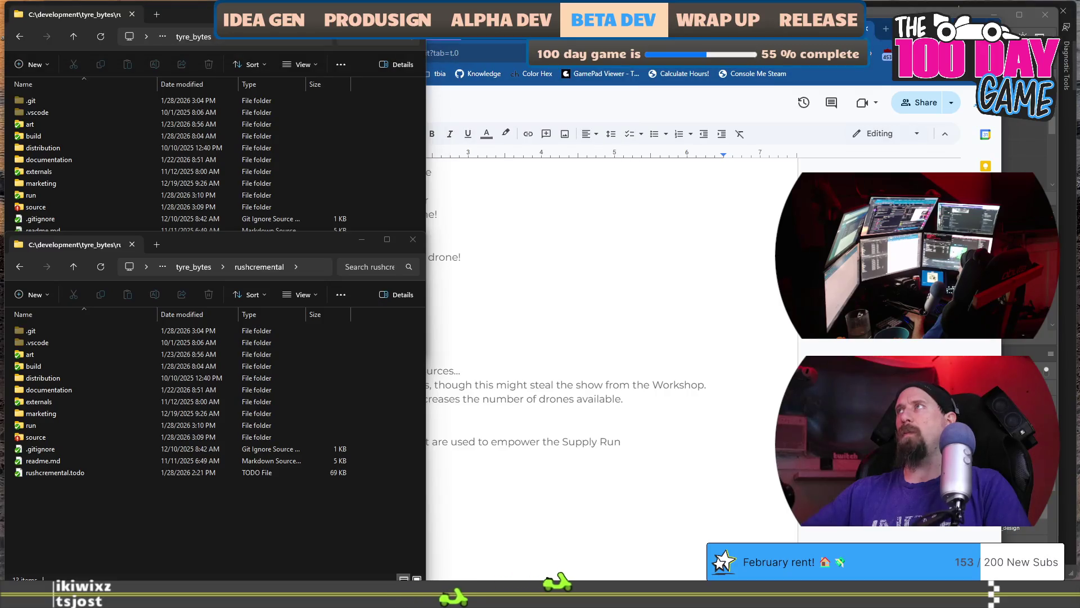
{"action": "key", "text": "super+e"}
{"action": "key", "text": "ctrl+super+Right"}
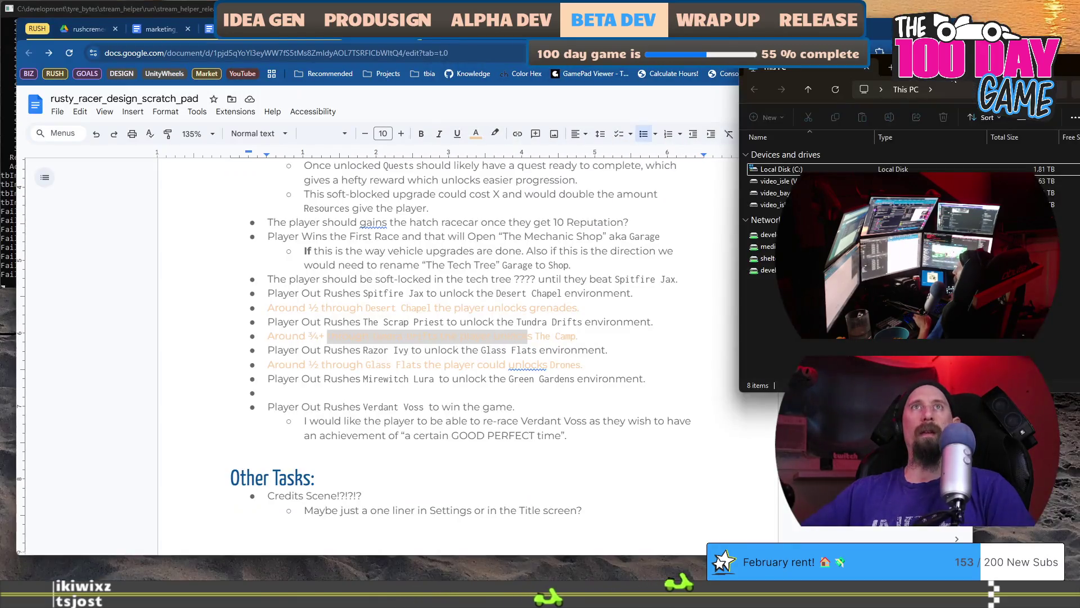
- Open a new window on the stream_helper run folder under C:\development
{"action": "key", "text": "super+e"}
{"action": "key", "text": "alt+d"}
{"action": "type", "text": "C:\\development\\n"}
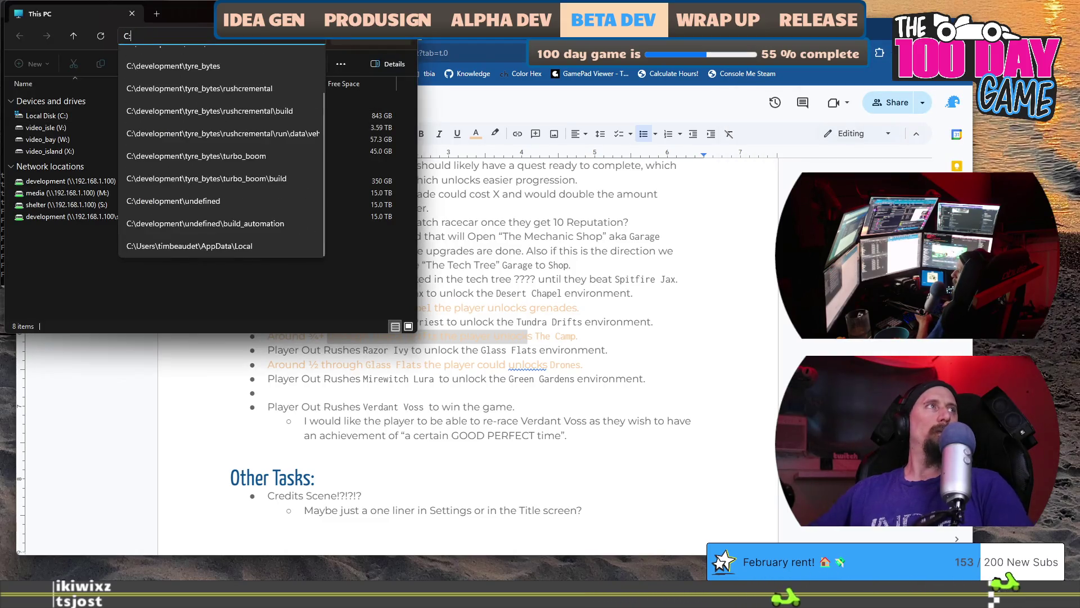
{"action": "key", "text": "Down"}
{"action": "key", "text": "Down"}
{"action": "key", "text": "Down"}
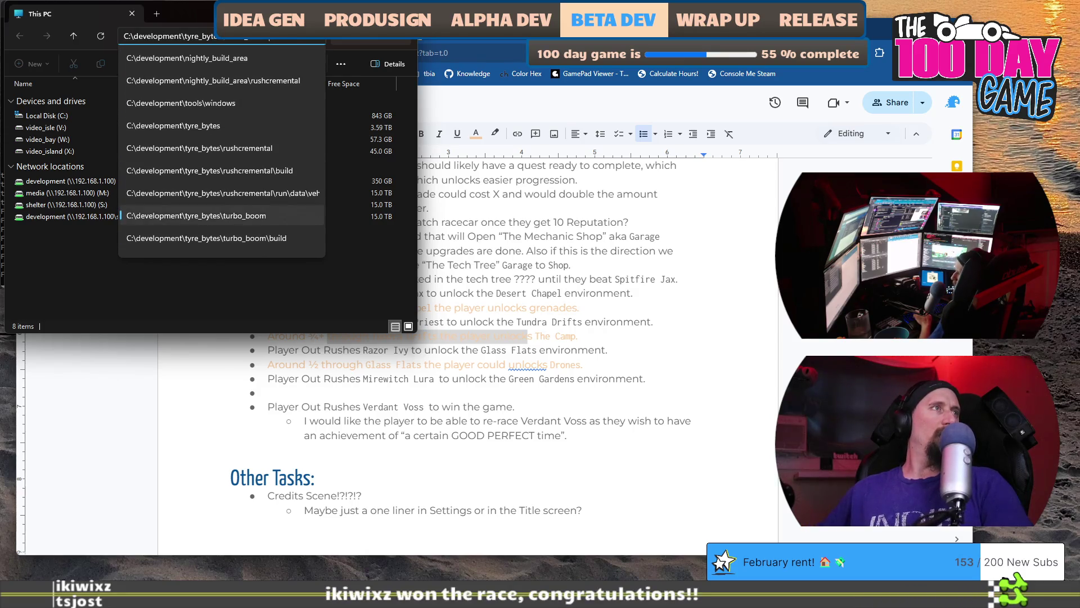
{"action": "key", "text": "Return"}
{"action": "key", "text": "Down"}
{"action": "key", "text": "Down"}
{"action": "key", "text": "Down"}
{"action": "type", "text": "st"}
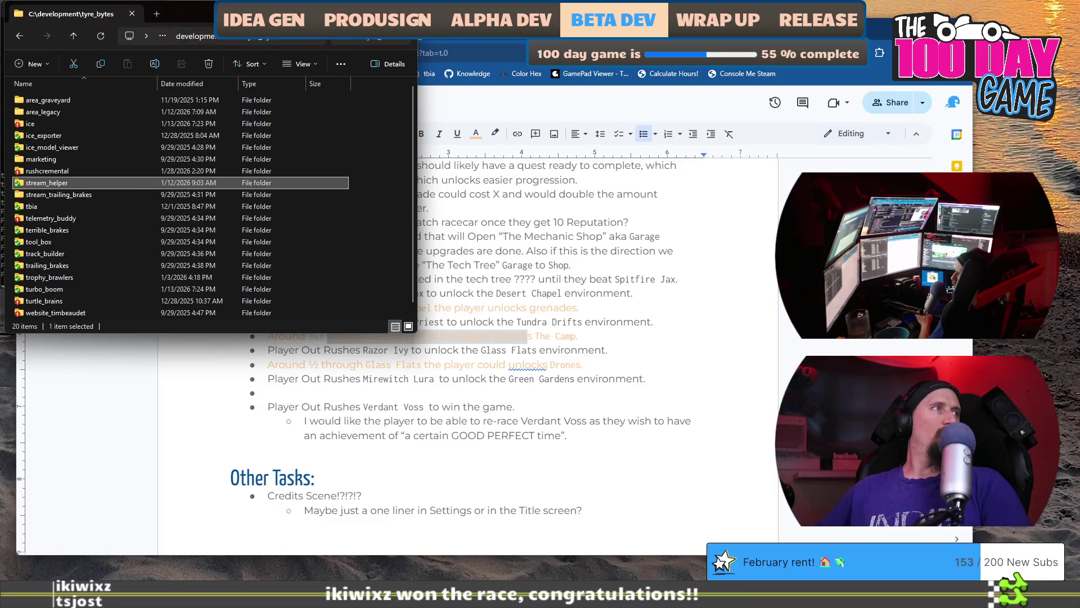
{"action": "key", "text": "Return"}
{"action": "key", "text": "r"}
{"action": "key", "text": "Return"}
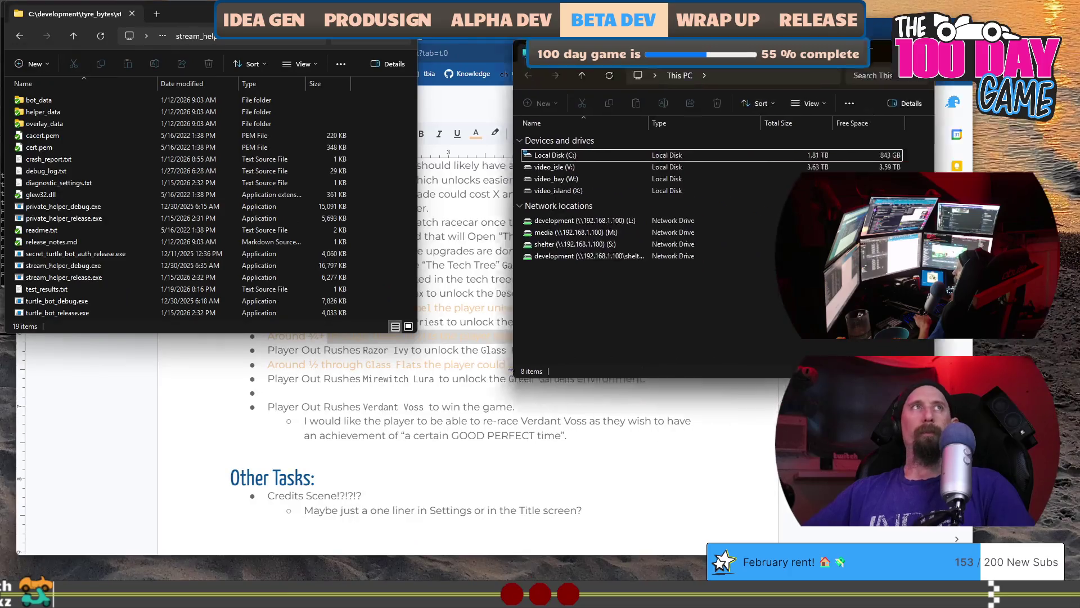
- Point the other window at TyreBytes in local app data, then place a third window on the right
{"action": "mouse_move", "coordinate": [708, 103]}
{"action": "left_mouse_down"}
{"action": "mouse_move", "coordinate": [726, 104]}
{"action": "mouse_move", "coordinate": [627, 53]}
{"action": "mouse_move", "coordinate": [587, 52]}
{"action": "left_mouse_up"}
{"action": "left_click", "coordinate": [241, 326]}
{"action": "key", "text": "ctrl+l"}
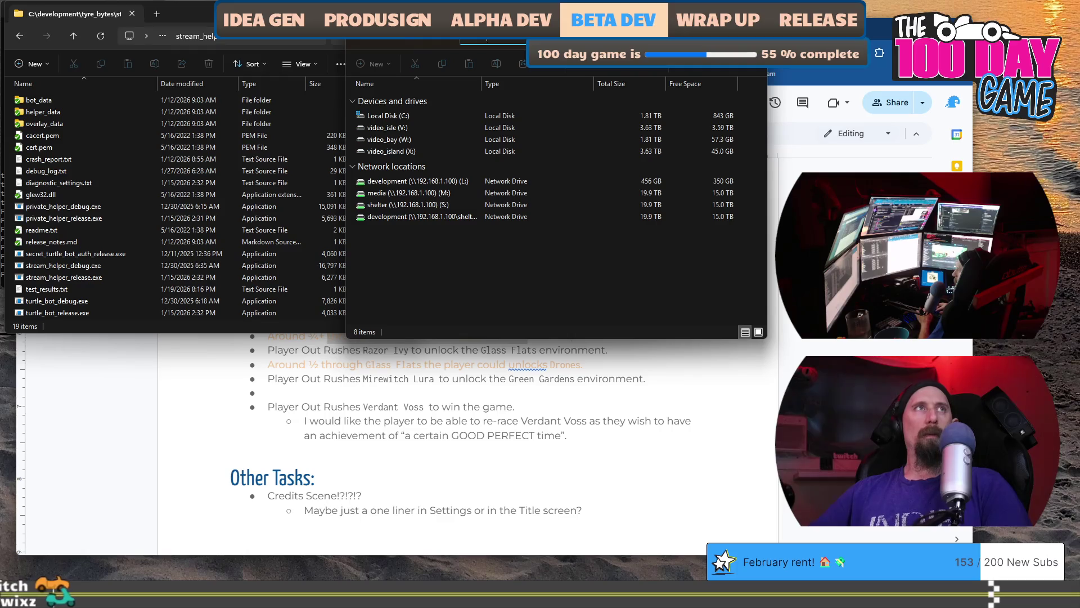
{"action": "key", "text": "ctrl+v"}
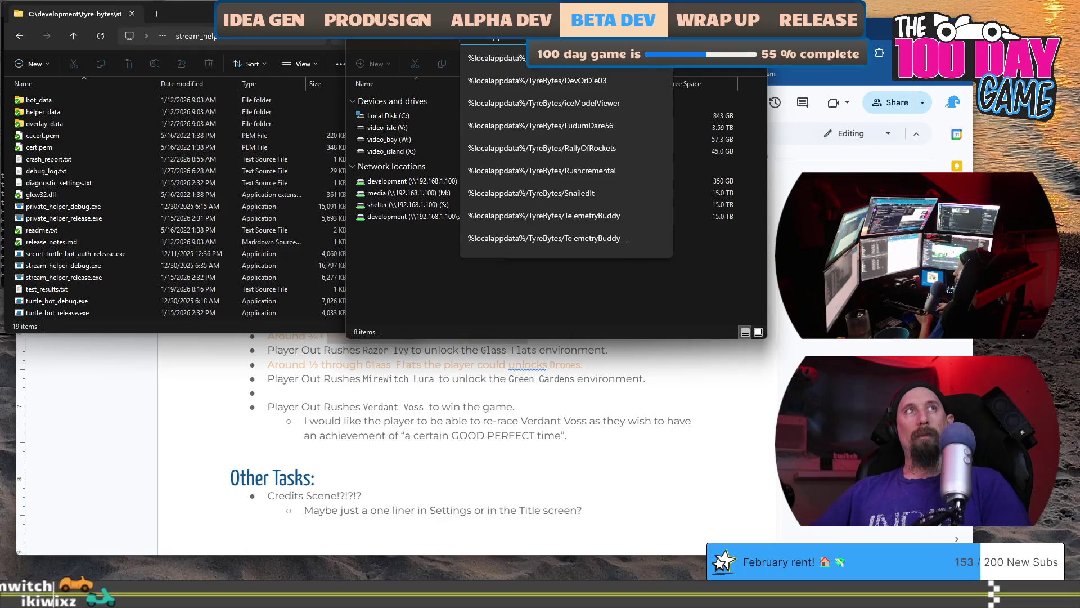
{"action": "key", "text": "Return"}
{"action": "key", "text": "super+e"}
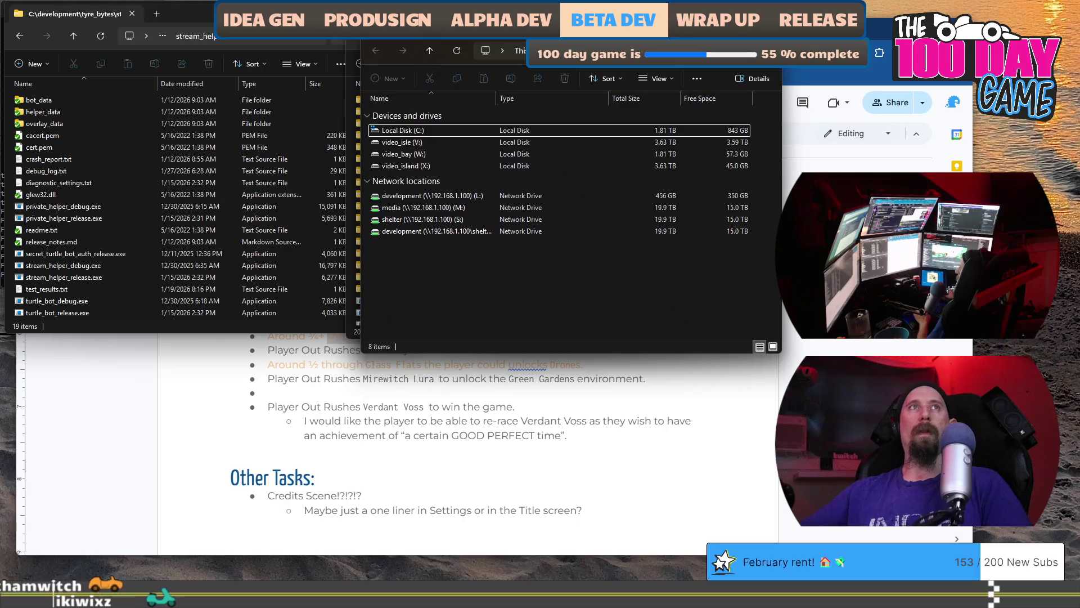
{"action": "mouse_move", "coordinate": [583, 18]}
{"action": "left_mouse_down"}
{"action": "mouse_move", "coordinate": [889, 19]}
{"action": "mouse_move", "coordinate": [879, 14]}
{"action": "left_mouse_up"}
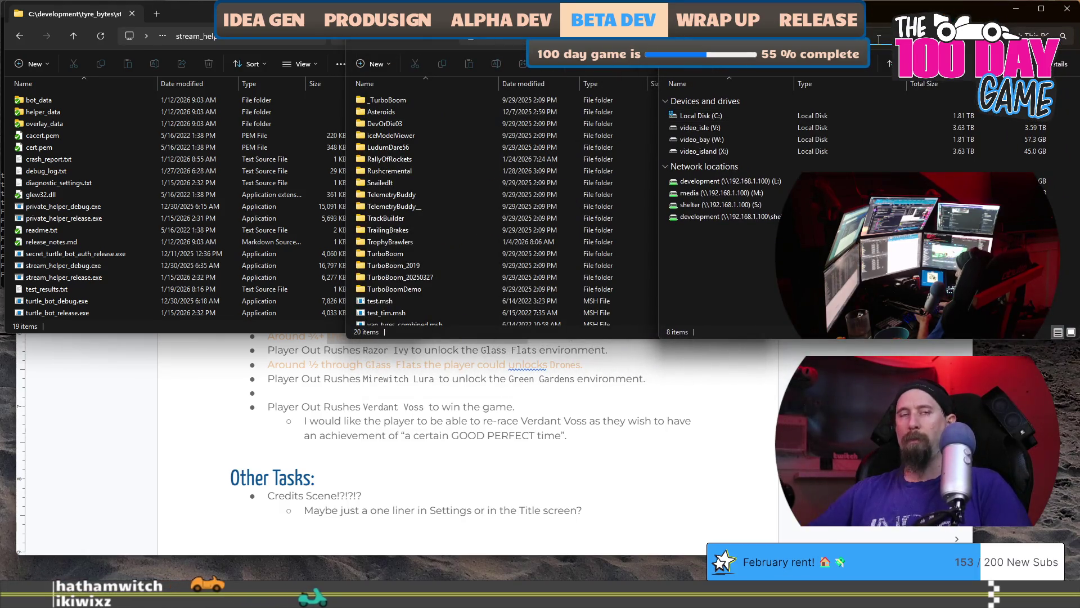
- Navigate the third window to AppData\LocalLow\EagleEye Games
{"action": "left_click", "coordinate": [879, 39]}
{"action": "type", "text": "%localappdata%/"}
{"action": "key", "text": "Return"}
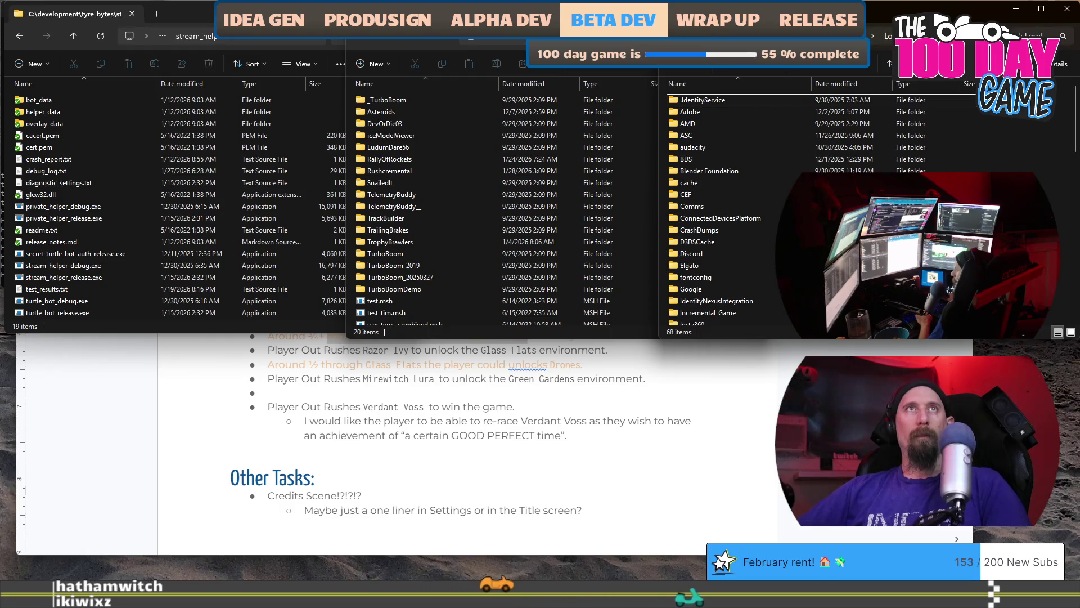
{"action": "key", "text": "alt+Up"}
{"action": "double_click", "coordinate": [707, 111]}
{"action": "left_click", "coordinate": [715, 161]}
{"action": "double_click", "coordinate": [714, 162]}
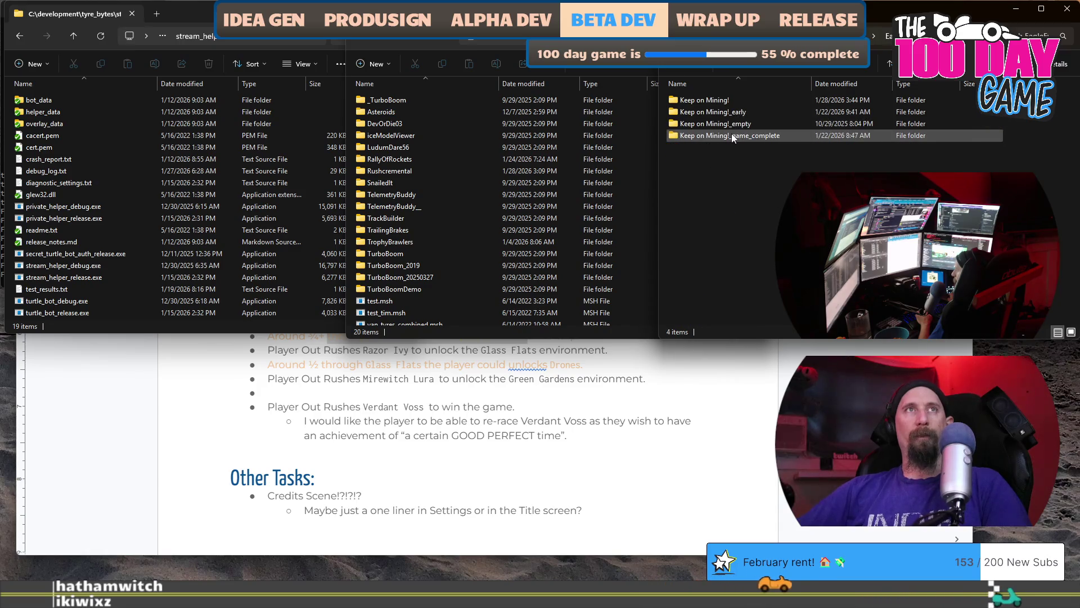
- Replace the Keep on Mining! save folder with a renamed Keep on Mining!_game_complete copy, then relaunch the game
{"action": "key", "text": "Down"}
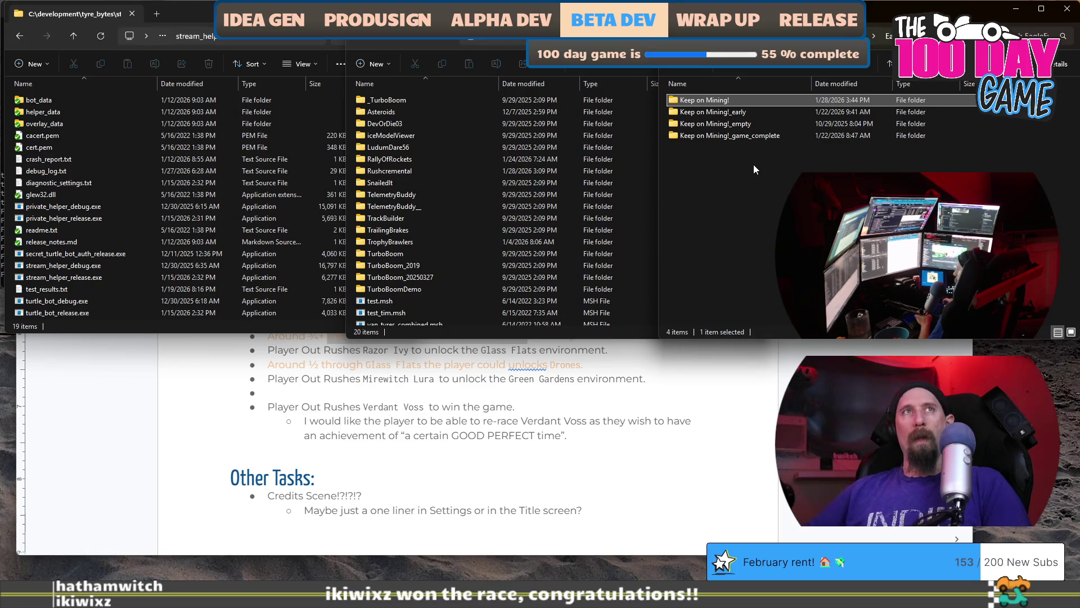
{"action": "key", "text": "Delete"}
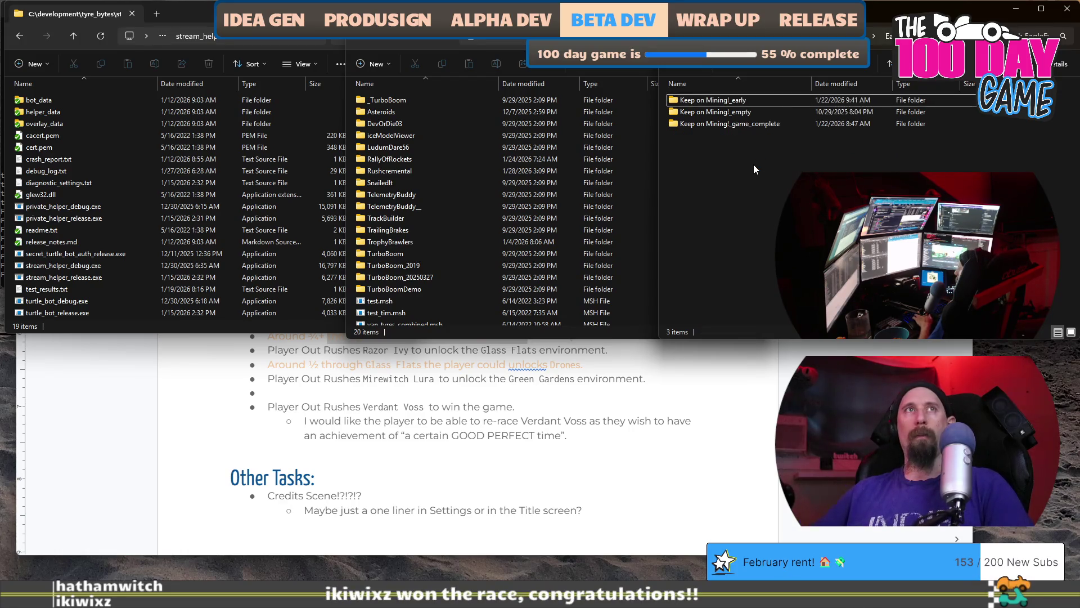
{"action": "key", "text": "Down"}
{"action": "key", "text": "ctrl+c"}
{"action": "key", "text": "ctrl+v"}
{"action": "key", "text": "F2"}
{"action": "key", "text": "BackSpace"}
{"action": "key", "text": "BackSpace"}
{"action": "key", "text": "BackSpace"}
{"action": "key", "text": "BackSpace"}
{"action": "key", "text": "BackSpace"}
{"action": "key", "text": "BackSpace"}
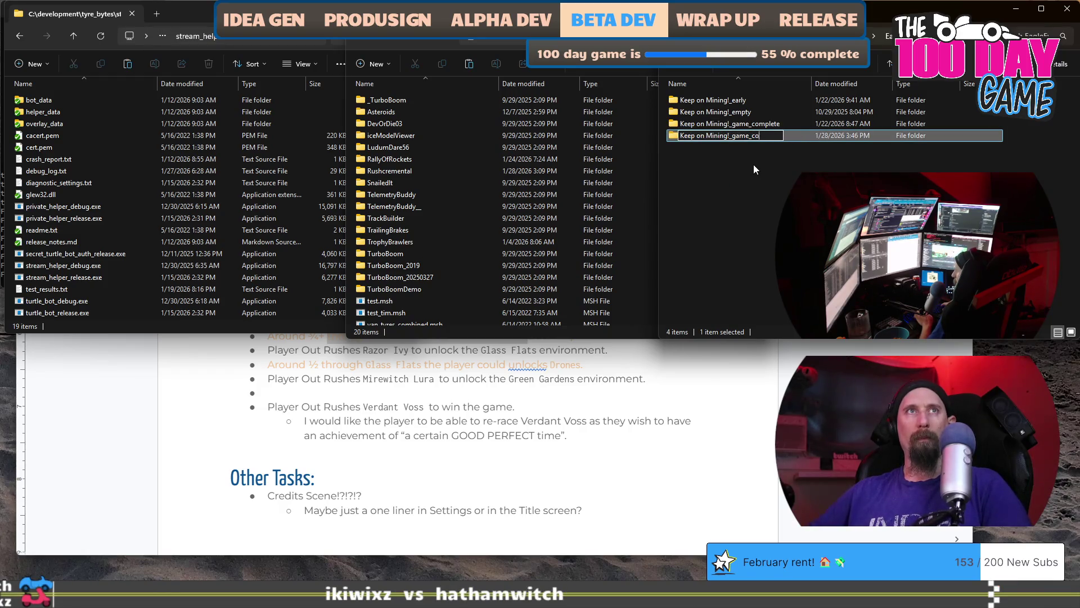
{"action": "key", "text": "Return"}
{"action": "left_click", "coordinate": [754, 230]}
{"action": "left_click", "coordinate": [238, 398]}
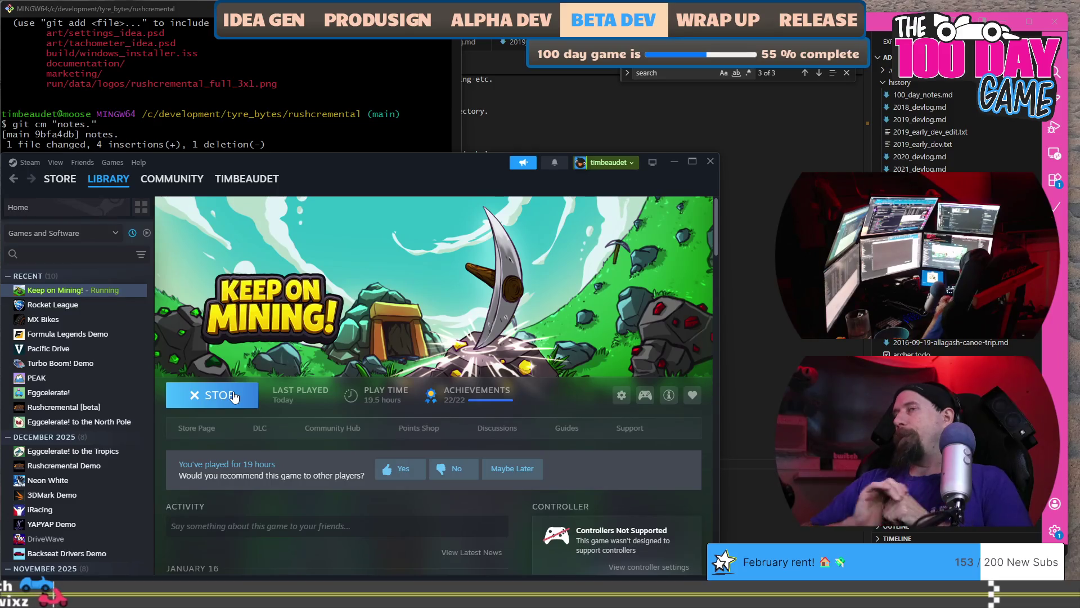
- Bring the game forward and read each artifact's buff on the Artifacts screen
{"action": "left_click", "coordinate": [234, 397]}
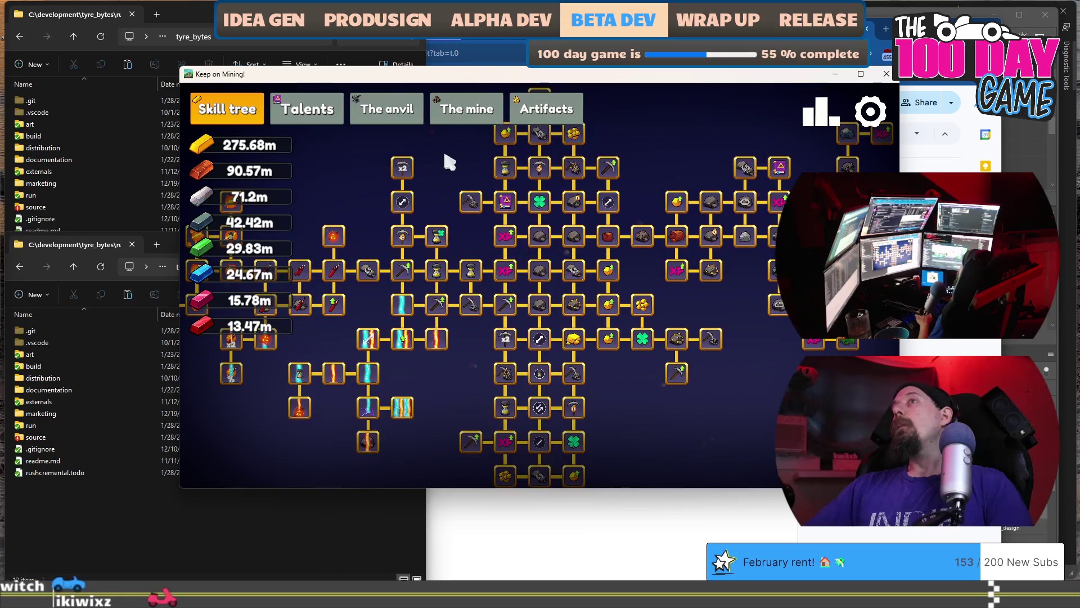
{"action": "left_click", "coordinate": [549, 110]}
{"action": "mouse_move", "coordinate": [535, 214]}
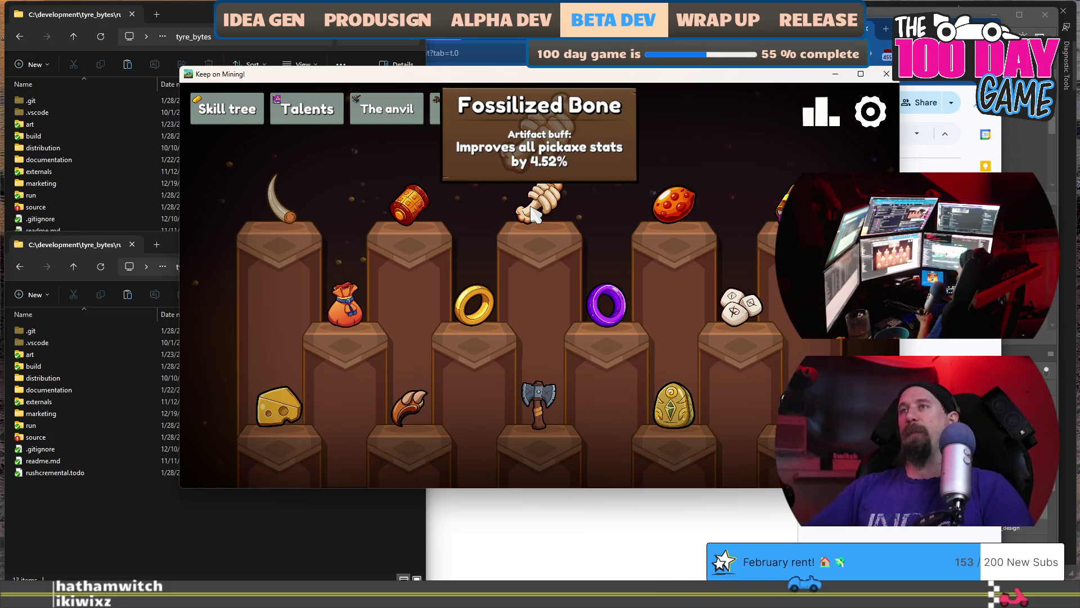
{"action": "mouse_move", "coordinate": [406, 216]}
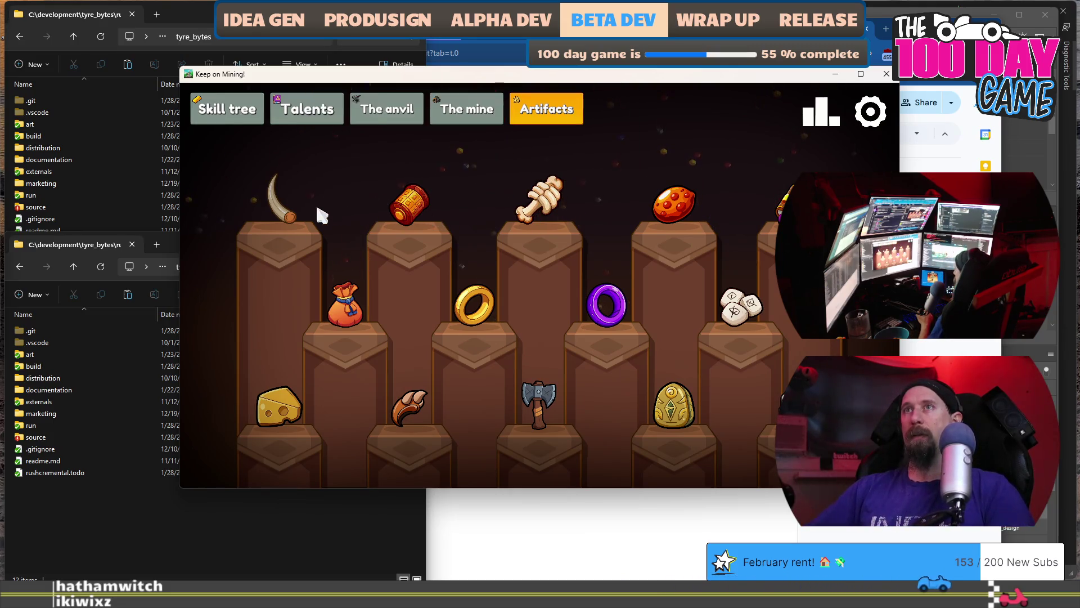
{"action": "mouse_move", "coordinate": [338, 325]}
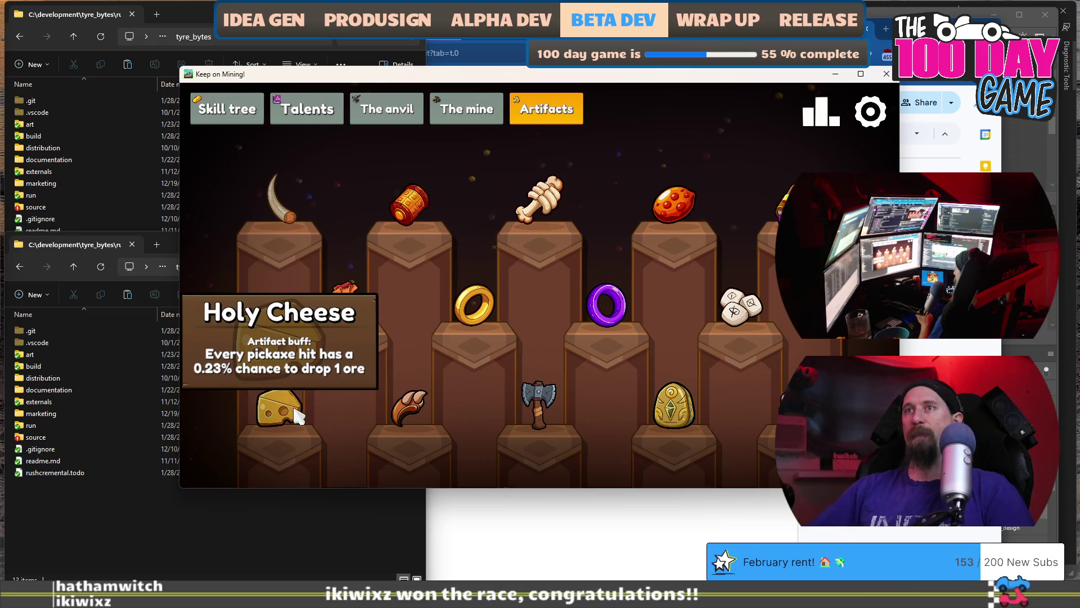
{"action": "mouse_move", "coordinate": [431, 406]}
{"action": "mouse_move", "coordinate": [539, 405]}
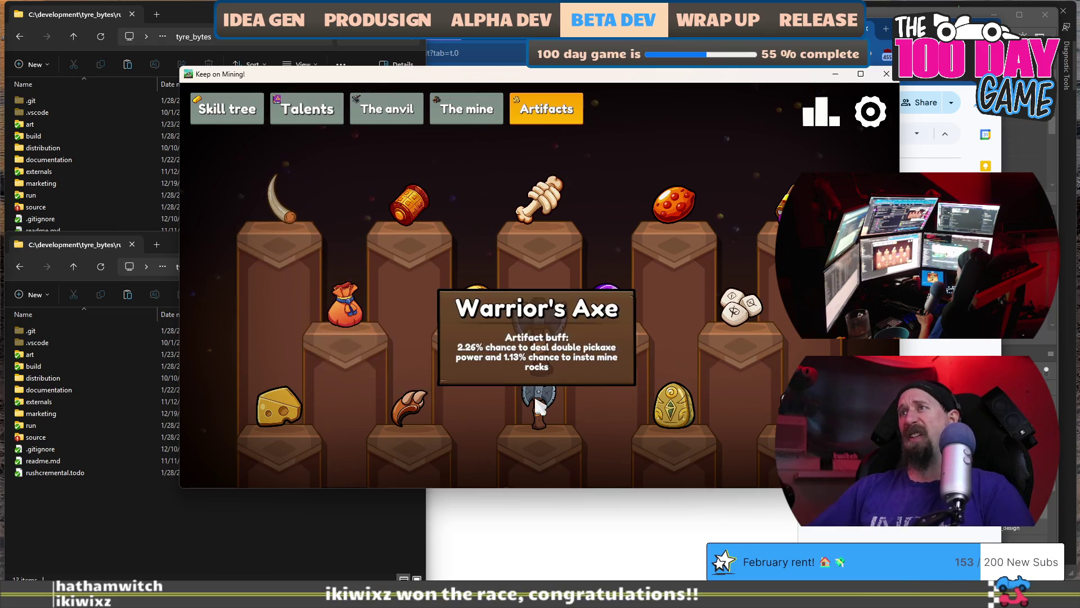
{"action": "mouse_move", "coordinate": [673, 401]}
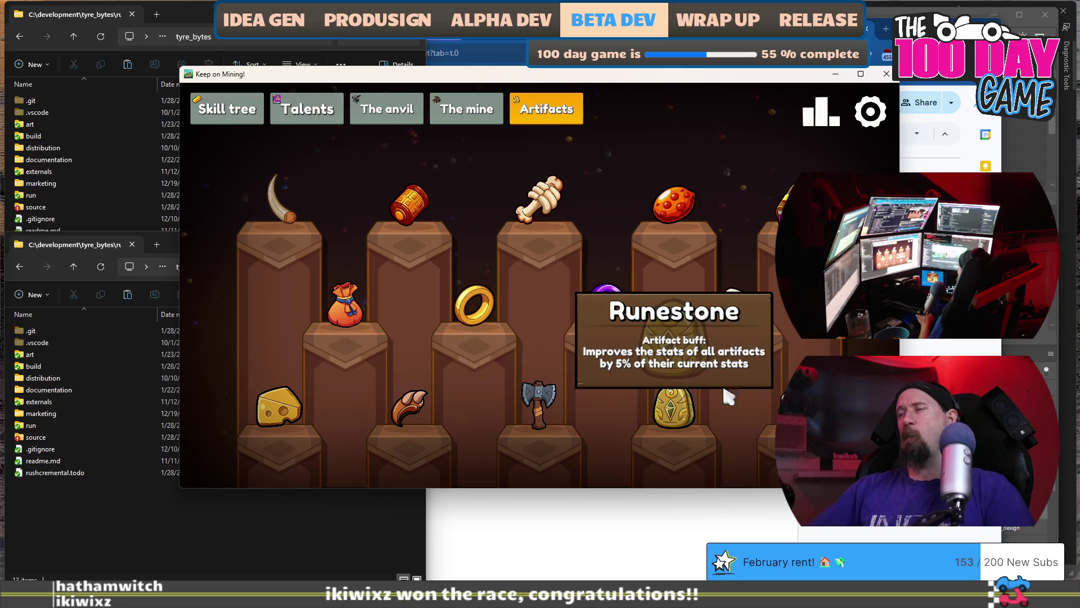
{"action": "mouse_move", "coordinate": [799, 404]}
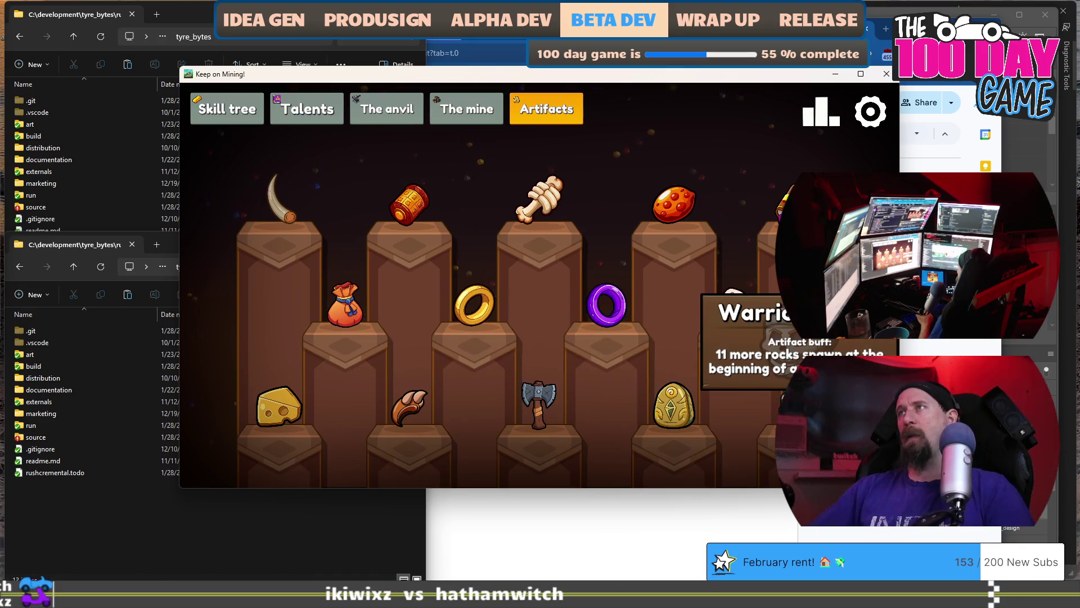
{"action": "mouse_move", "coordinate": [759, 307]}
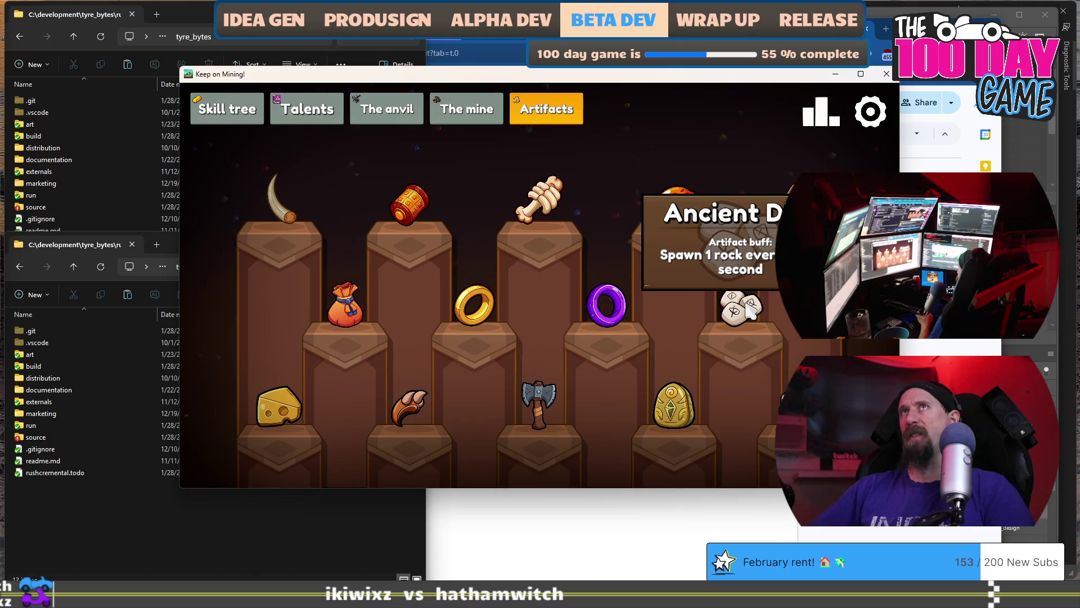
{"action": "mouse_move", "coordinate": [804, 205]}
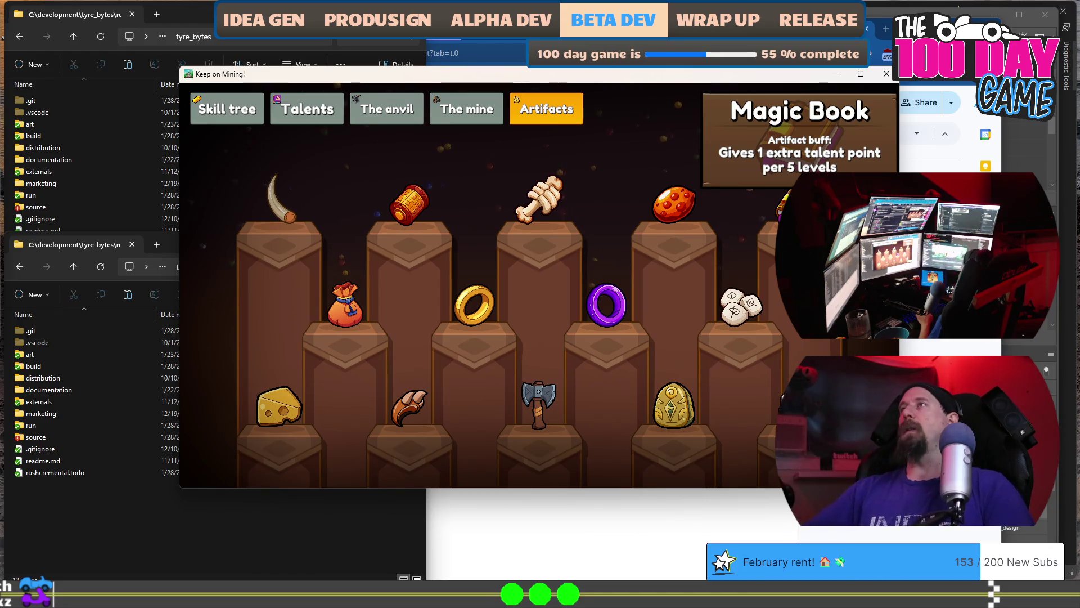
- Move the game window aside and close it with Alt+F4 to get back to the scratch pad
{"action": "mouse_move", "coordinate": [726, 78]}
{"action": "left_mouse_down"}
{"action": "mouse_move", "coordinate": [1054, 116]}
{"action": "mouse_move", "coordinate": [655, 54]}
{"action": "left_mouse_up"}
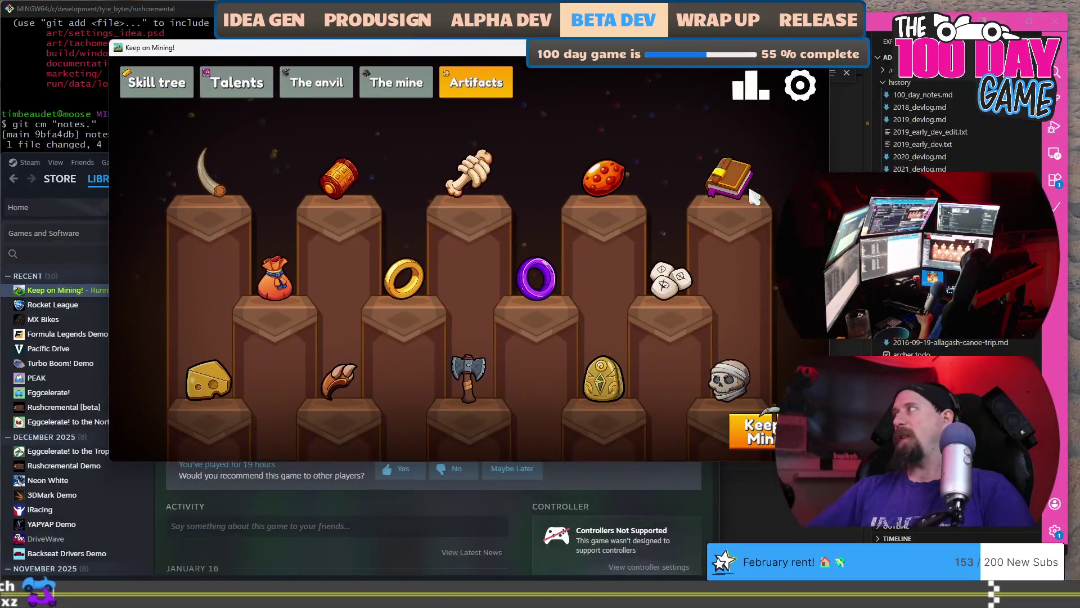
{"action": "mouse_move", "coordinate": [726, 189]}
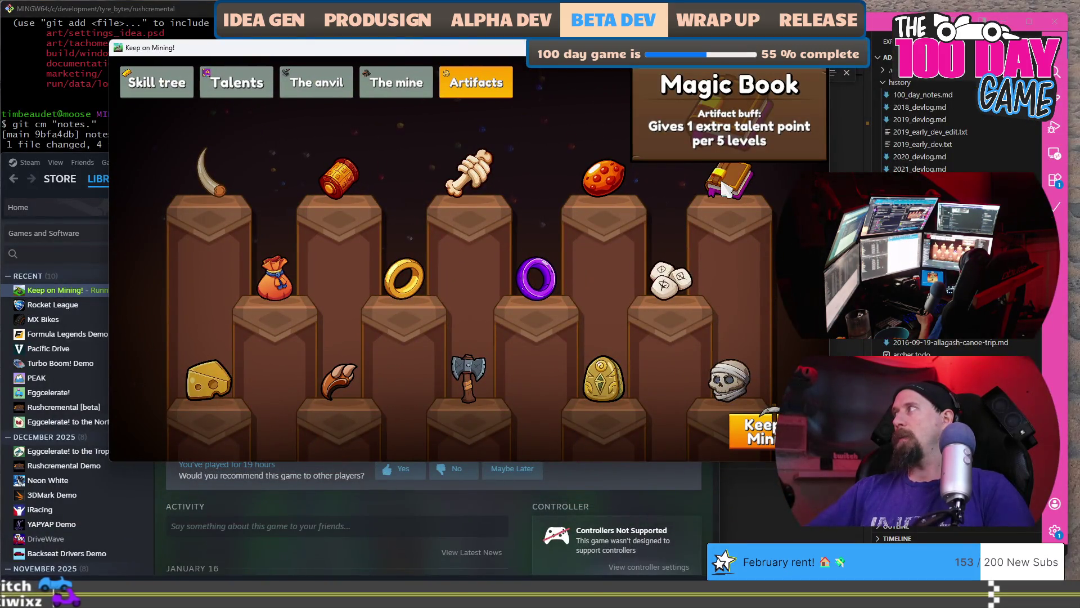
{"action": "key", "text": "alt+F4"}
- Scroll to Charms Abilities and start a new top bullet beginning with 'Give'
{"action": "left_click", "coordinate": [627, 348]}
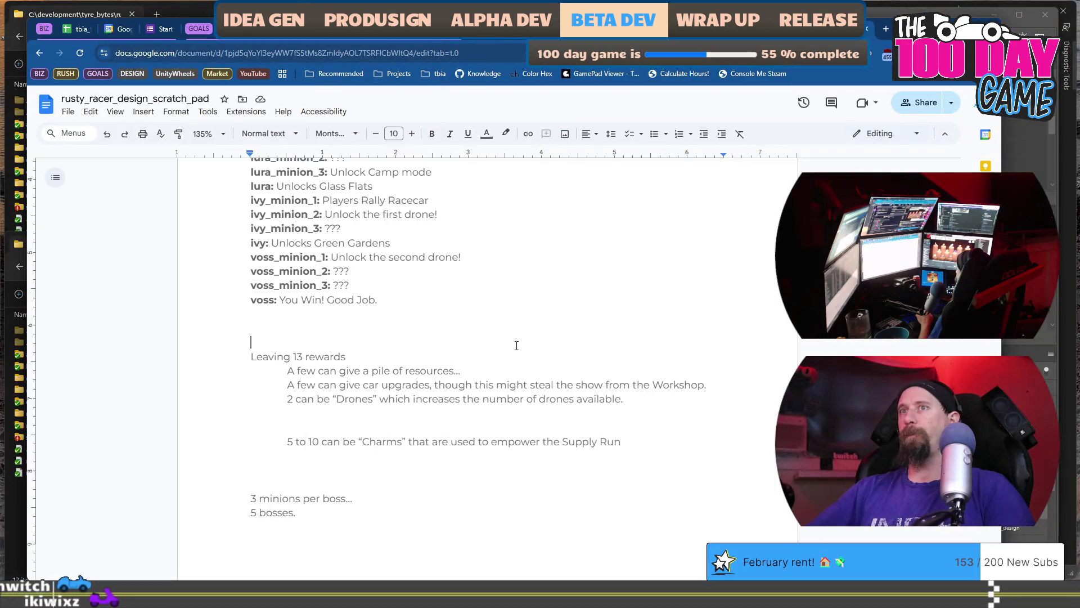
{"action": "scroll", "coordinate": [516, 362], "scroll_direction": "down", "scroll_amount": 7}
{"action": "left_click", "coordinate": [510, 319]}
{"action": "key", "text": "Down"}
{"action": "key", "text": "Home"}
{"action": "key", "text": "Return"}
{"action": "key", "text": "Up"}
{"action": "type", "text": "Give"}
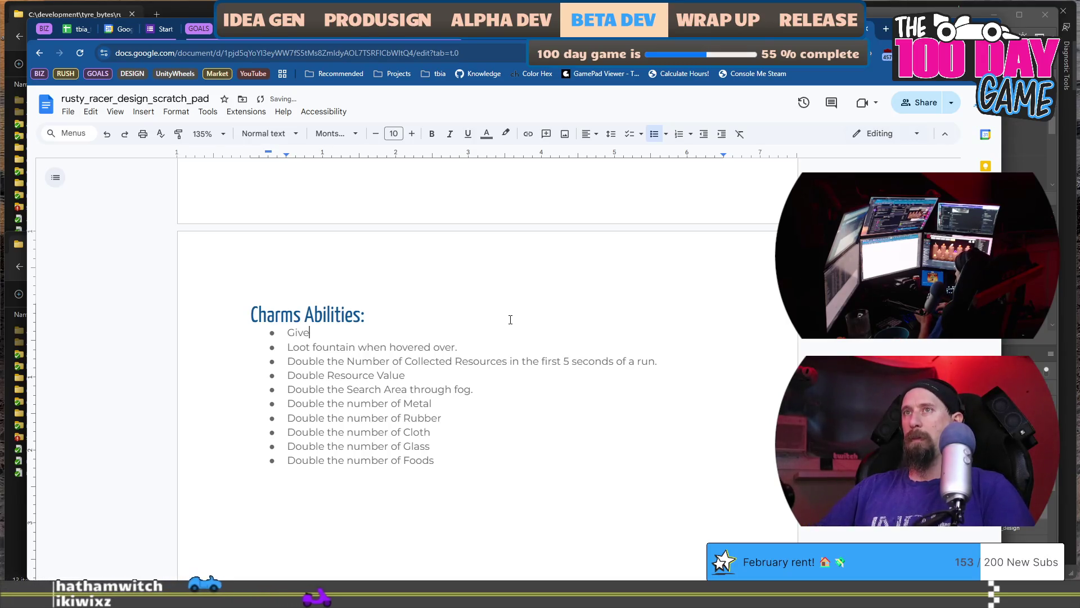
- Reword the top bullet as the XP-doubling charm, then add an empty bullet above it
{"action": "key", "text": "BackSpace"}
{"action": "key", "text": "BackSpace"}
{"action": "key", "text": "BackSpace"}
{"action": "type", "text": "Doube"}
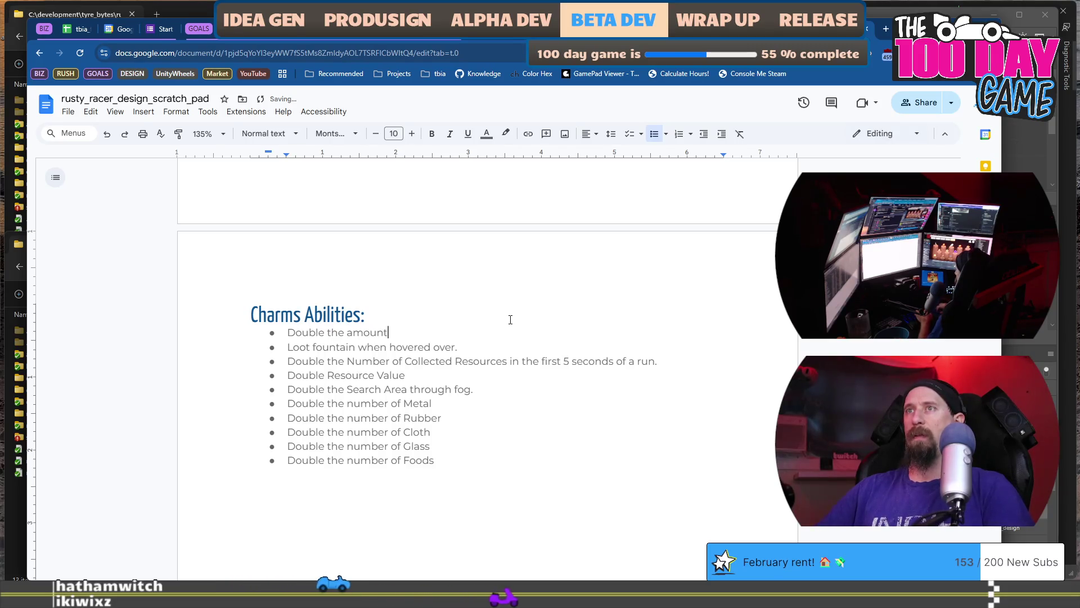
{"action": "type", "text": " per resource collected."}
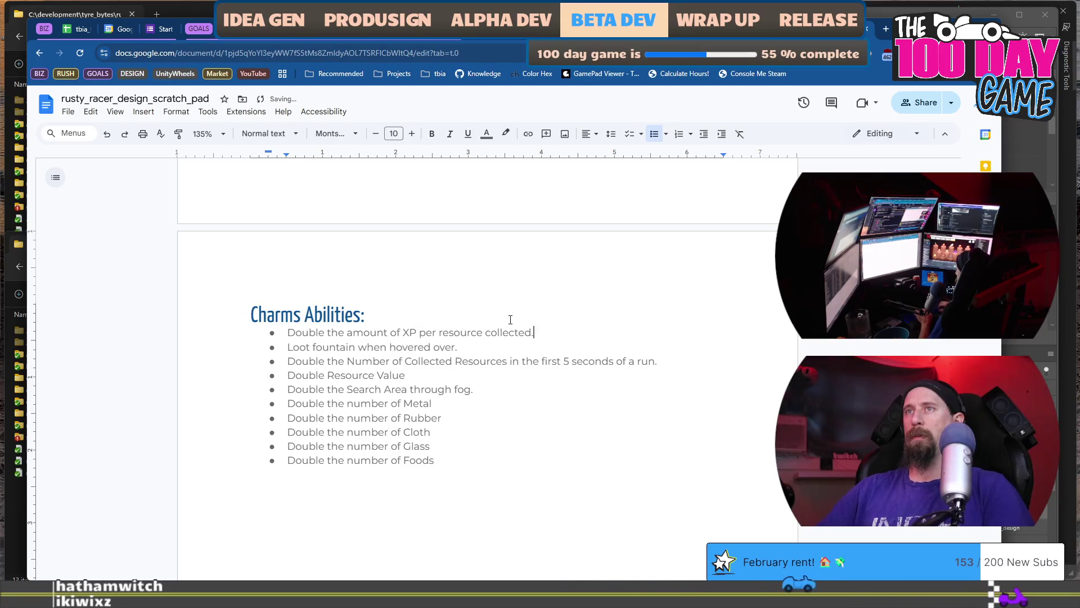
{"action": "key", "text": "Return"}
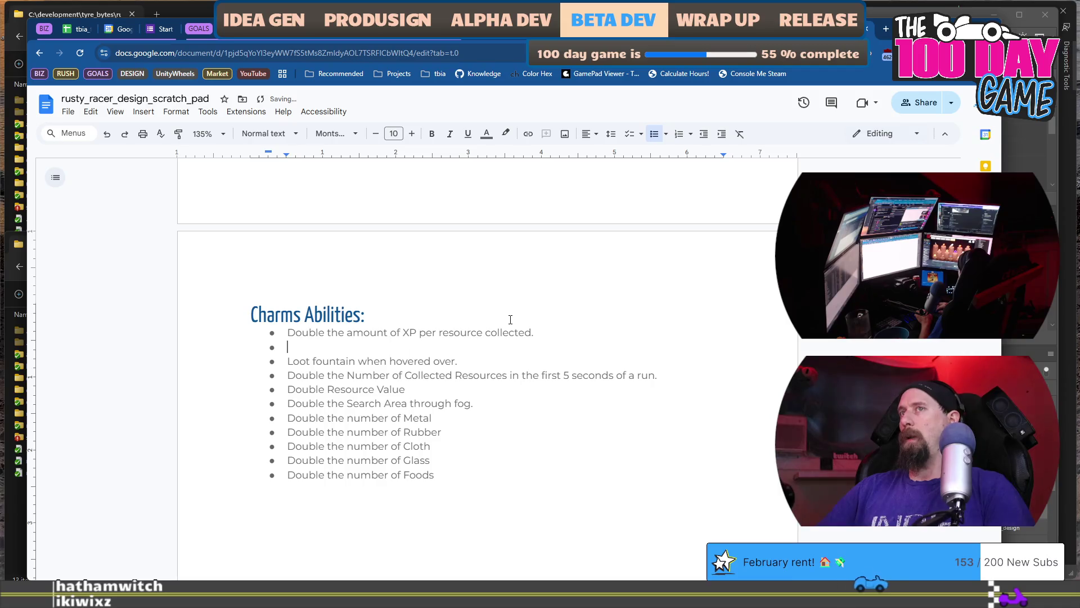
{"action": "key", "text": "BackSpace"}
{"action": "key", "text": "BackSpace"}
{"action": "key", "text": "Home"}
{"action": "key", "text": "Return"}
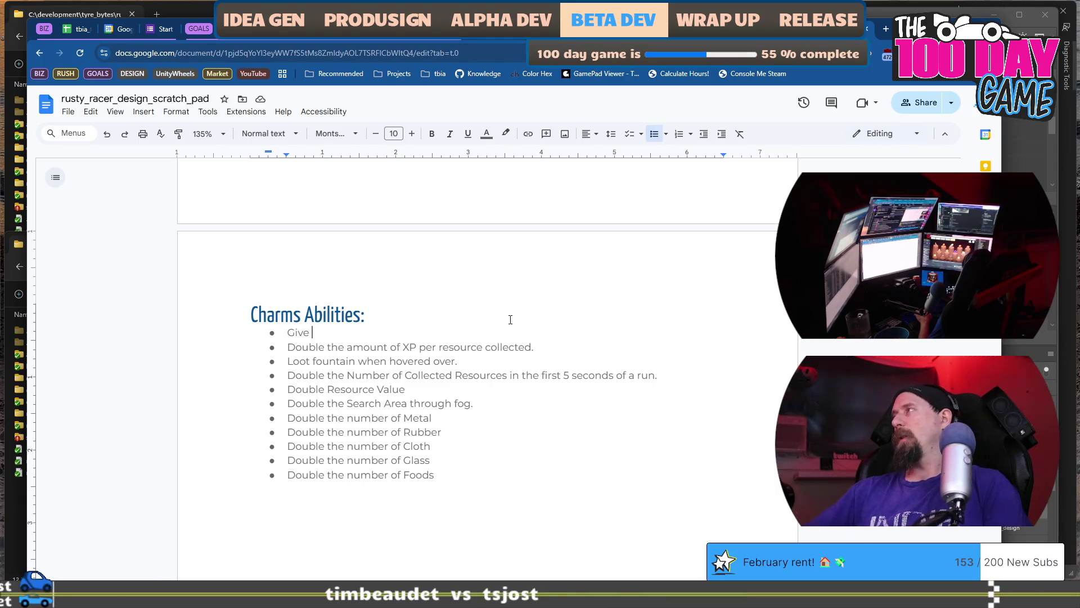
- Switch with Ctrl+Win+Right to the desktop running Keep on Mining!
{"action": "key", "text": "ctrl+super+Right"}
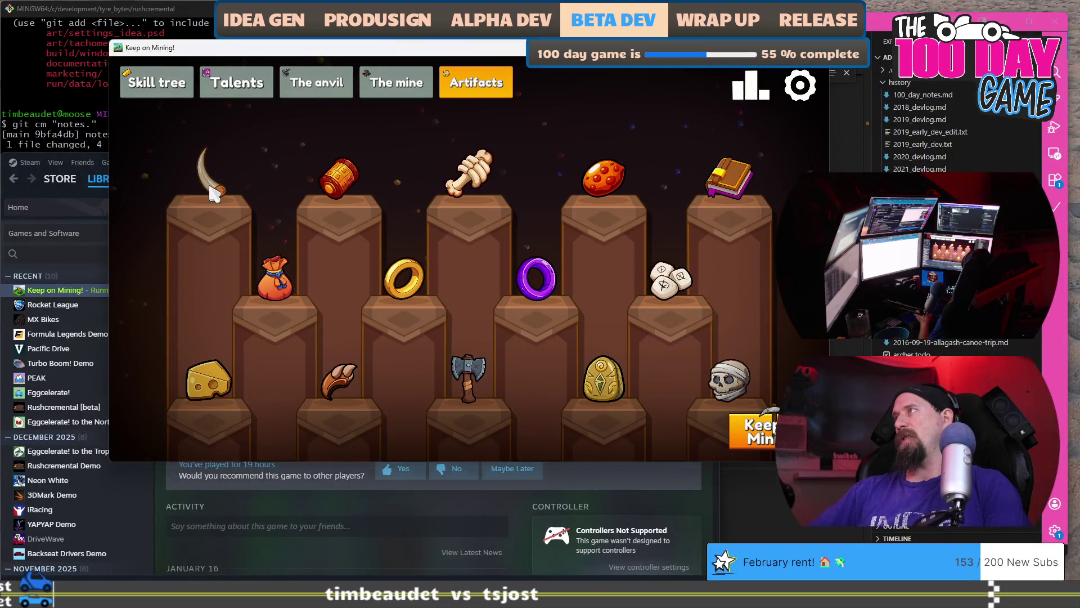
- Check the artifact buffs, including Holy Cheese's 0.23% per-hit chance to drop 1 ore
{"action": "mouse_move", "coordinate": [218, 193]}
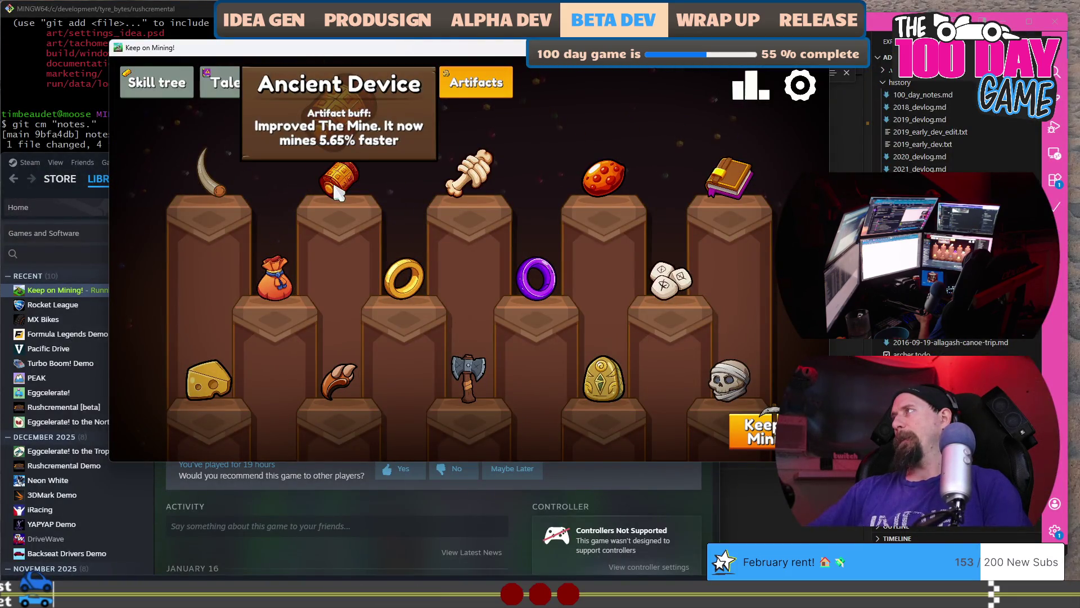
{"action": "mouse_move", "coordinate": [458, 186]}
{"action": "mouse_move", "coordinate": [590, 174]}
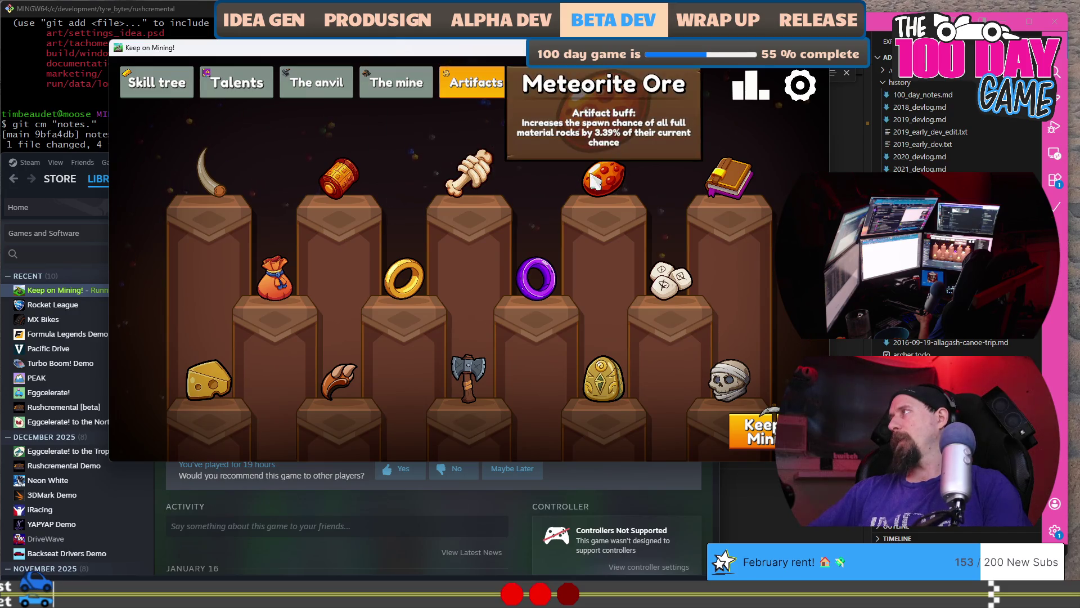
{"action": "mouse_move", "coordinate": [727, 193]}
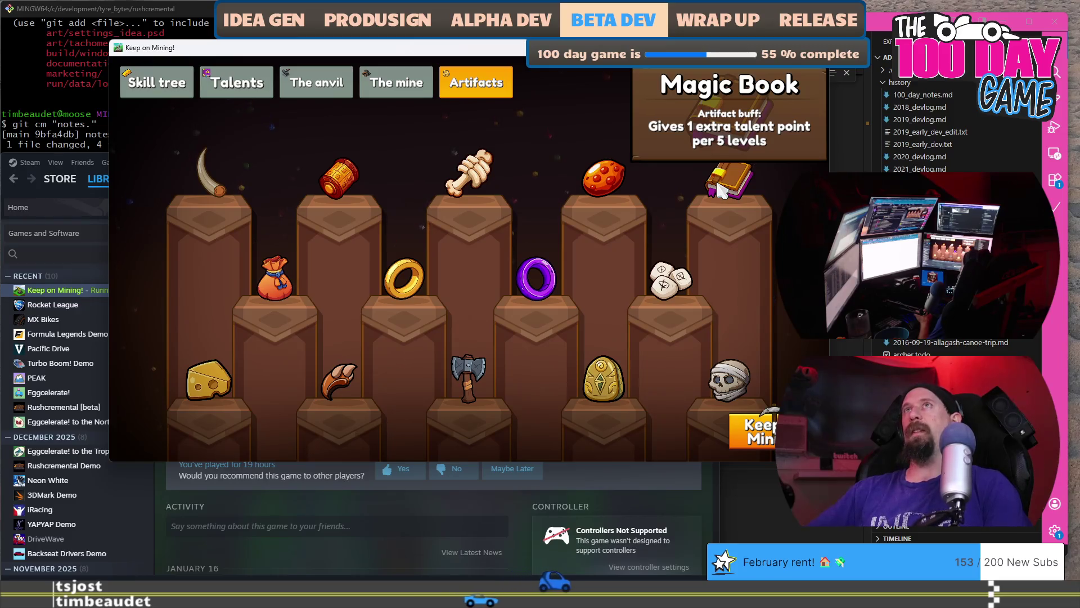
- Place the cursor after 'Give' in the first Charms Abilities bullet
{"action": "key", "text": "alt+Tab"}
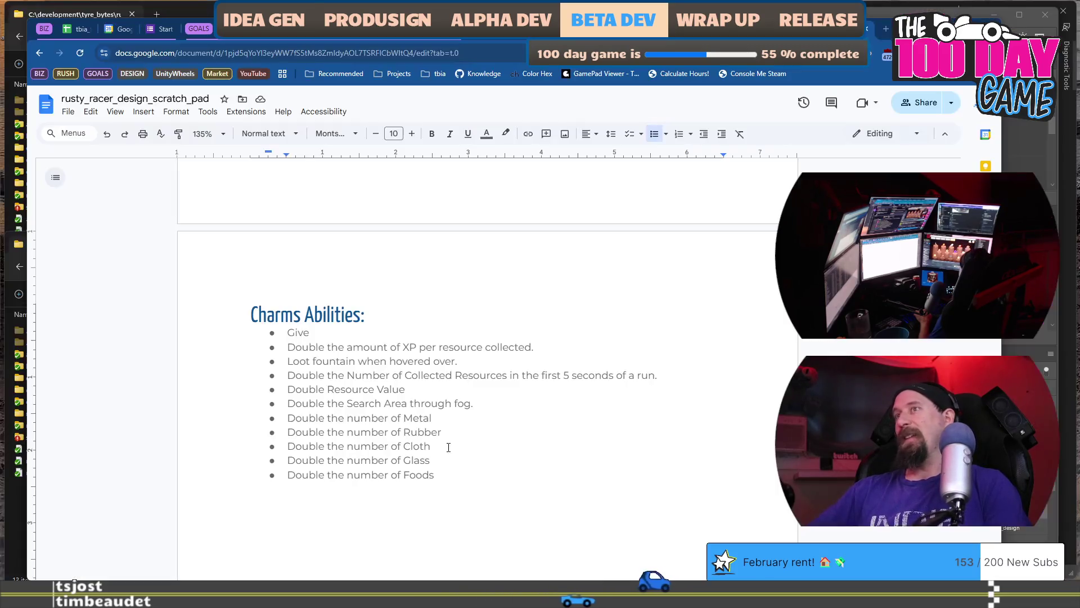
{"action": "left_click", "coordinate": [478, 329]}
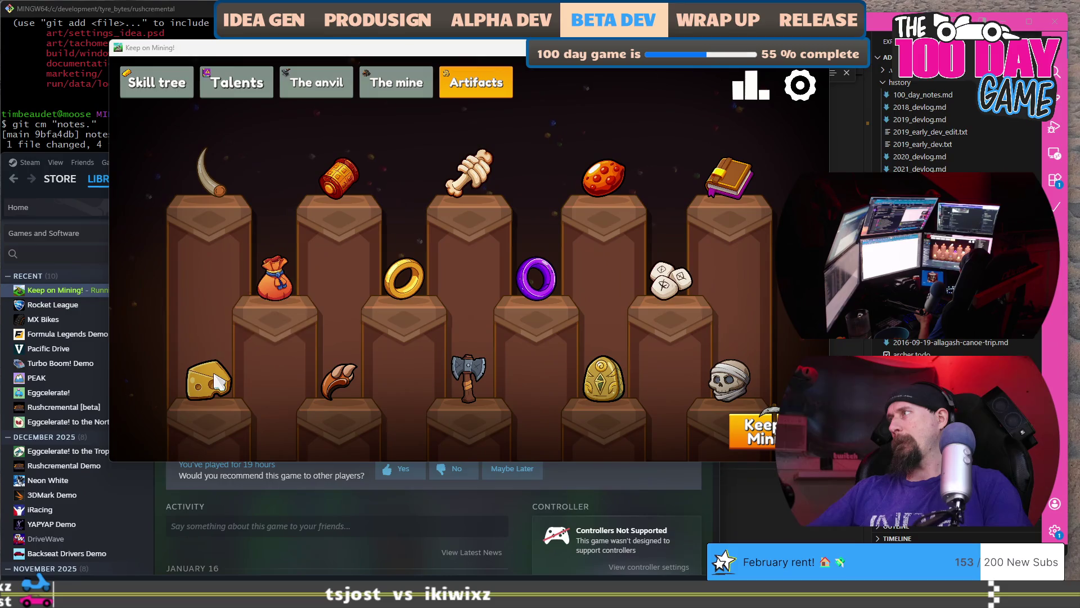
{"action": "mouse_move", "coordinate": [214, 388]}
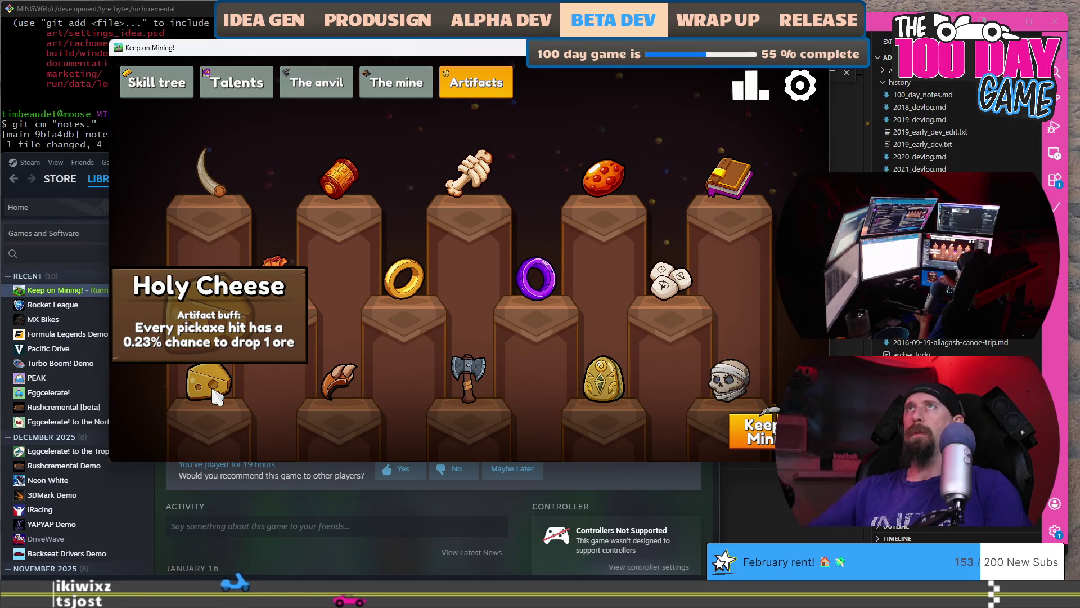
{"action": "key", "text": "alt+Tab"}
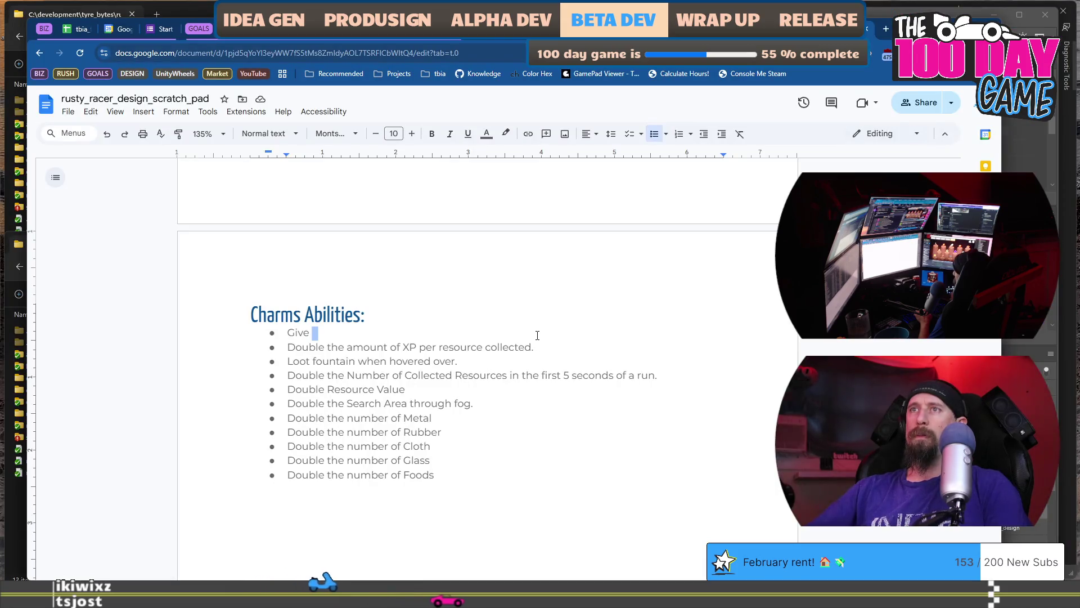
- Delete 'Give', draft 'Every Part Searched' in its place, then erase the draft again
{"action": "key", "text": "ctrl+BackSpace"}
{"action": "type", "text": "Every"}
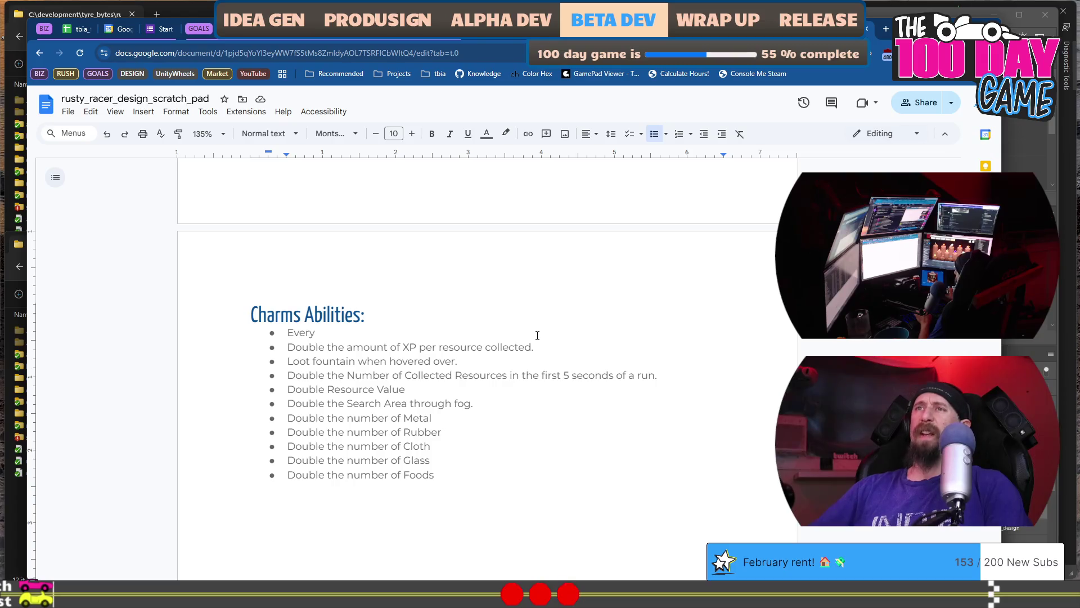
{"action": "type", "text": " Part Searched"}
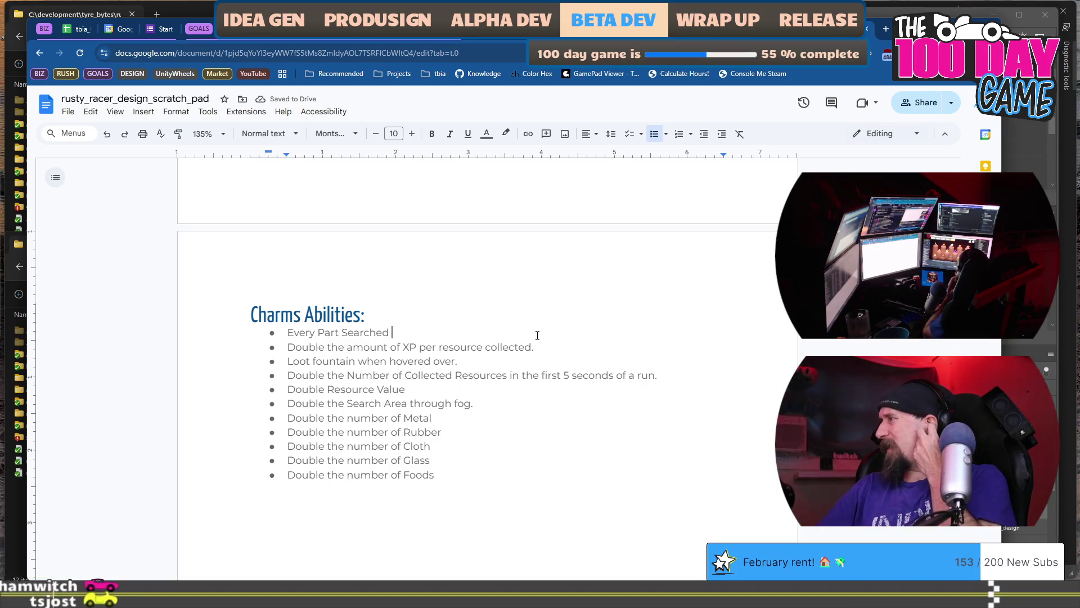
{"action": "key", "text": "ctrl+BackSpace"}
{"action": "key", "text": "ctrl+BackSpace"}
{"action": "key", "text": "ctrl+BackSpace"}
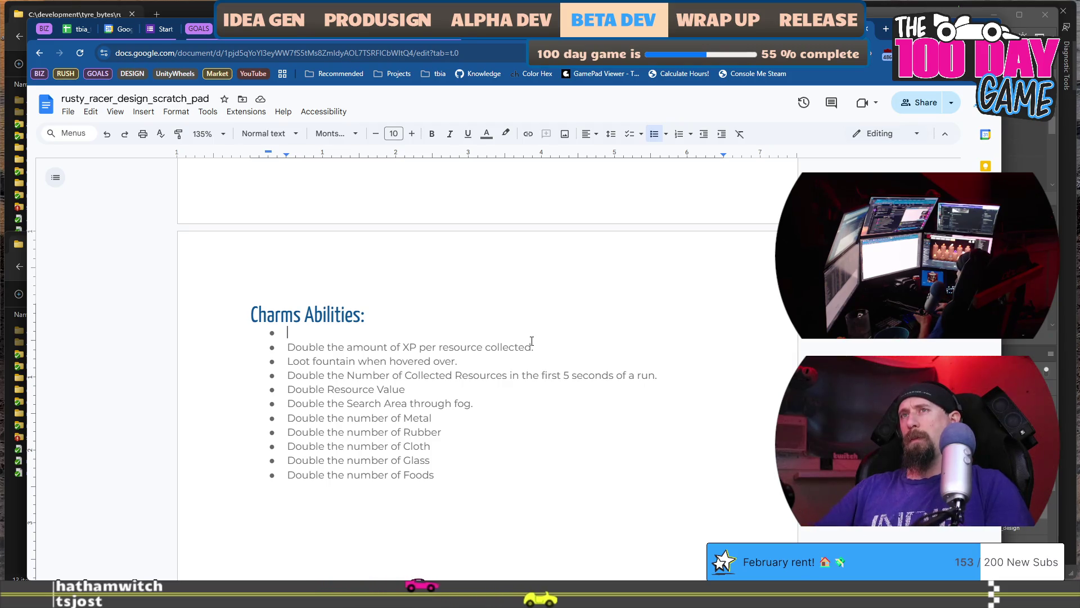
{"action": "type", "text": "E"}
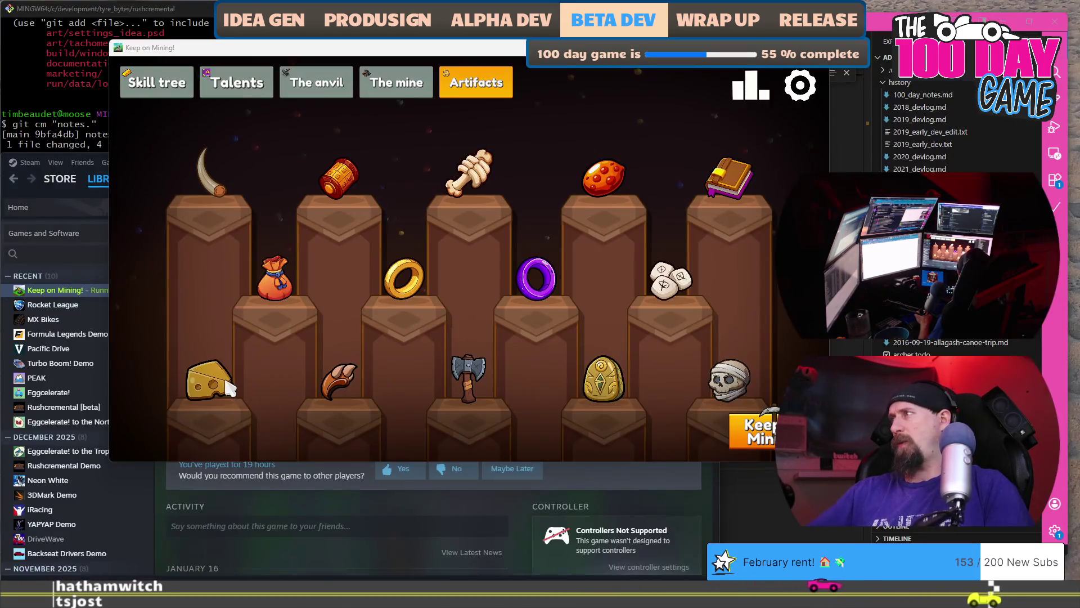
{"action": "mouse_move", "coordinate": [222, 396]}
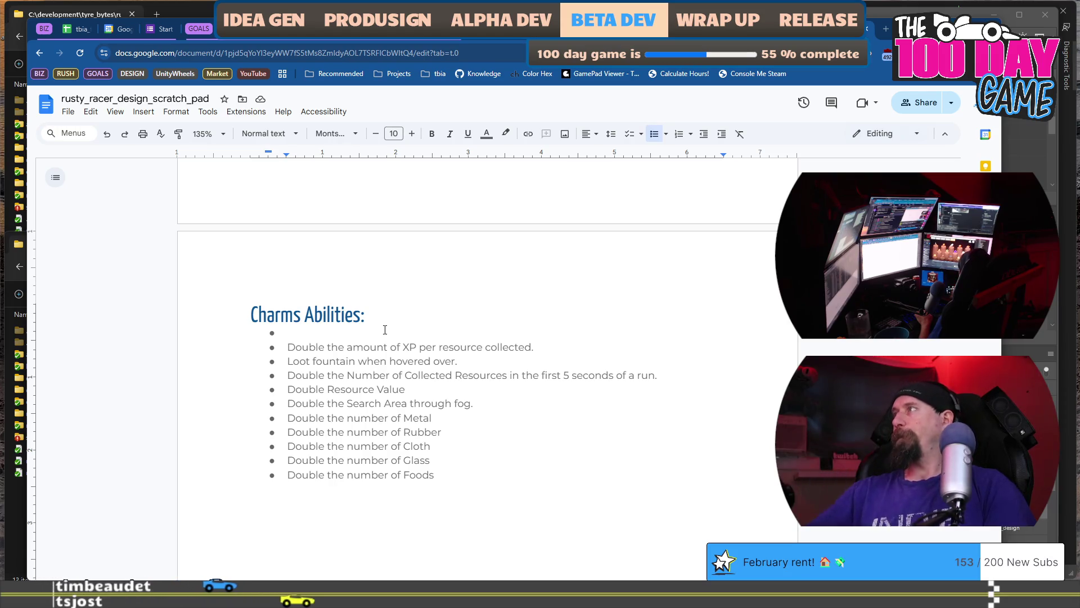
- Switch to Keep on Mining! and show the Talents page at talent level 19
{"action": "key", "text": "alt+Tab"}
{"action": "left_click", "coordinate": [237, 82]}
{"action": "mouse_move", "coordinate": [158, 160]}
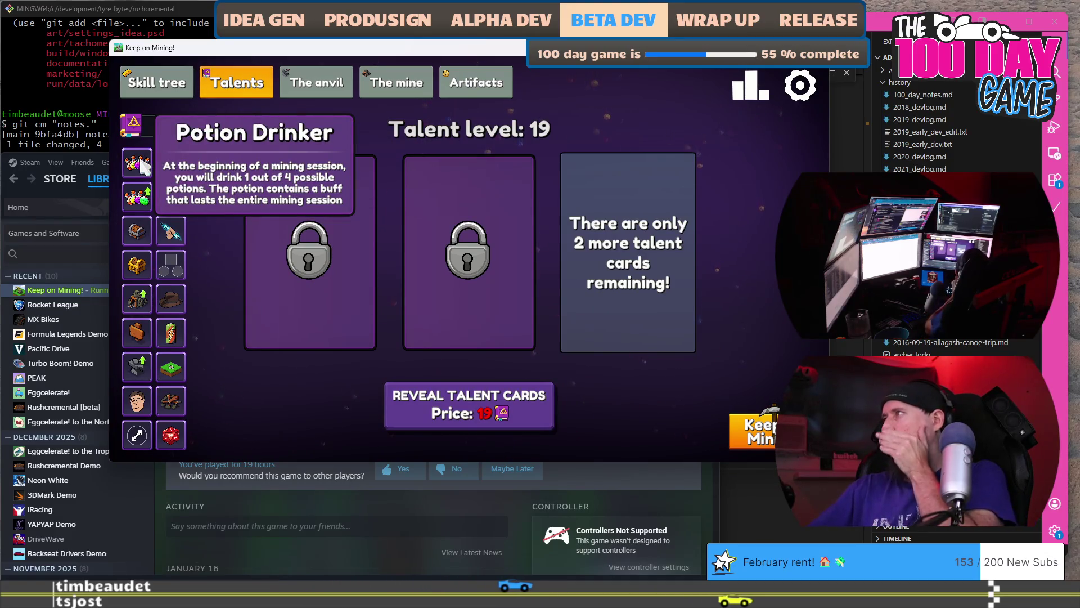
- Read each talent's tooltip, including Inflate Burst and Camper, then go back to the design doc
{"action": "mouse_move", "coordinate": [141, 196]}
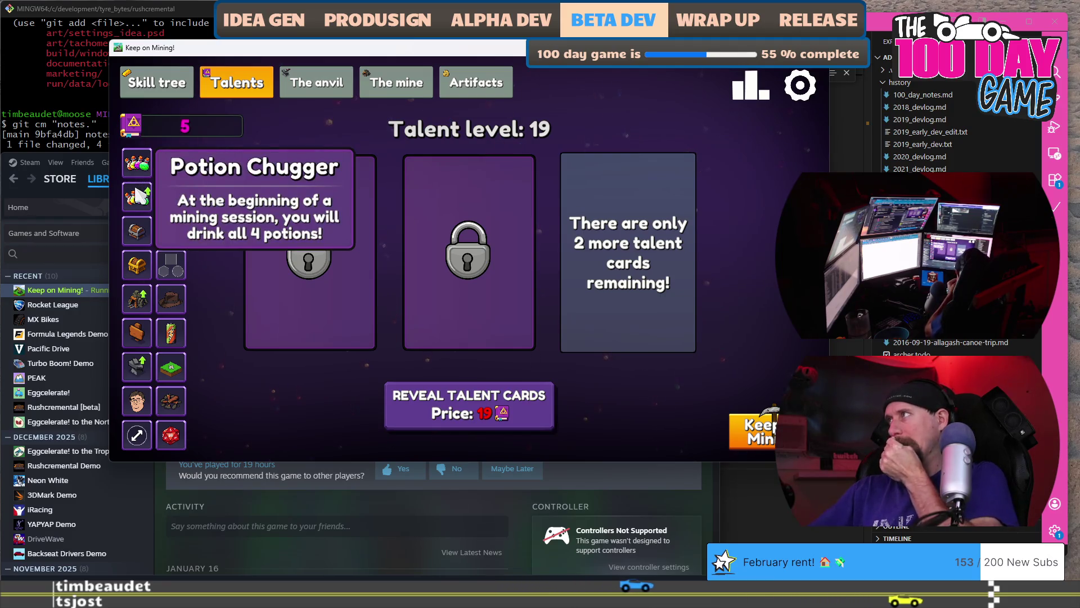
{"action": "mouse_move", "coordinate": [142, 238]}
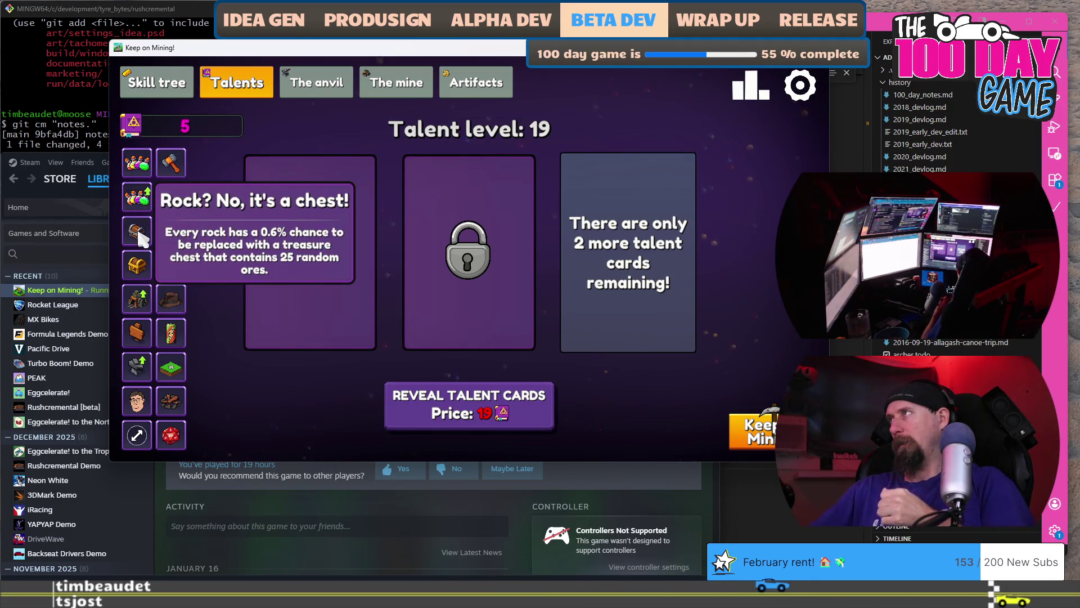
{"action": "mouse_move", "coordinate": [139, 302]}
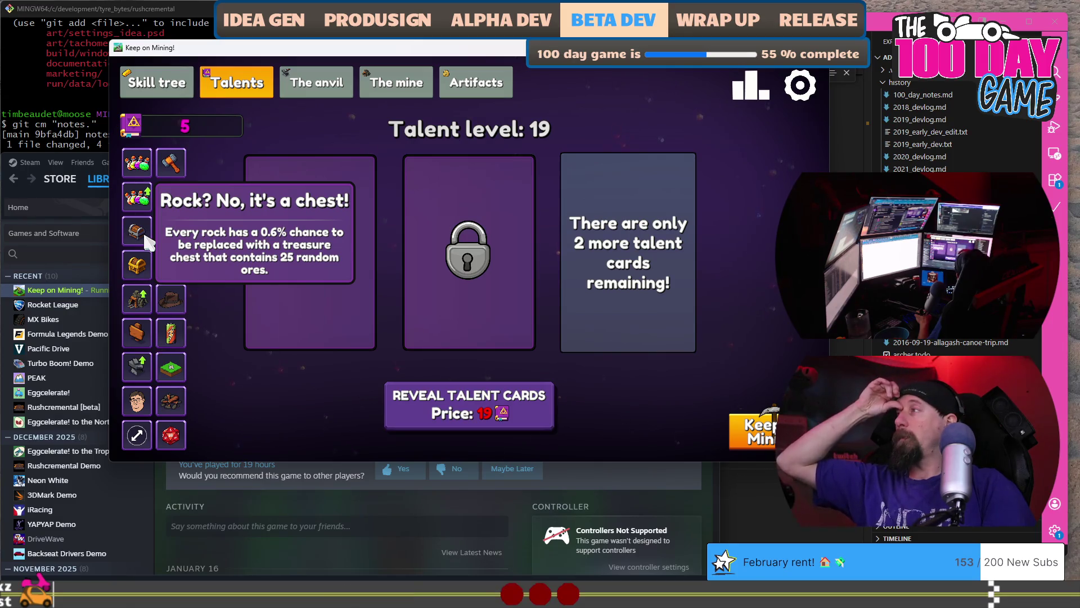
{"action": "mouse_move", "coordinate": [174, 304]}
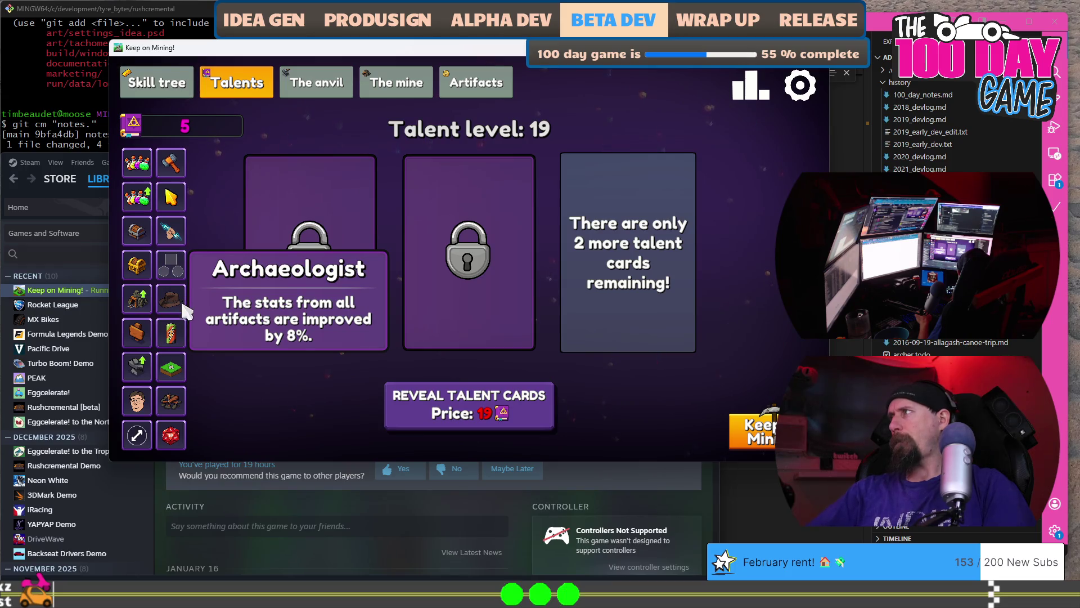
{"action": "mouse_move", "coordinate": [178, 331]}
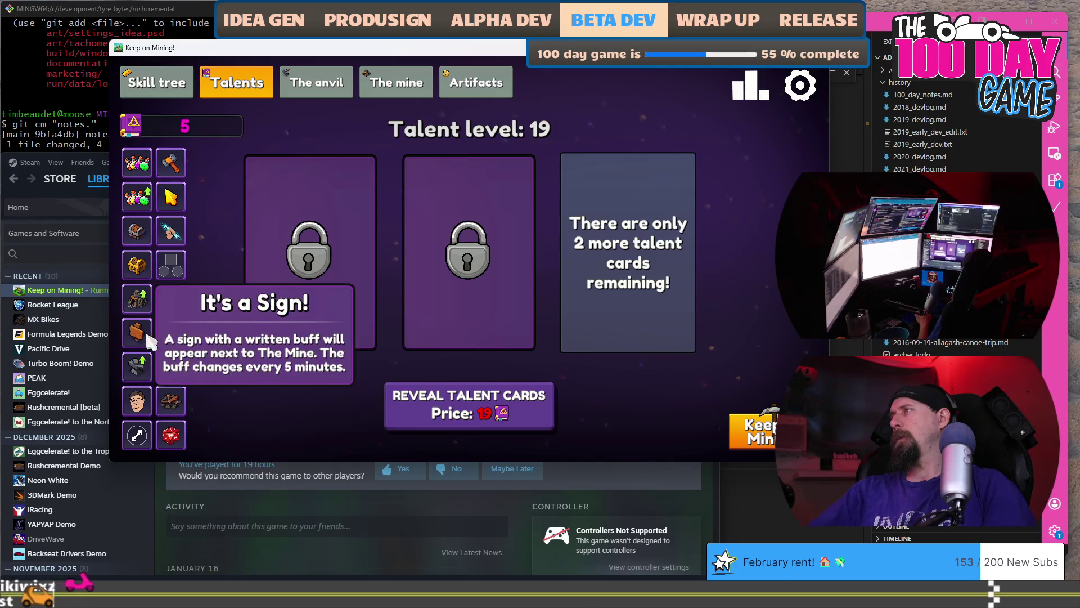
{"action": "mouse_move", "coordinate": [137, 364]}
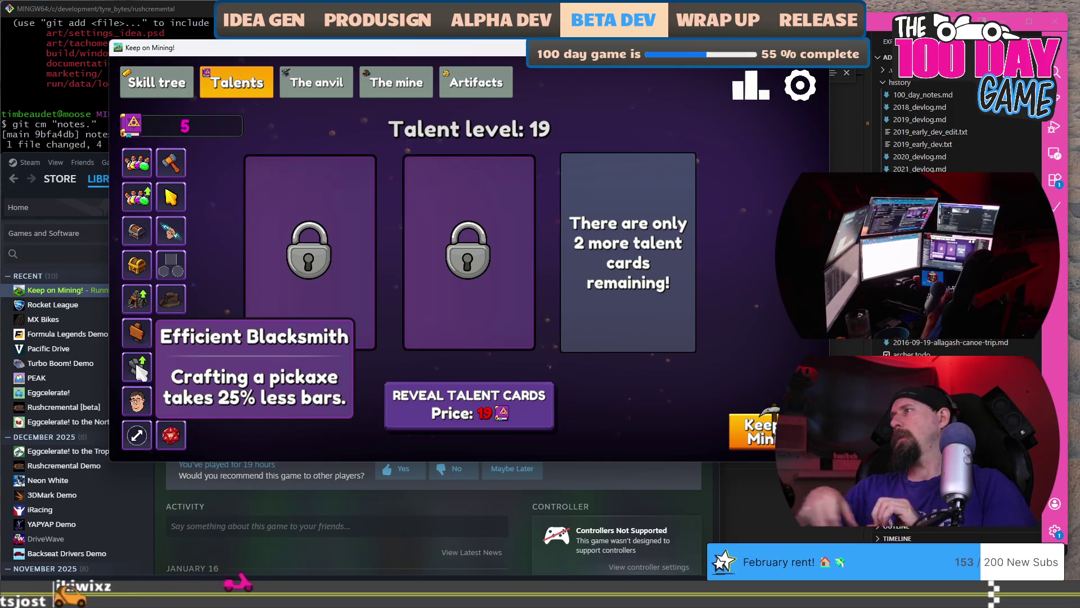
{"action": "mouse_move", "coordinate": [167, 430]}
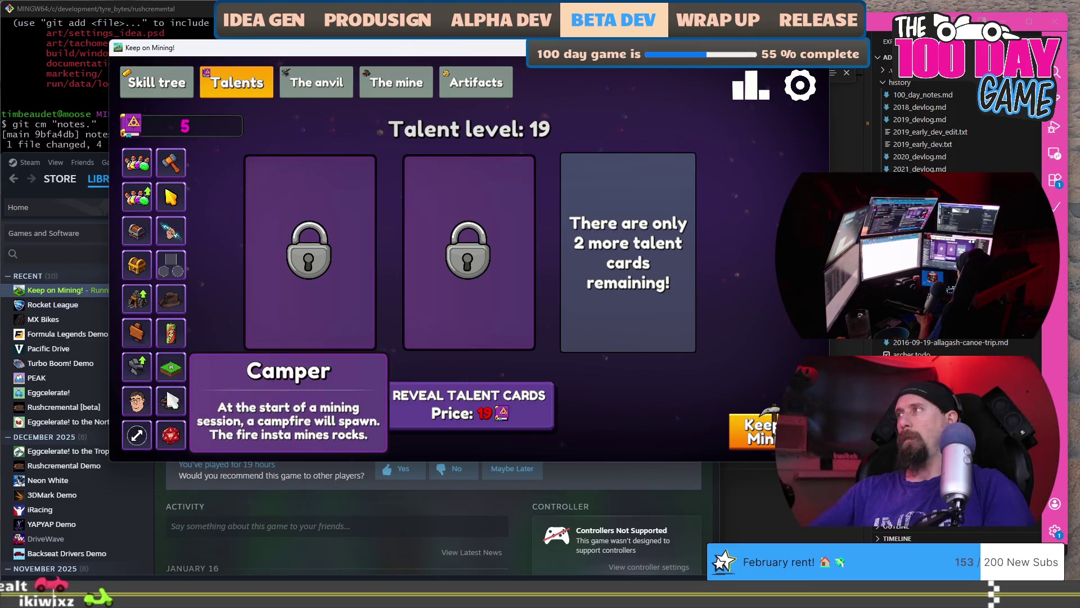
{"action": "key", "text": "alt+Tab"}
- Type 'Chance to increase search' on a new bullet after 'Double the number of Foods'
{"action": "left_click", "coordinate": [523, 475]}
{"action": "key", "text": "Return"}
{"action": "type", "text": "Chance"}
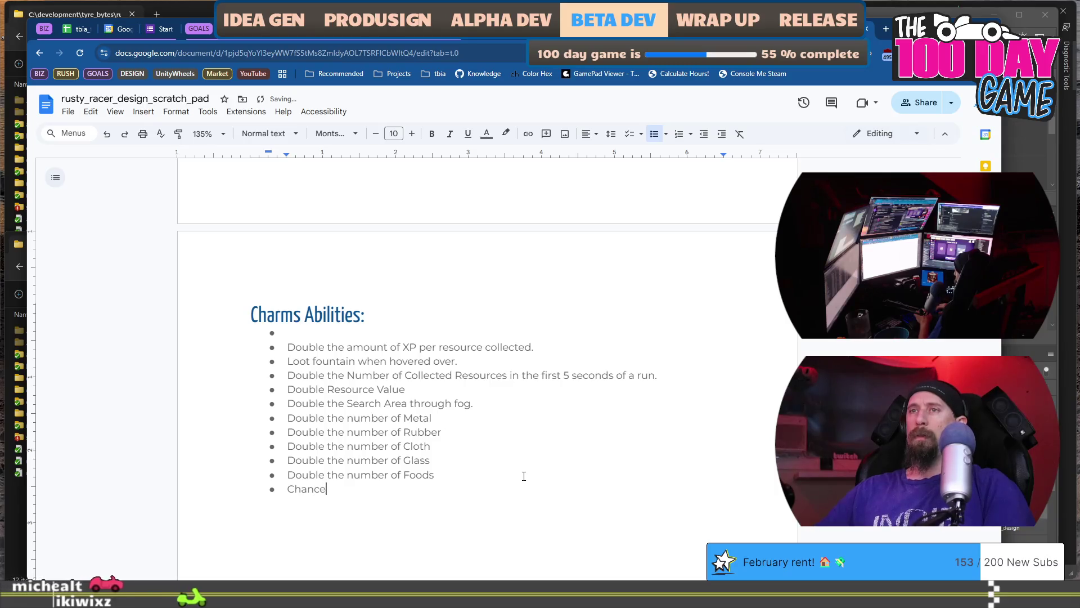
{"action": "type", "text": " to increase"}
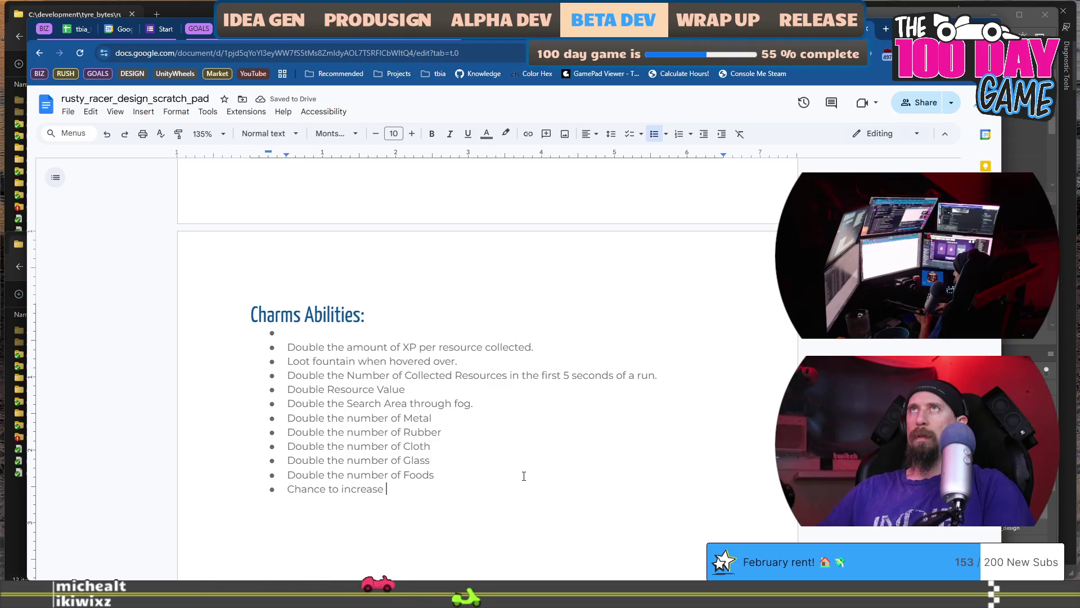
{"action": "type", "text": "sea"}
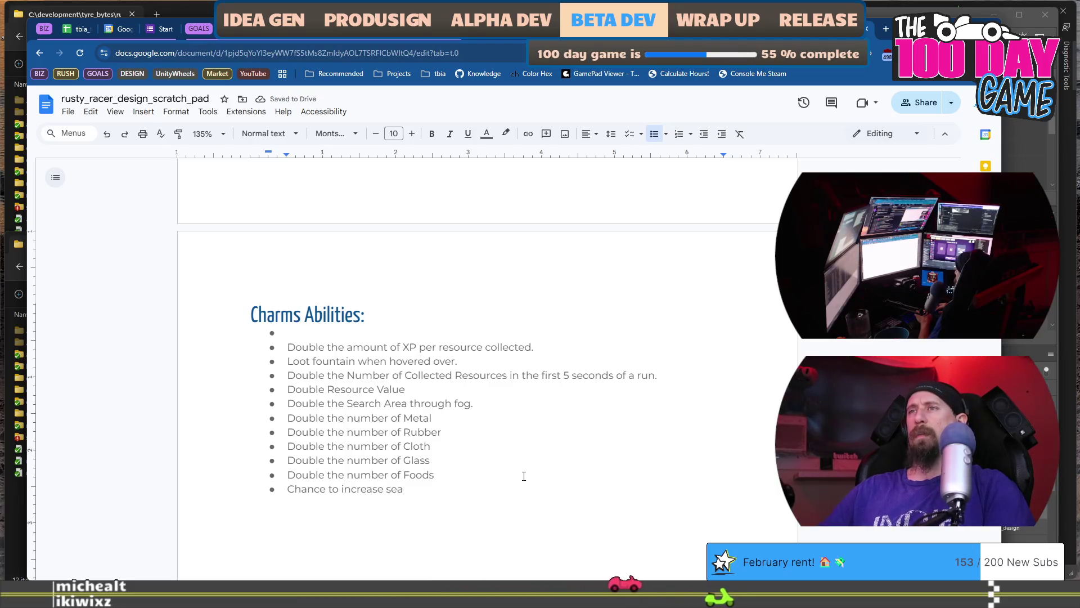
{"action": "scroll", "coordinate": [524, 476], "scroll_direction": "up", "scroll_amount": 4}
{"action": "scroll", "coordinate": [524, 476], "scroll_direction": "up", "scroll_amount": 8}
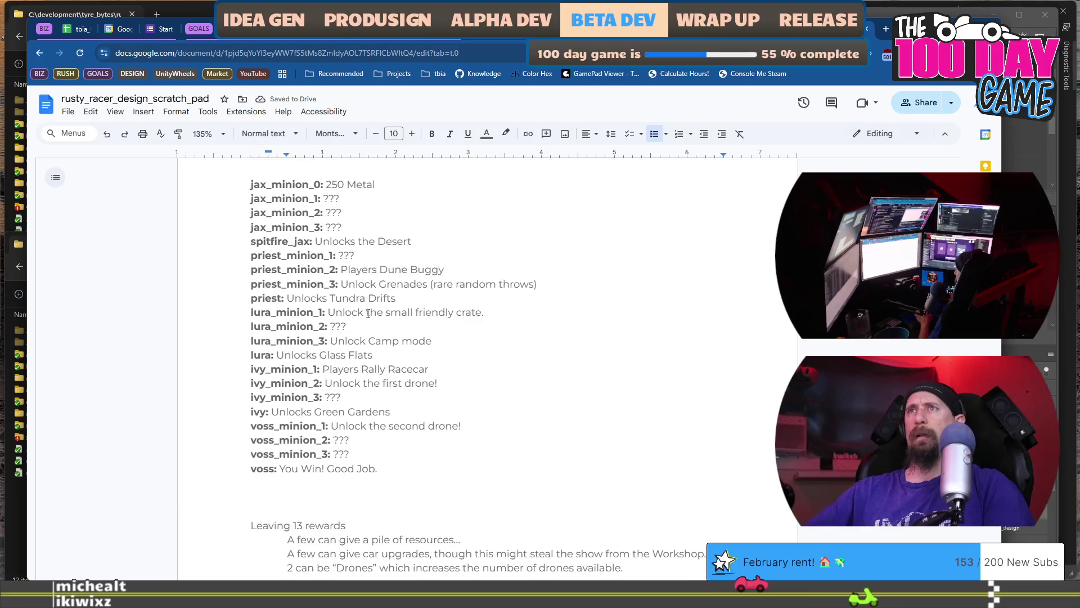
{"action": "scroll", "coordinate": [367, 245], "scroll_direction": "down", "scroll_amount": 12}
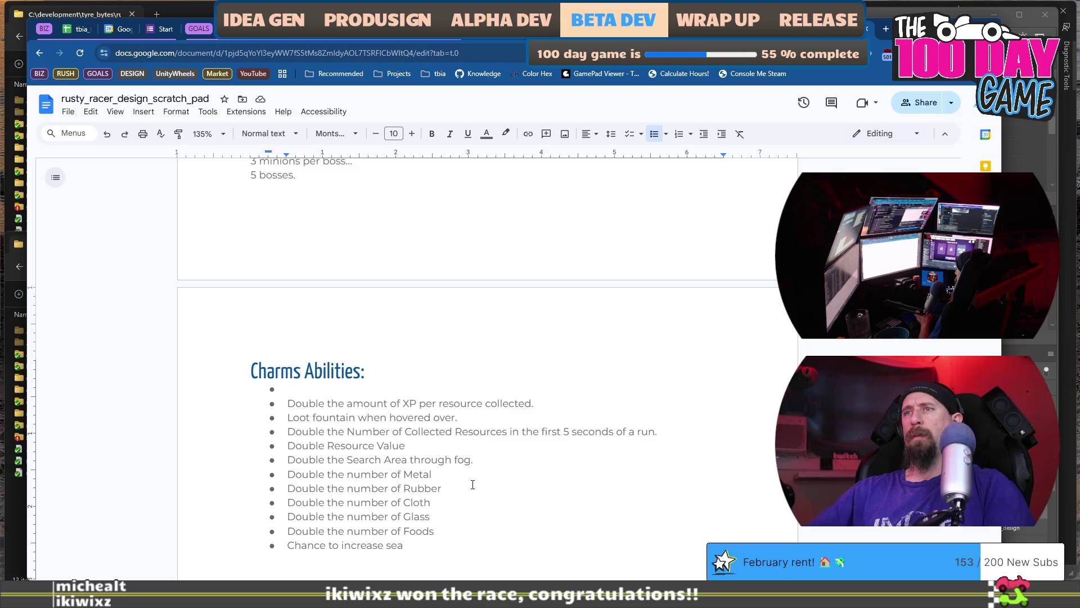
{"action": "scroll", "coordinate": [470, 432], "scroll_direction": "down", "scroll_amount": 2}
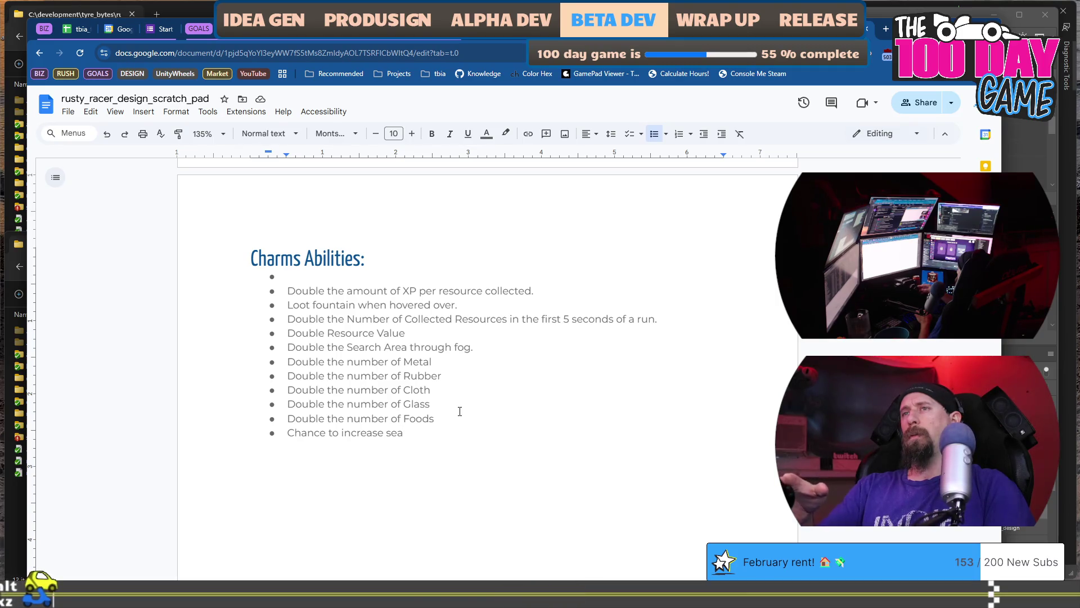
{"action": "type", "text": "rch"}
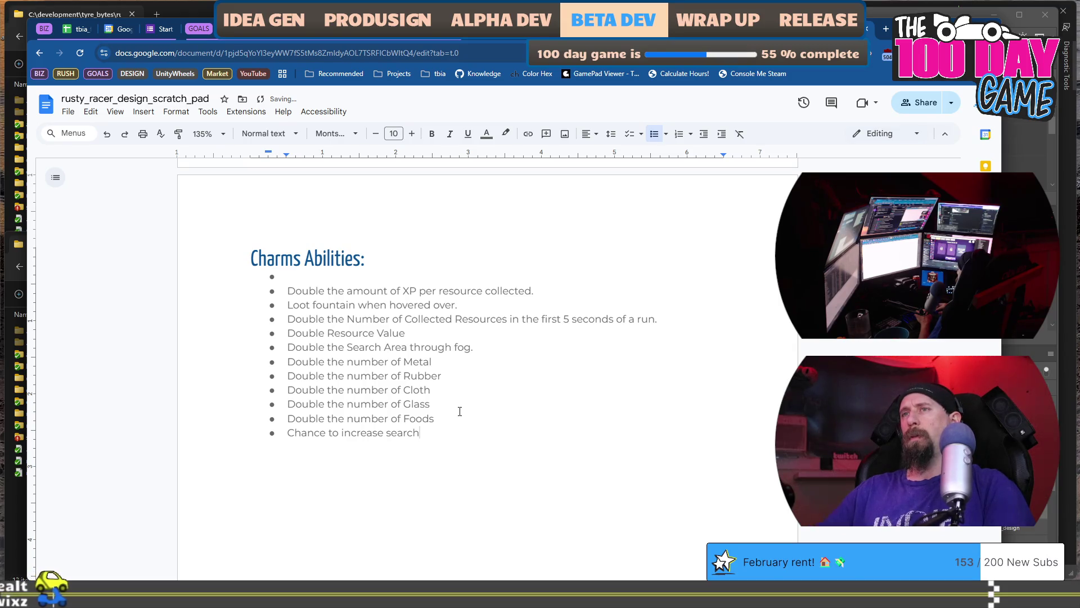